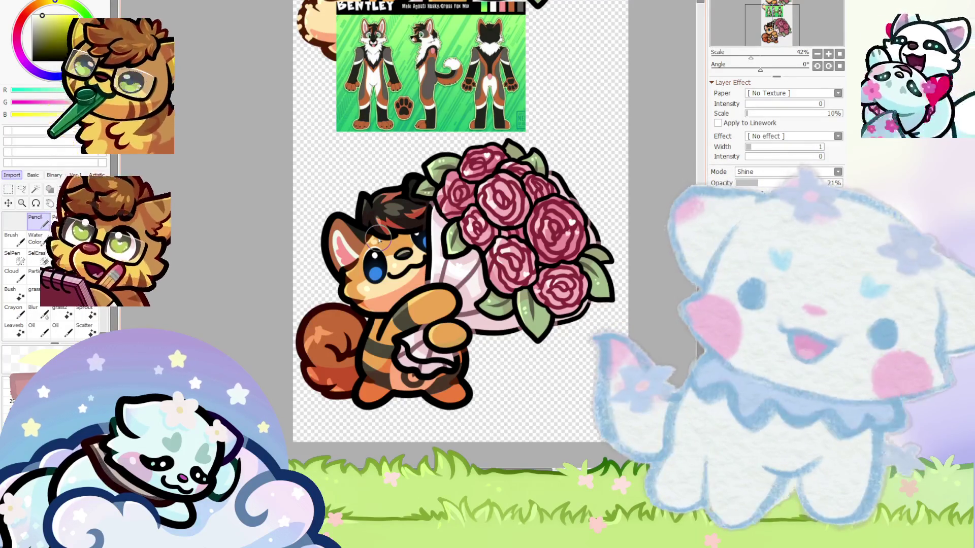
Zoom in on the lower fox and select the layer holding its ear
scroll(343, 242, "up", 2)
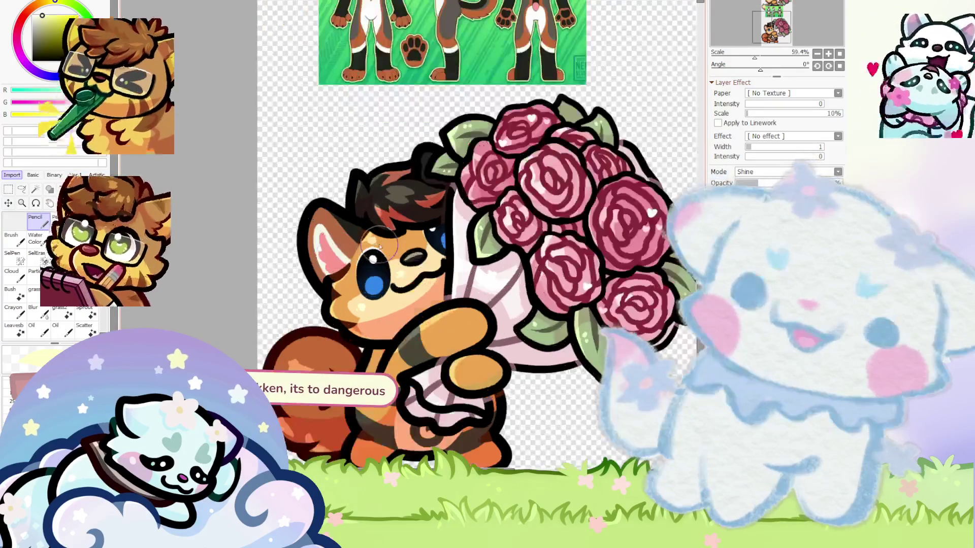
scroll(360, 245, "up", 2)
scroll(380, 247, "down", 2)
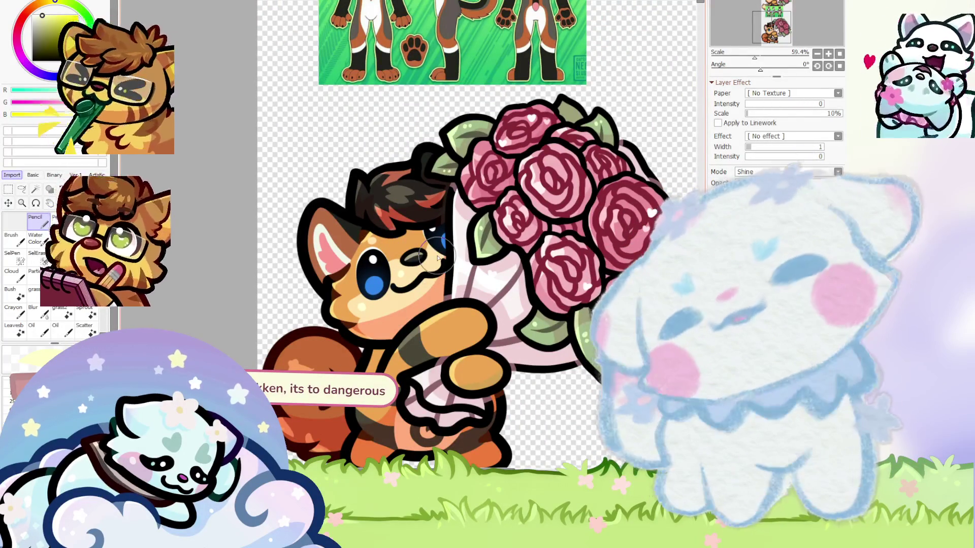
left_click(351, 236, "ctrl")
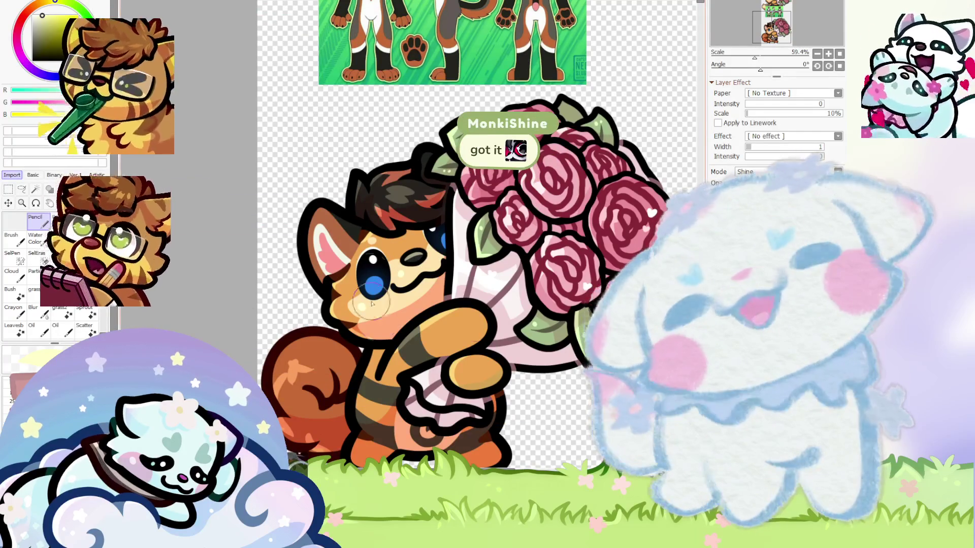
scroll(372, 239, "up", 3)
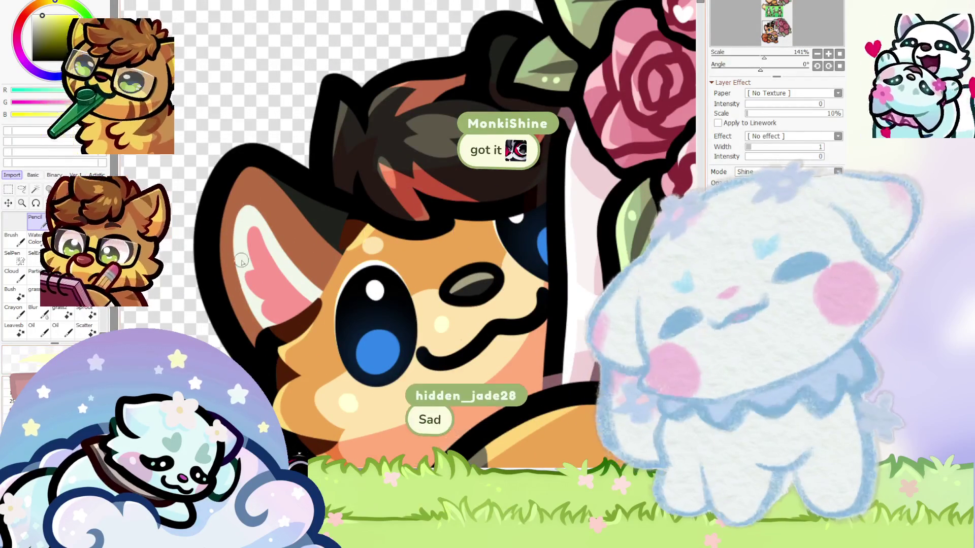
scroll(257, 166, "up", 1)
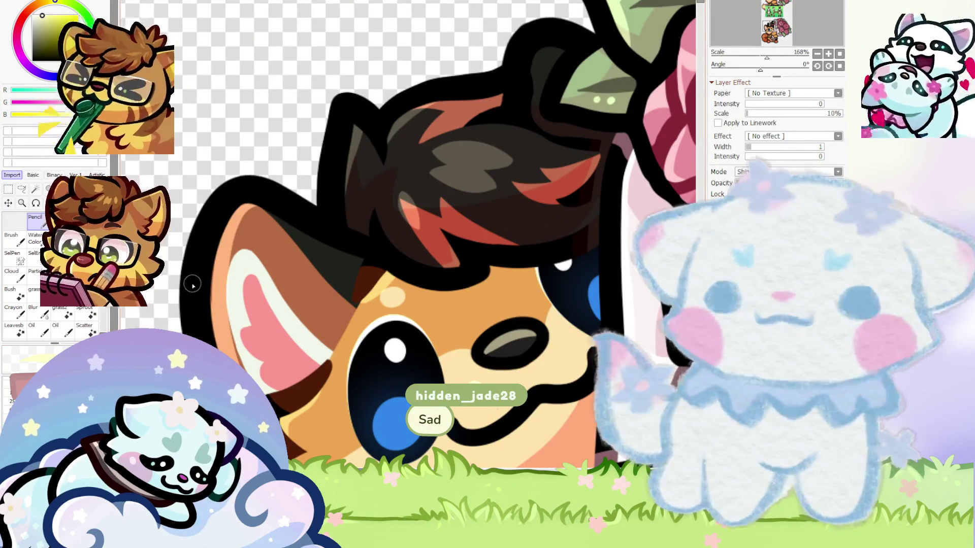
scroll(193, 286, "down", 5)
scroll(193, 285, "up", 3)
scroll(298, 353, "up", 3)
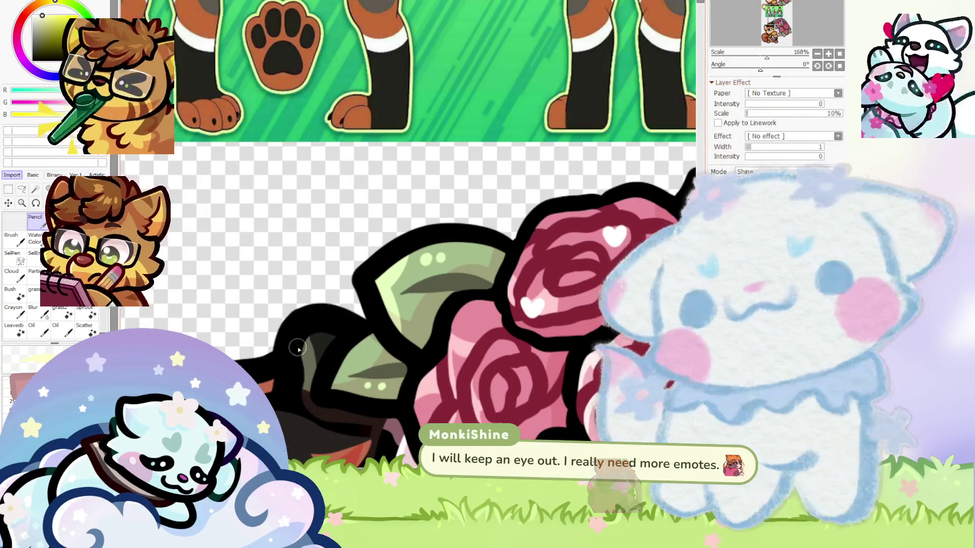
scroll(301, 332, "up", 2)
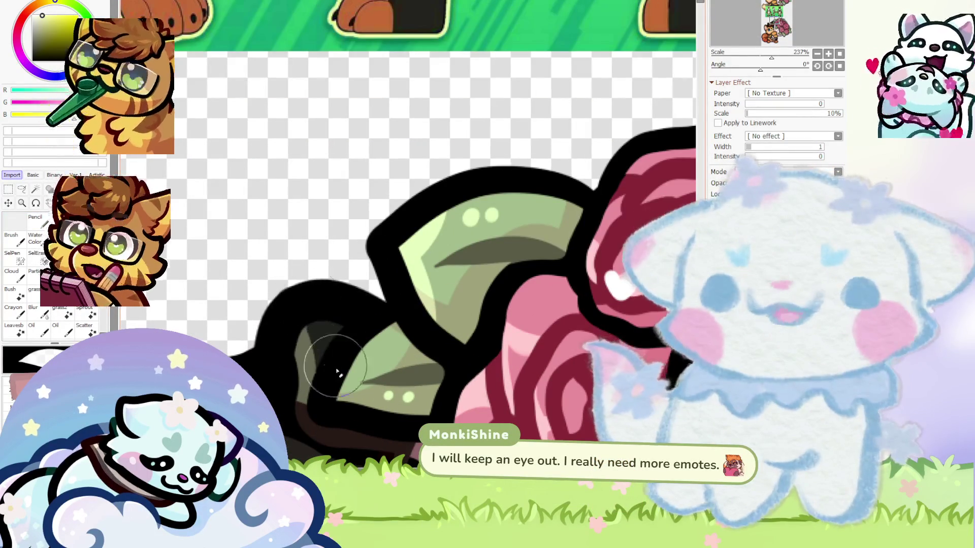
scroll(312, 311, "down", 3)
scroll(300, 304, "up", 2)
scroll(301, 305, "up", 4)
scroll(311, 298, "up", 1)
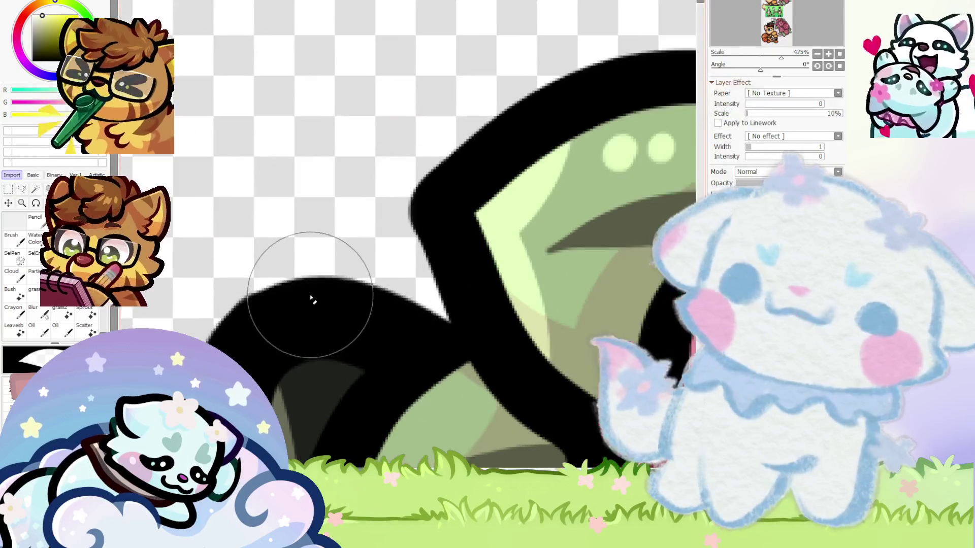
scroll(207, 305, "down", 10)
scroll(297, 243, "down", 5)
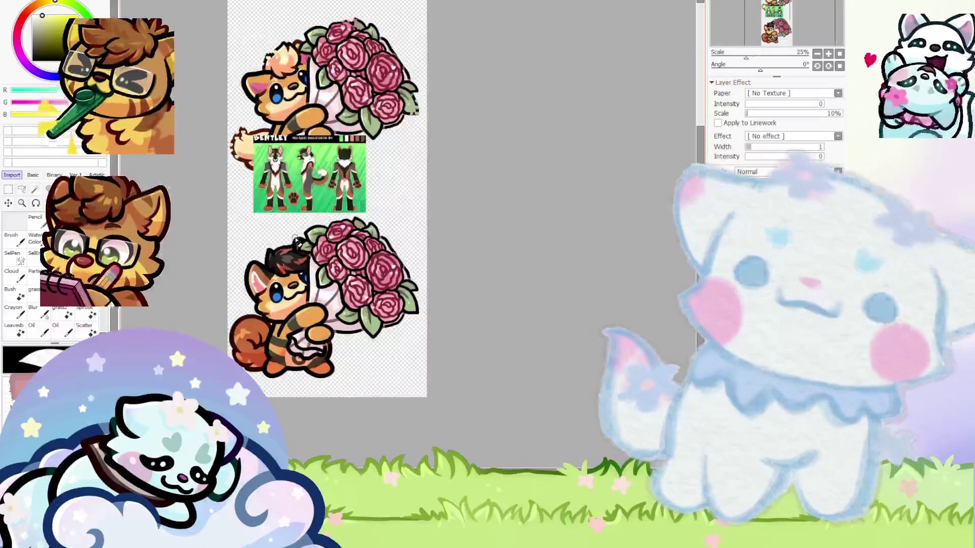
scroll(297, 243, "up", 3)
scroll(231, 341, "down", 1)
scroll(231, 342, "up", 1)
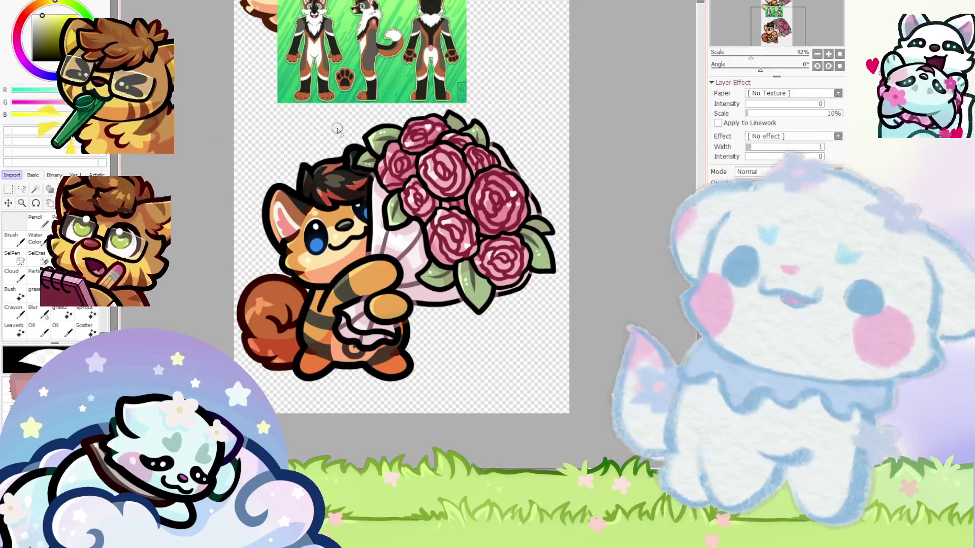
Paint a pale yellow test stroke on the empty canvas above-left of the lower fox
scroll(281, 115, "up", 2)
scroll(282, 114, "up", 1)
mouse_move(282, 104)
left_mouse_down()
mouse_move(282, 125)
mouse_move(213, 149)
left_mouse_up()
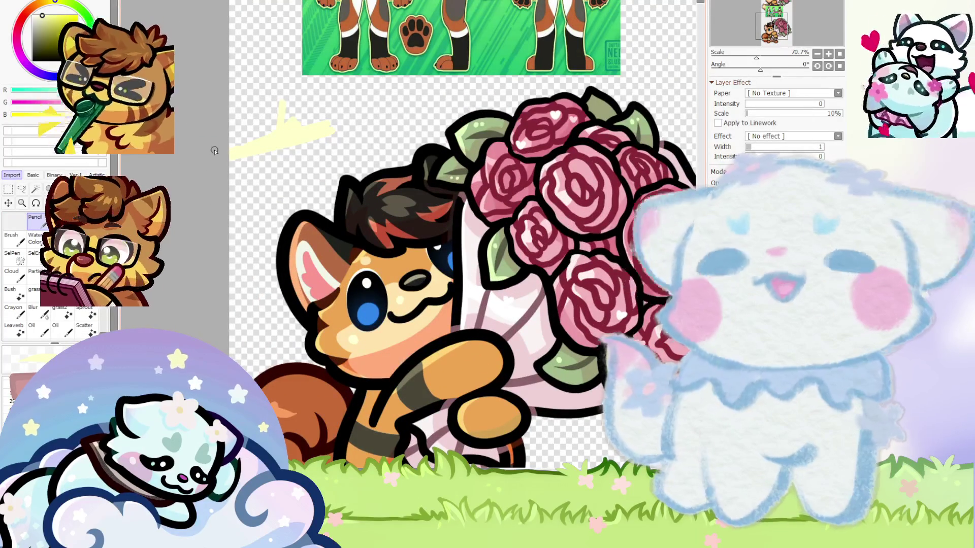
scroll(206, 147, "down", 2)
scroll(396, 46, "up", 3)
scroll(396, 46, "up", 8)
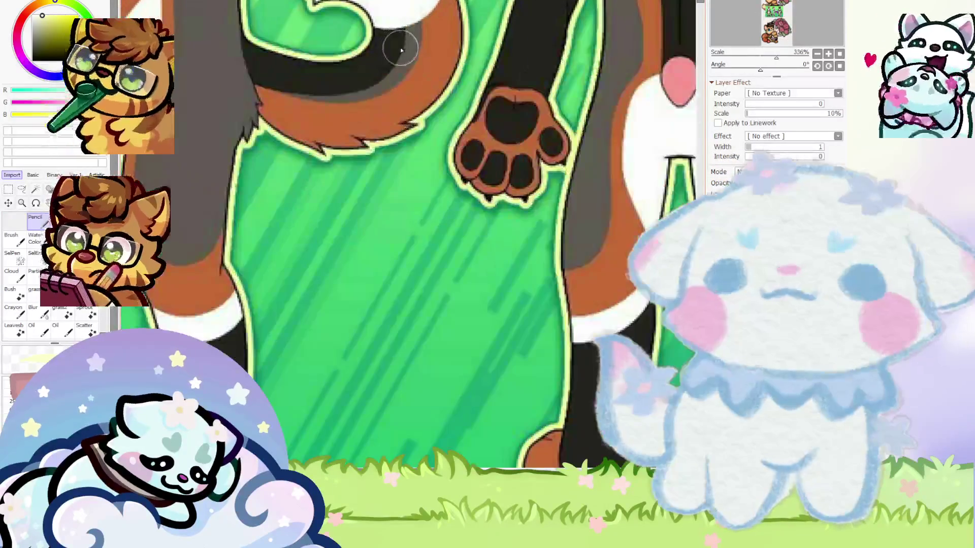
scroll(402, 56, "down", 8)
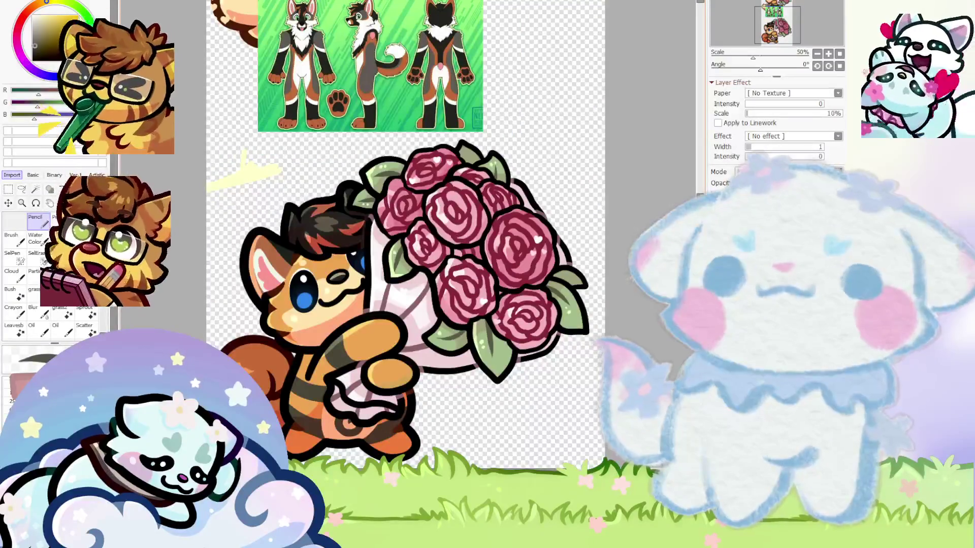
scroll(407, 237, "down", 3)
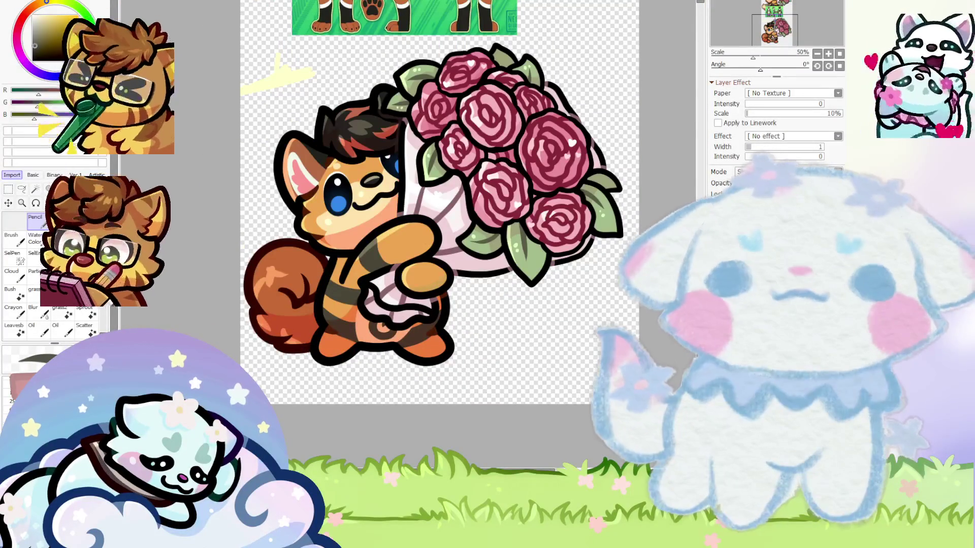
scroll(241, 279, "up", 3)
scroll(264, 295, "down", 5)
scroll(295, 305, "up", 5)
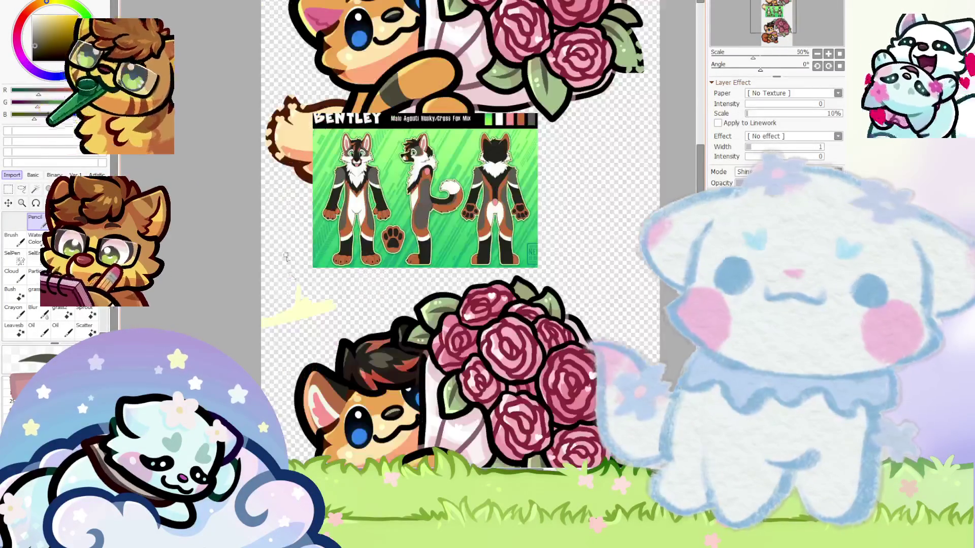
scroll(302, 310, "down", 1)
scroll(279, 364, "up", 3)
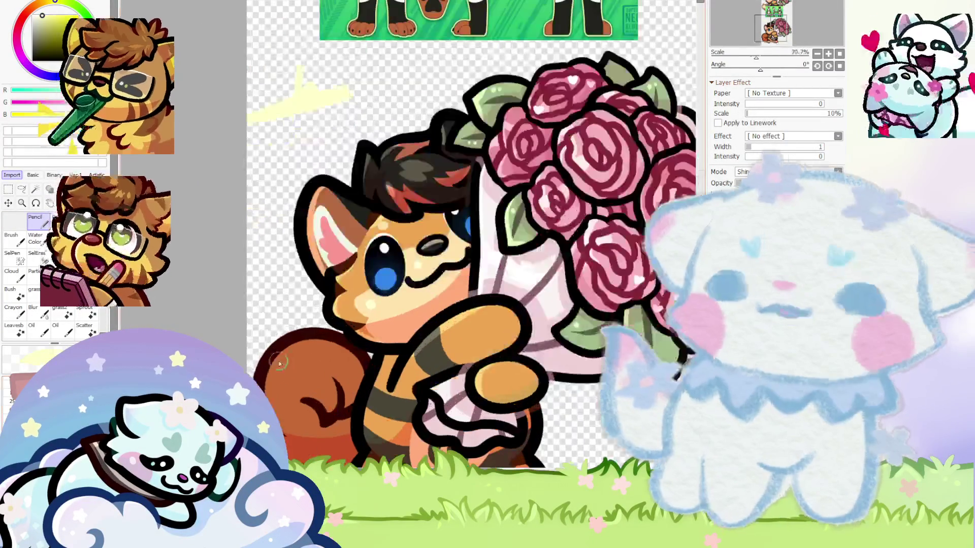
Zoom in and out on the lower fox to inspect its hair, stripes and tail colouring
scroll(238, 394, "down", 3)
scroll(238, 394, "up", 7)
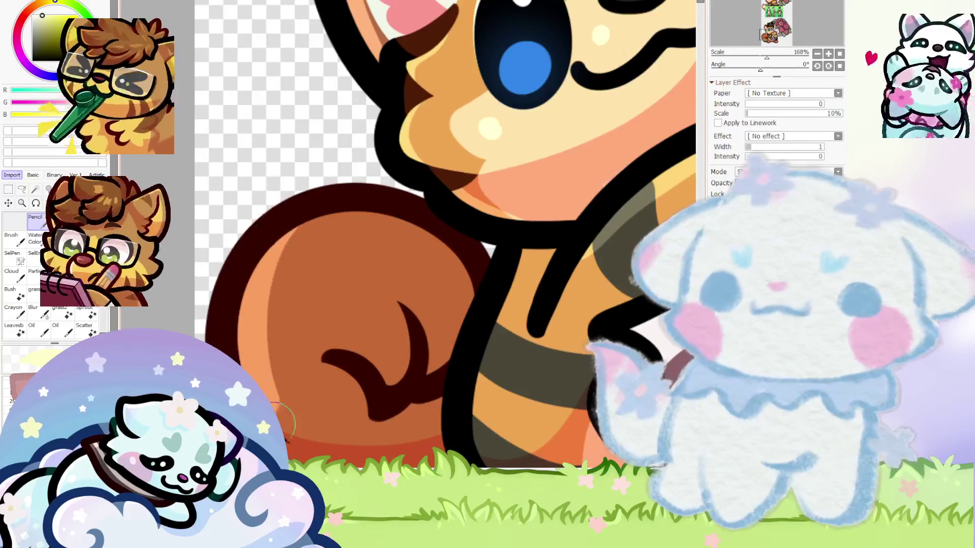
scroll(198, 297, "down", 3)
scroll(236, 355, "up", 4)
scroll(281, 411, "down", 3)
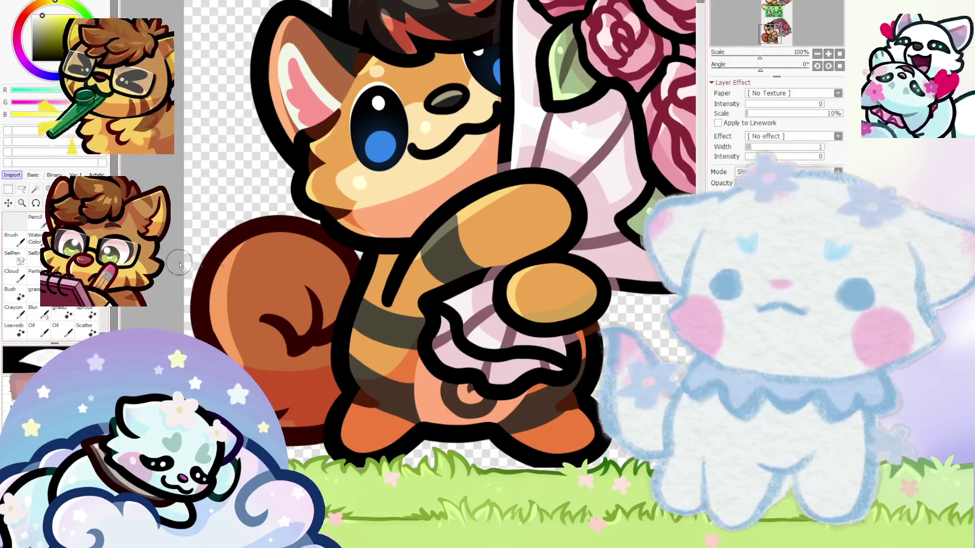
scroll(234, 297, "down", 3)
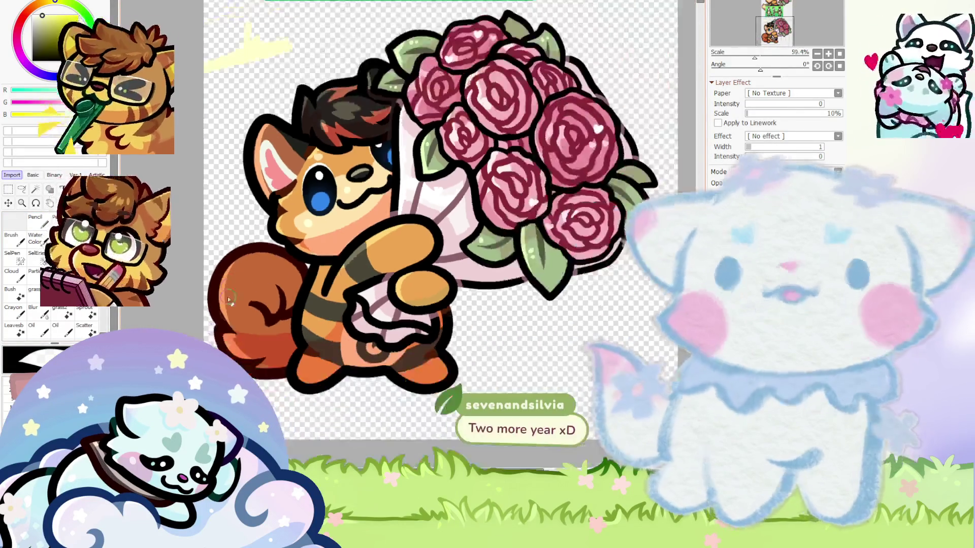
scroll(247, 325, "up", 5)
scroll(278, 363, "down", 1)
scroll(279, 363, "up", 1)
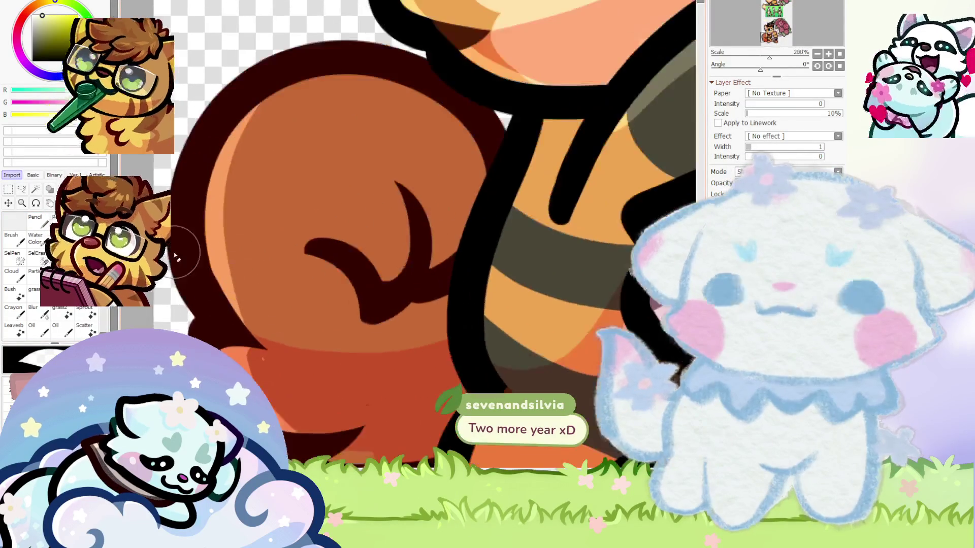
scroll(420, 305, "up", 1)
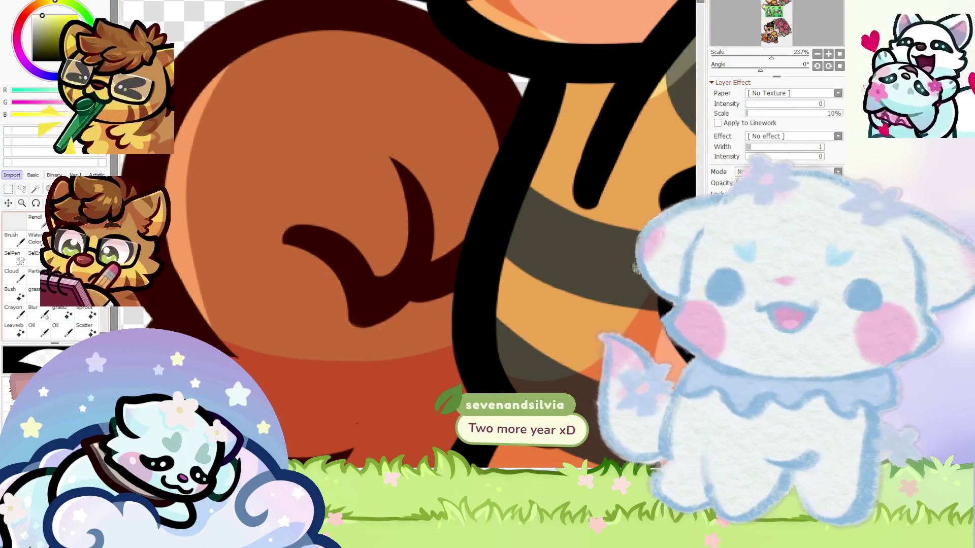
scroll(152, 295, "up", 1)
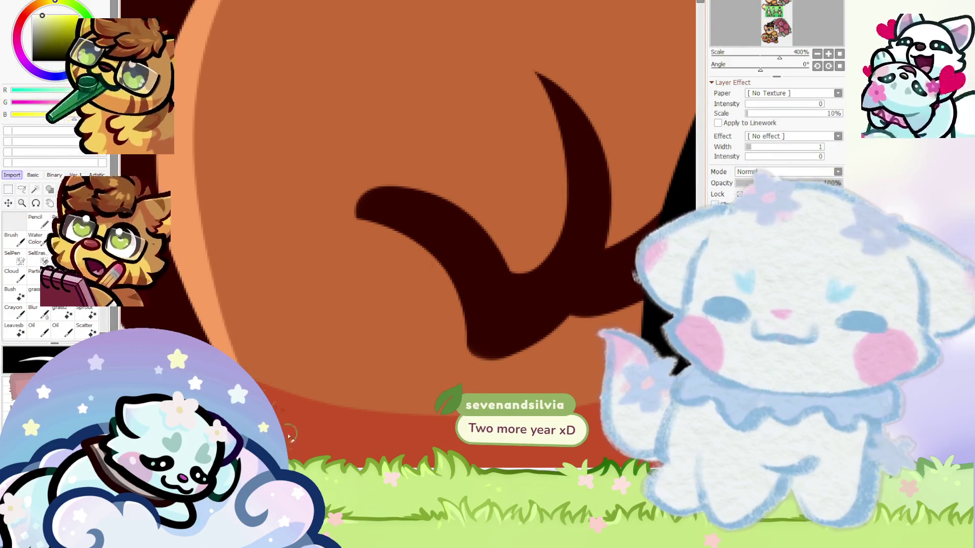
scroll(269, 342, "down", 1)
scroll(269, 341, "down", 3)
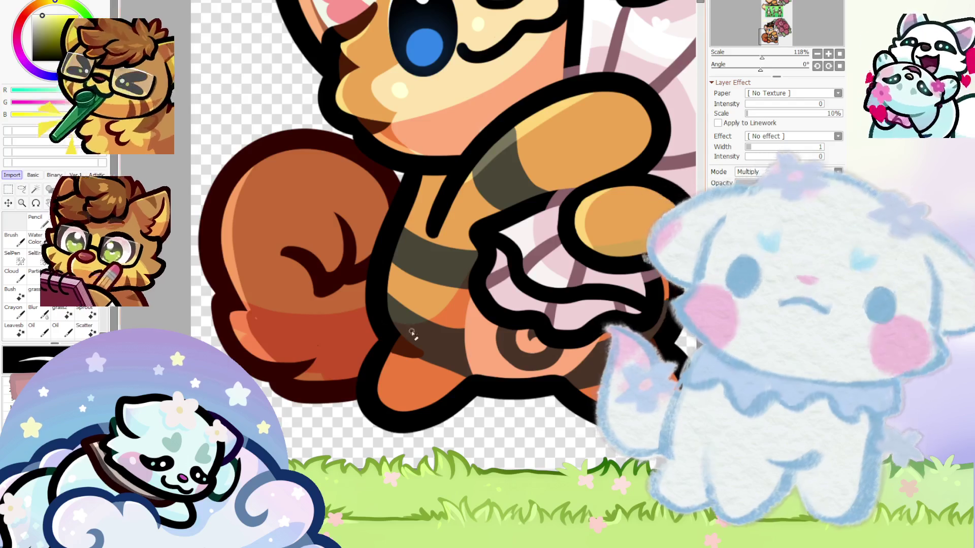
scroll(358, 317, "up", 2)
scroll(239, 297, "down", 1)
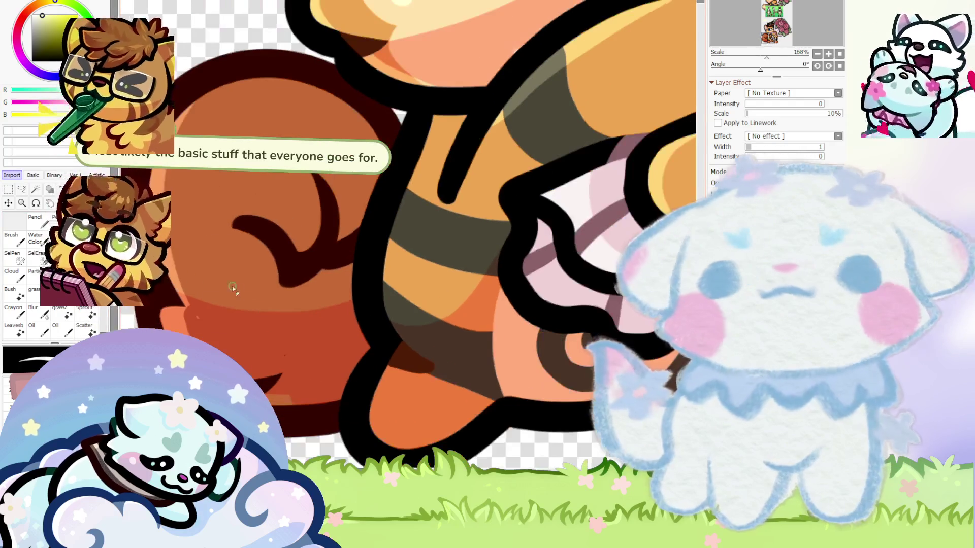
scroll(195, 308, "up", 2)
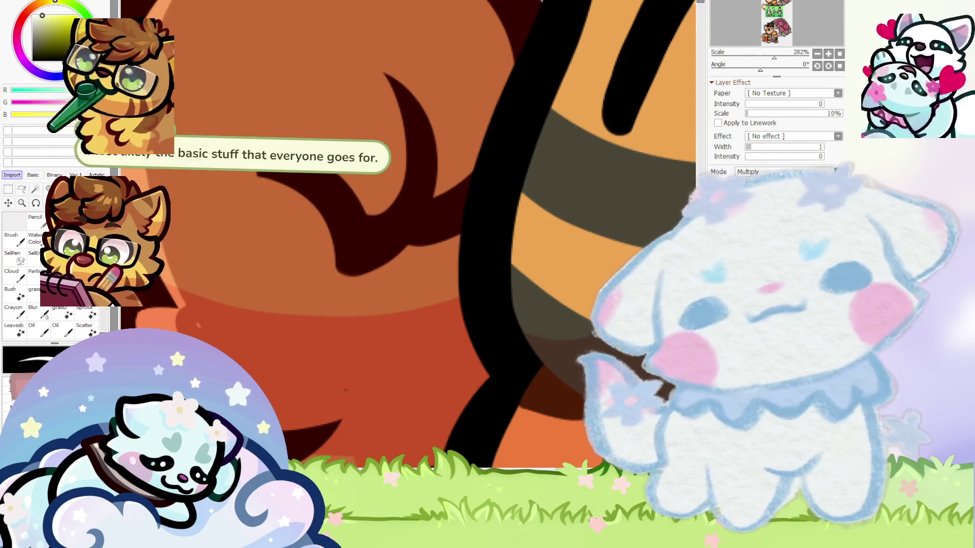
scroll(499, 309, "down", 2)
scroll(317, 309, "up", 2)
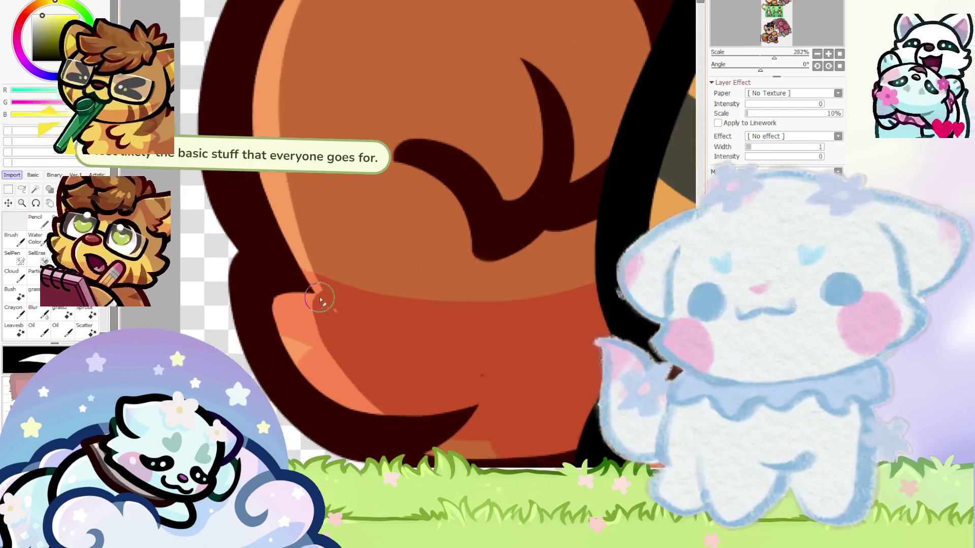
scroll(315, 319, "down", 2)
scroll(284, 315, "down", 1)
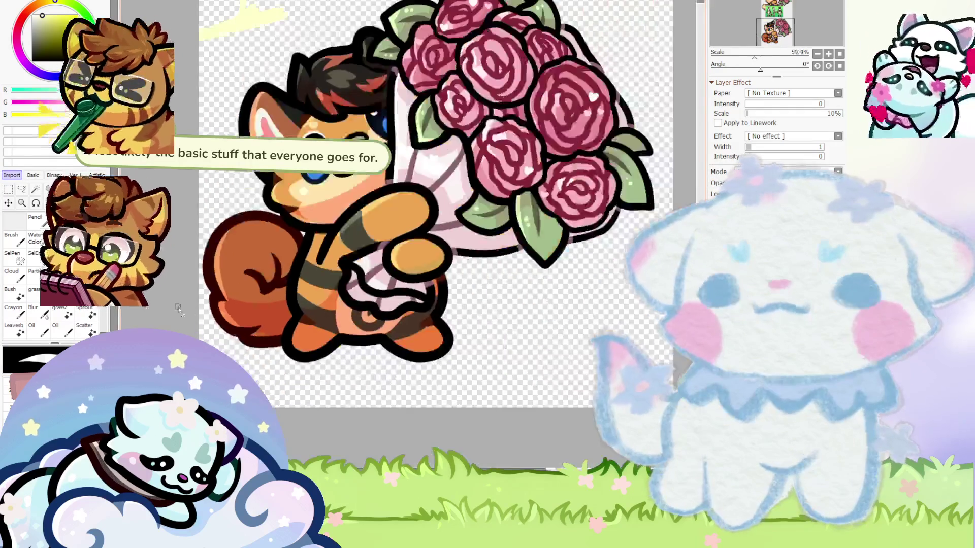
scroll(231, 310, "up", 3)
scroll(231, 310, "up", 1)
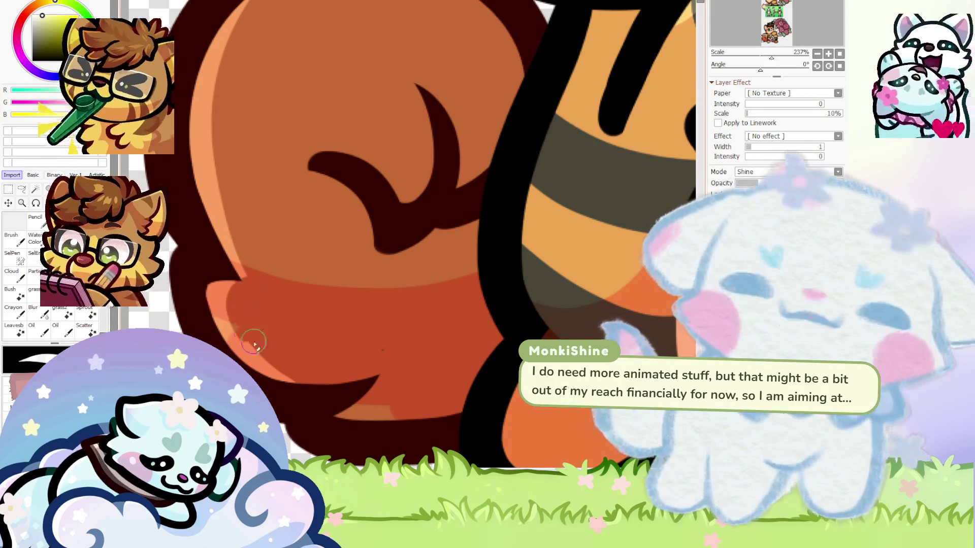
scroll(214, 285, "down", 4)
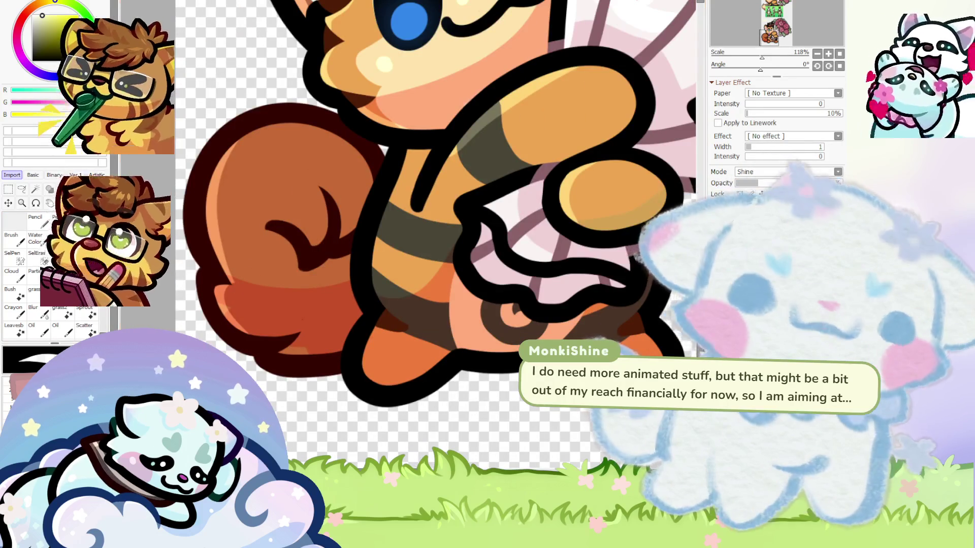
scroll(296, 348, "up", 1)
scroll(215, 309, "up", 5)
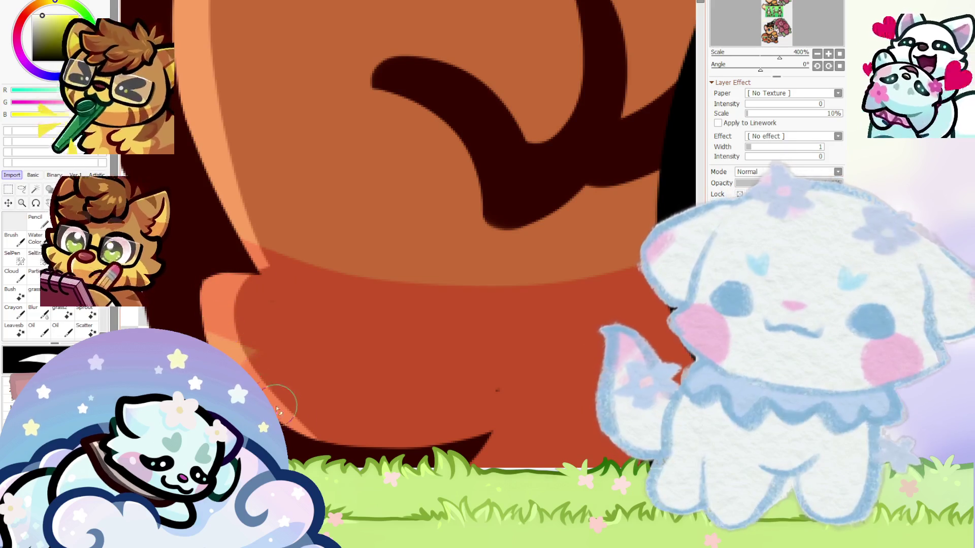
scroll(223, 310, "down", 5)
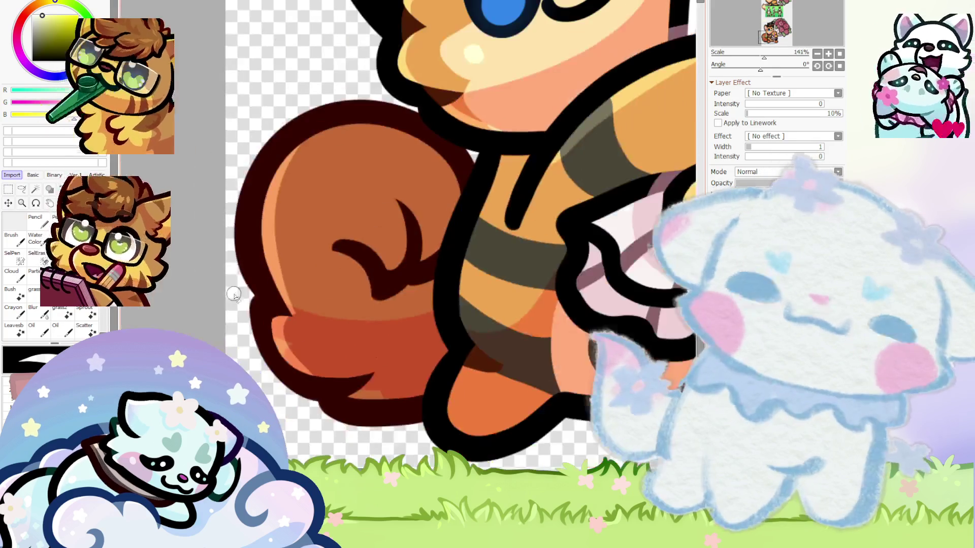
scroll(218, 304, "down", 5)
scroll(218, 299, "down", 3)
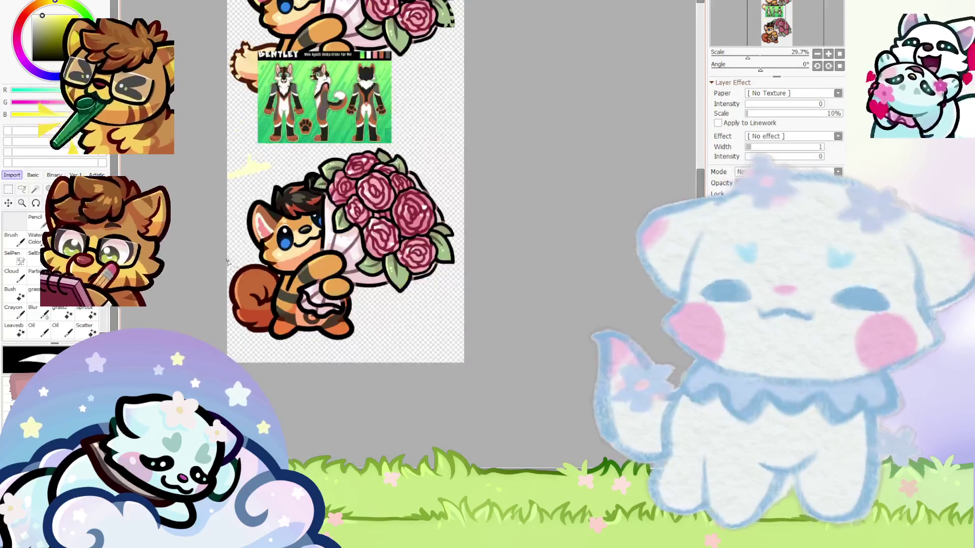
Zoom in and out on the lower fox's tail to inspect its pale bottom patch
scroll(224, 289, "up", 4)
scroll(229, 280, "up", 3)
scroll(235, 272, "up", 3)
scroll(235, 273, "down", 2)
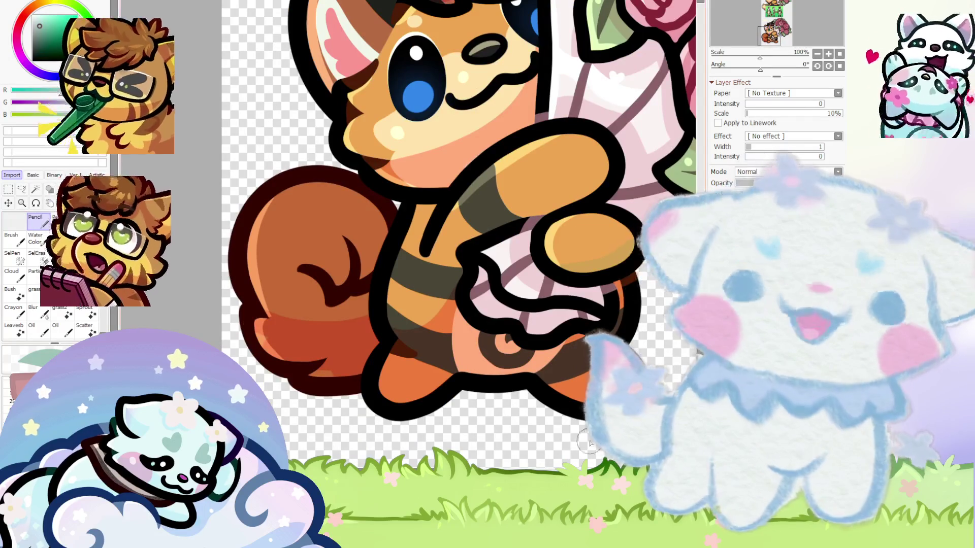
scroll(277, 339, "up", 2)
scroll(254, 305, "up", 1)
scroll(231, 273, "up", 1)
scroll(231, 274, "down", 1)
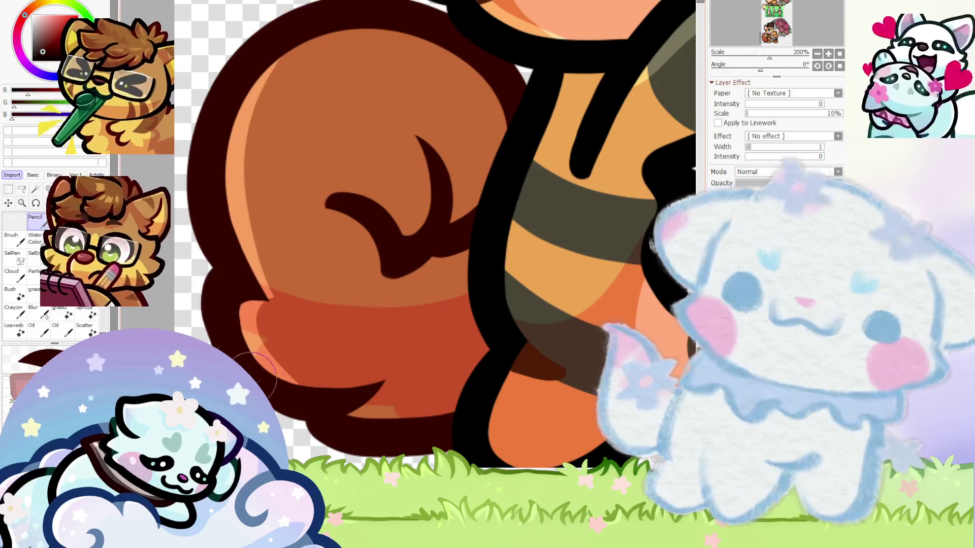
scroll(390, 301, "down", 1)
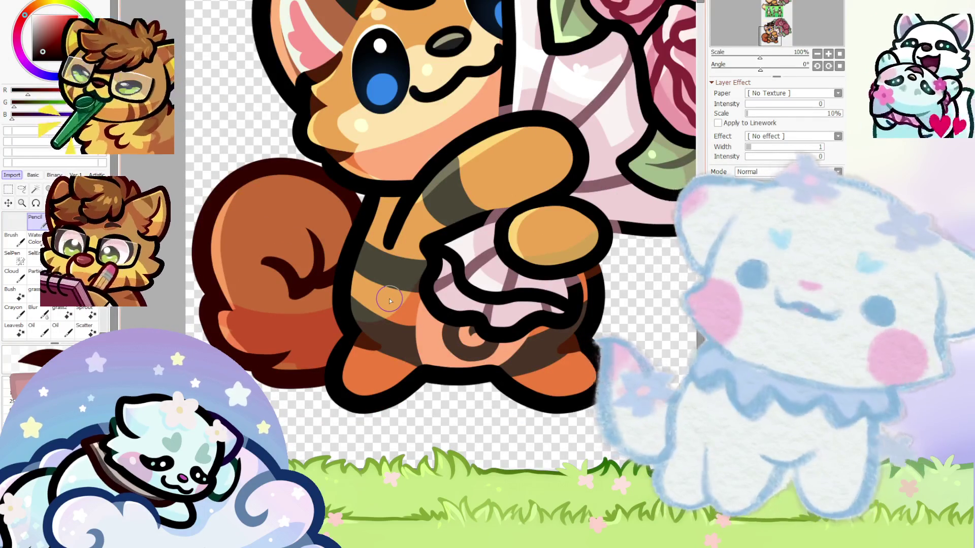
scroll(257, 378, "up", 3)
scroll(257, 380, "up", 2)
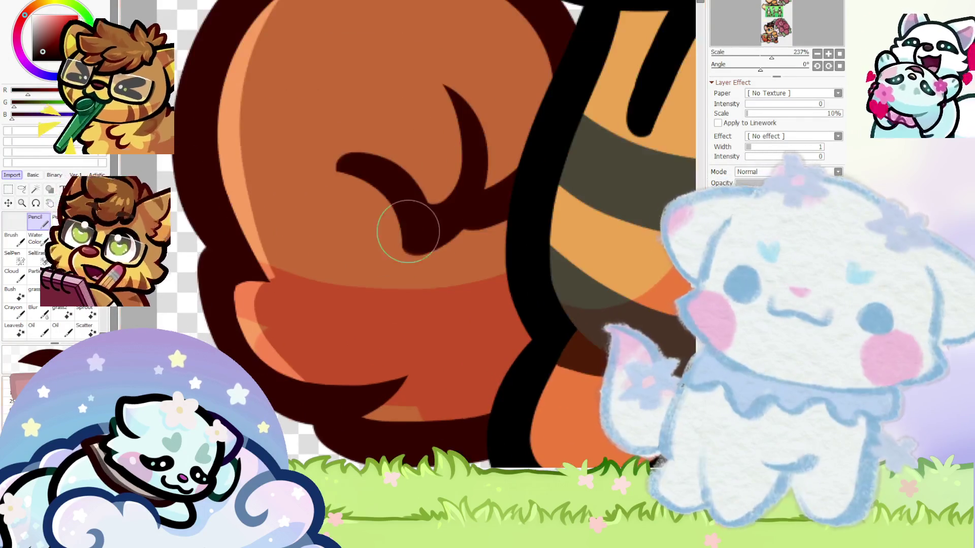
scroll(321, 429, "down", 2)
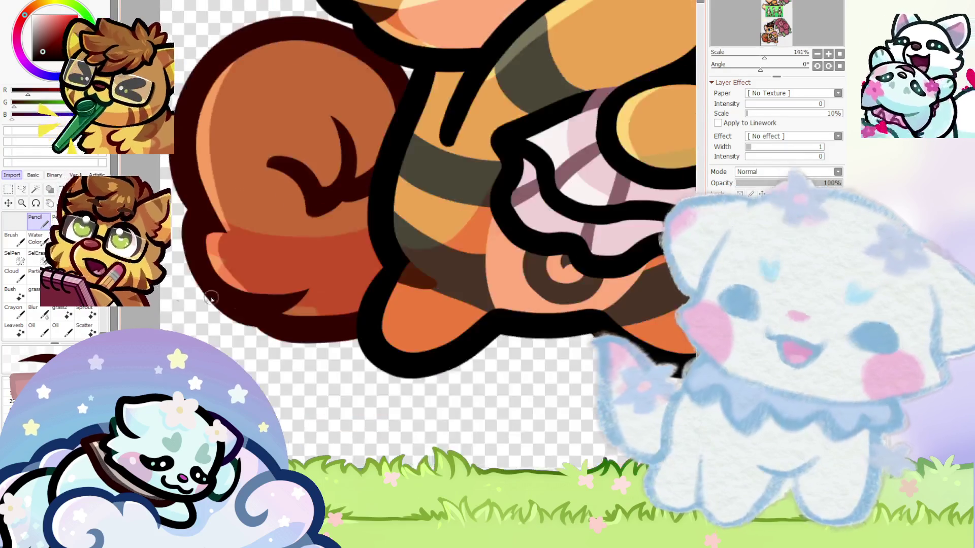
scroll(309, 305, "down", 1)
scroll(305, 249, "down", 1)
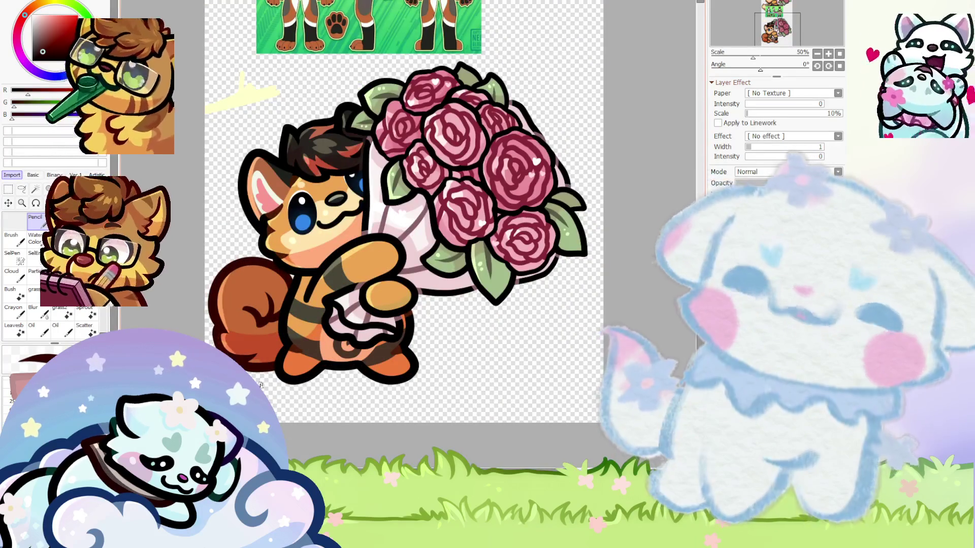
scroll(268, 265, "down", 1)
scroll(268, 265, "up", 1)
scroll(267, 265, "up", 2)
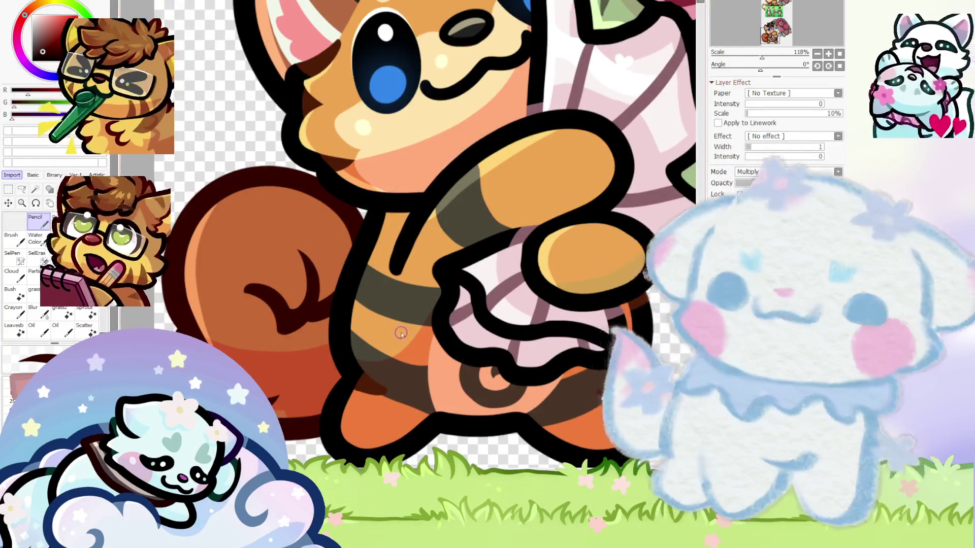
scroll(402, 333, "down", 3)
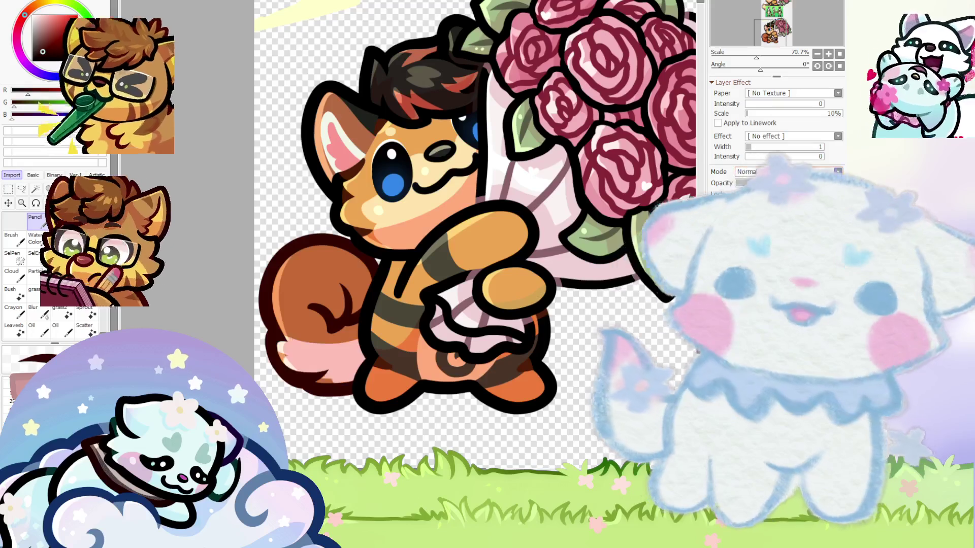
scroll(373, 320, "up", 1)
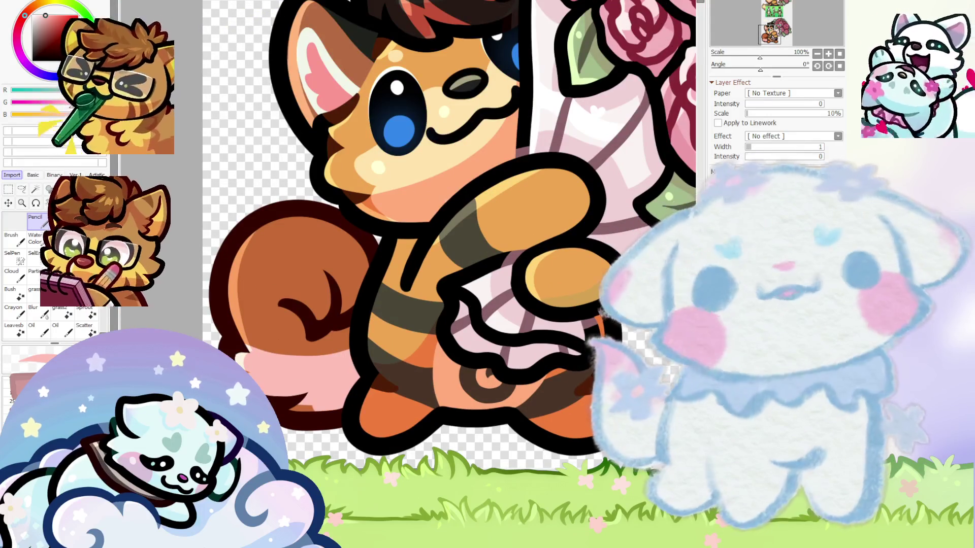
scroll(329, 330, "up", 1)
scroll(329, 330, "up", 1)
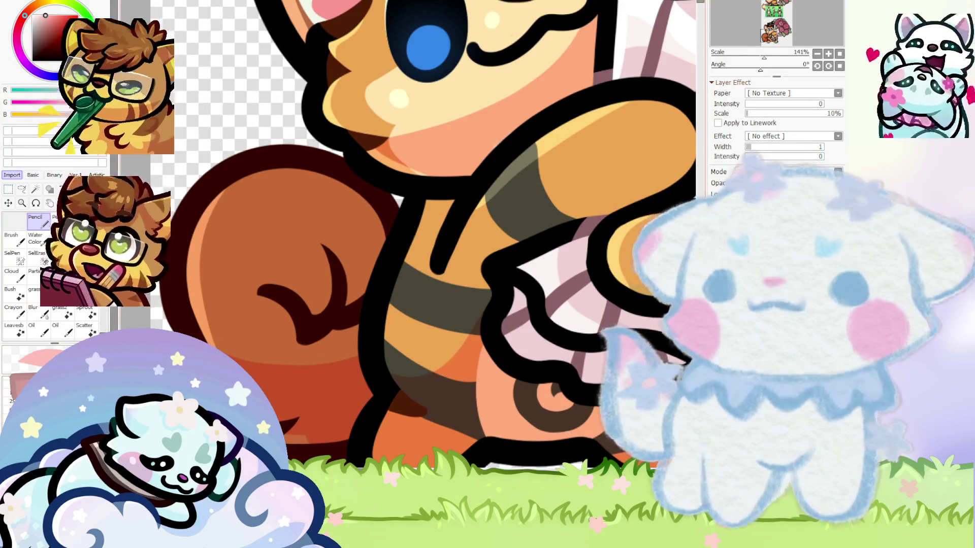
scroll(288, 384, "down", 3)
Bring the Bentley reference sheet into view to compare it with the tail
left_click_drag(457, 101, 457, 228)
scroll(504, 162, "up", 2)
scroll(504, 162, "up", 1)
scroll(532, 81, "up", 1)
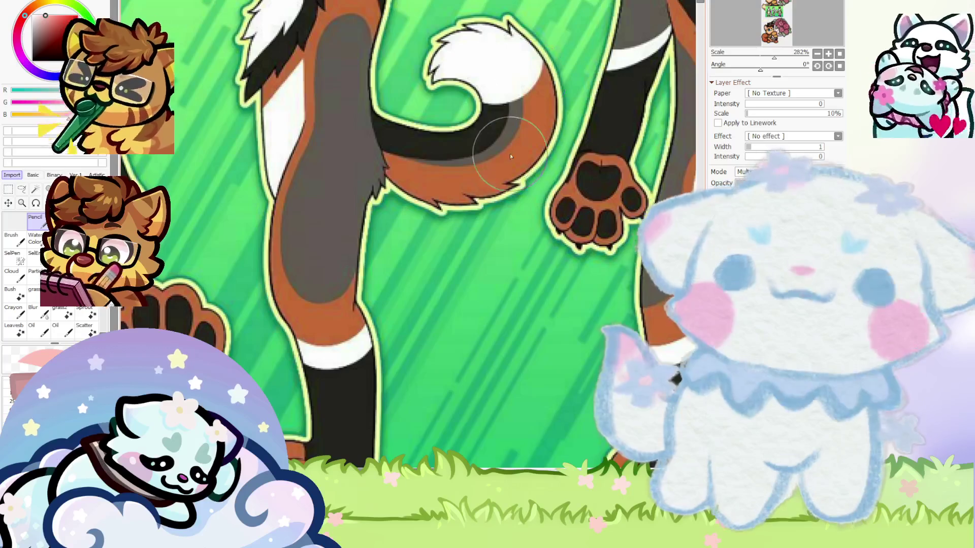
scroll(510, 153, "down", 3)
scroll(366, 178, "down", 2)
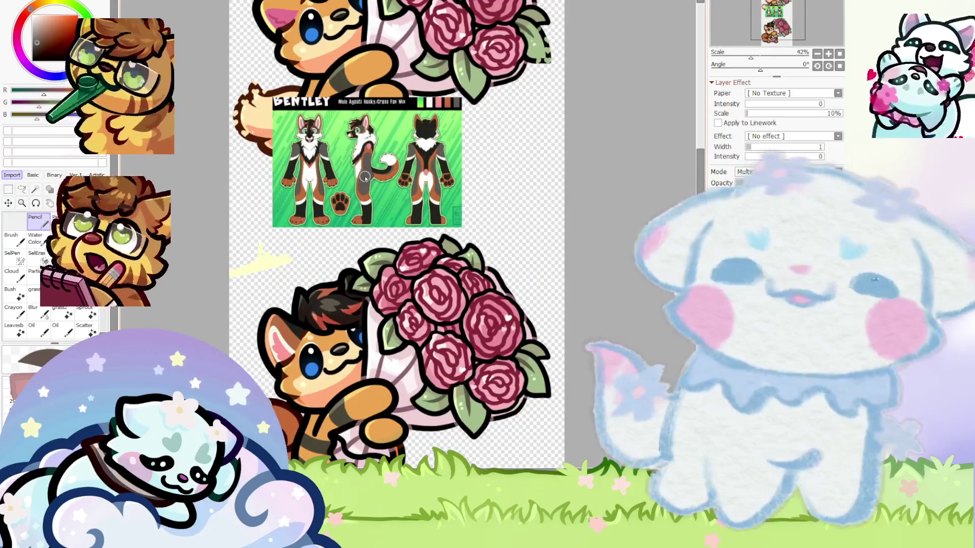
scroll(365, 178, "down", 2)
scroll(324, 358, "up", 1)
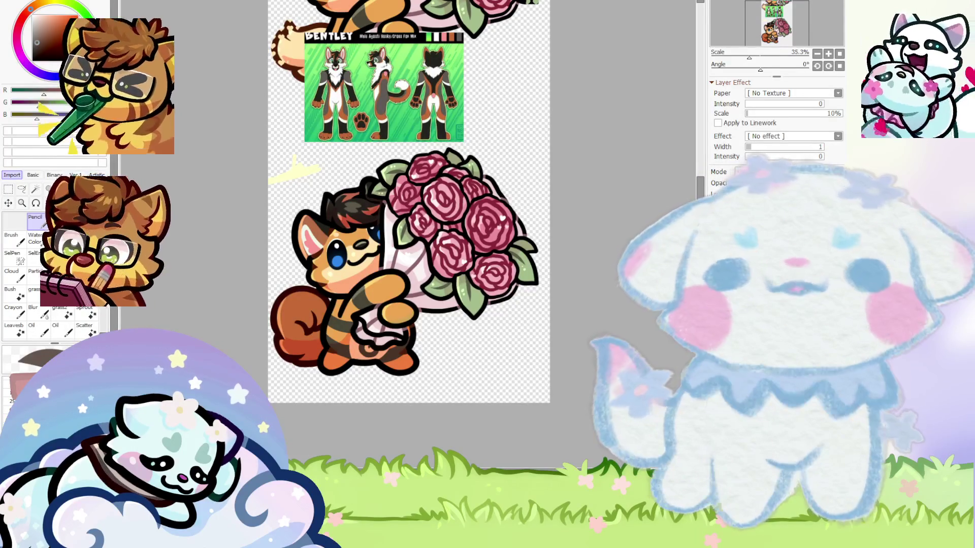
scroll(287, 315, "up", 1)
Darken the left and lower edge of the lower fox's tail
scroll(287, 313, "down", 1)
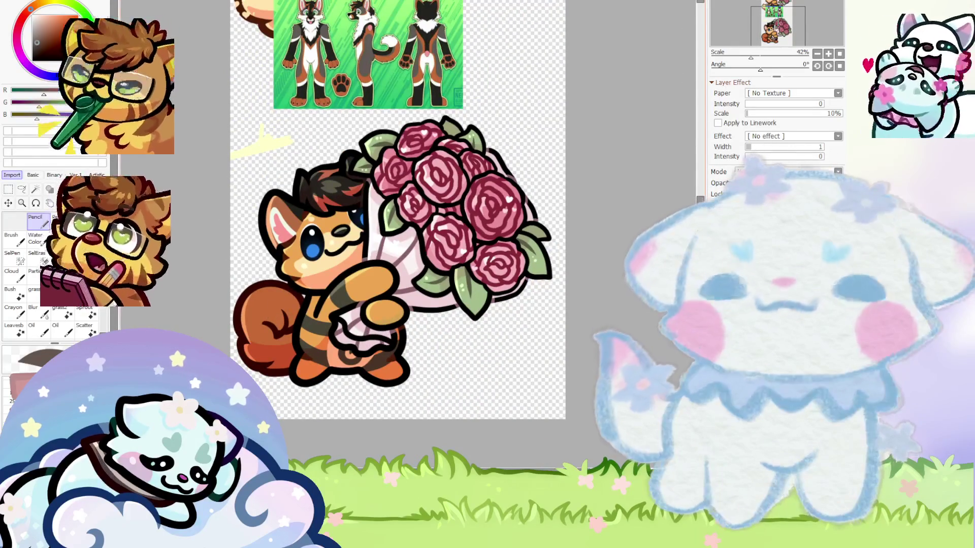
scroll(554, 394, "down", 1)
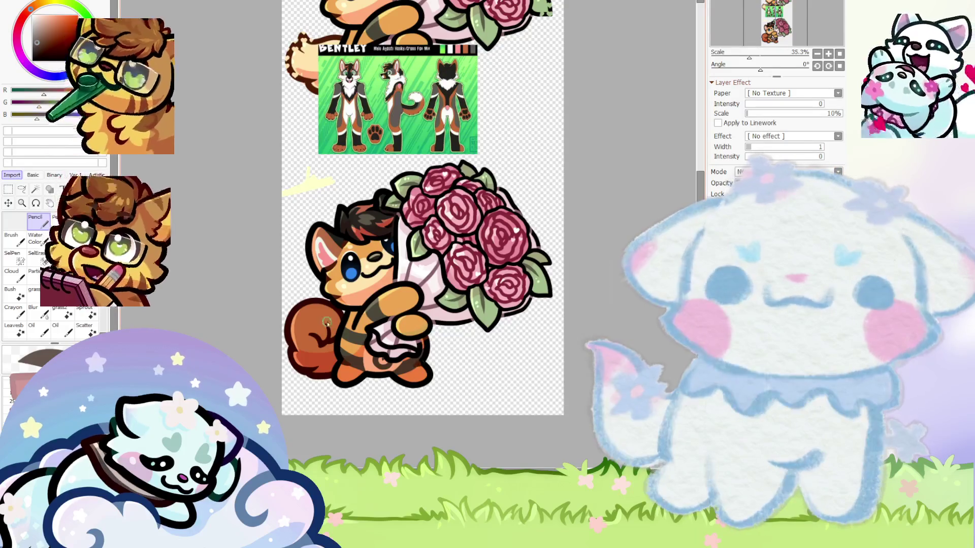
scroll(328, 323, "up", 3)
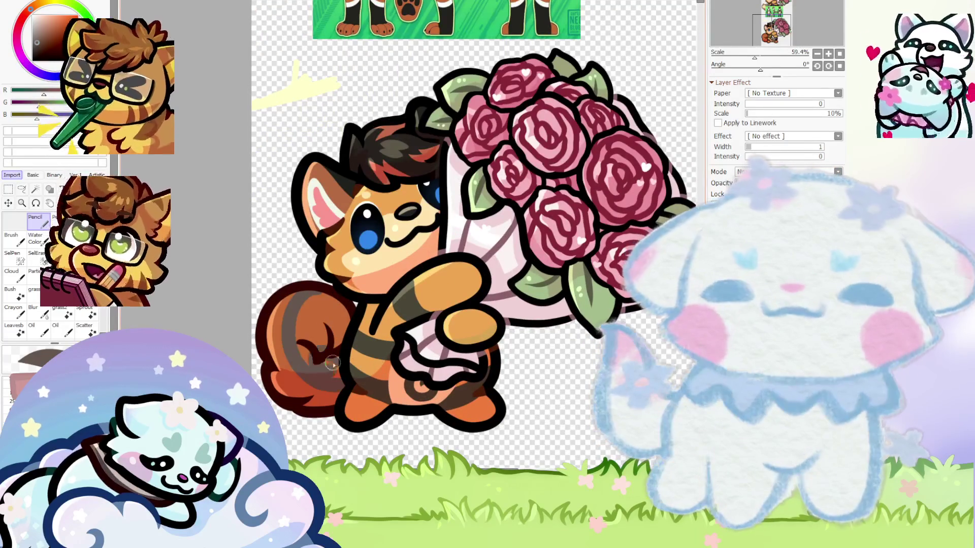
scroll(342, 329, "down", 2)
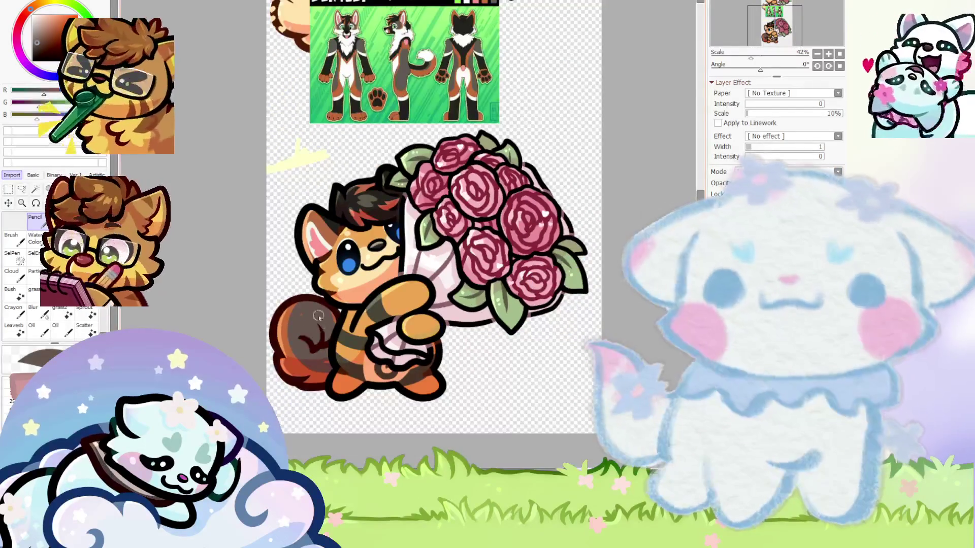
scroll(326, 325, "up", 2)
left_click_drag(279, 304, 326, 386)
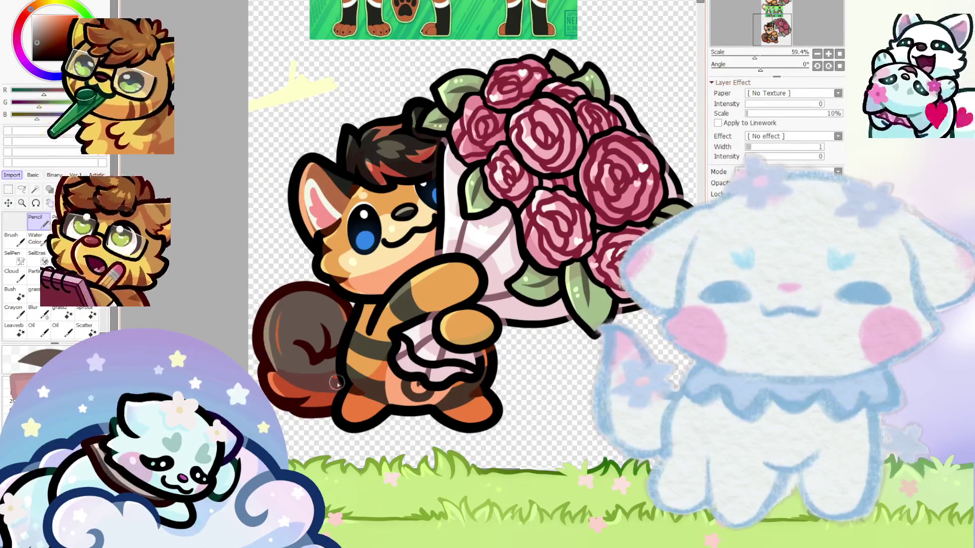
Add darker shading inside the curl of the lower fox's tail
scroll(277, 334, "down", 3)
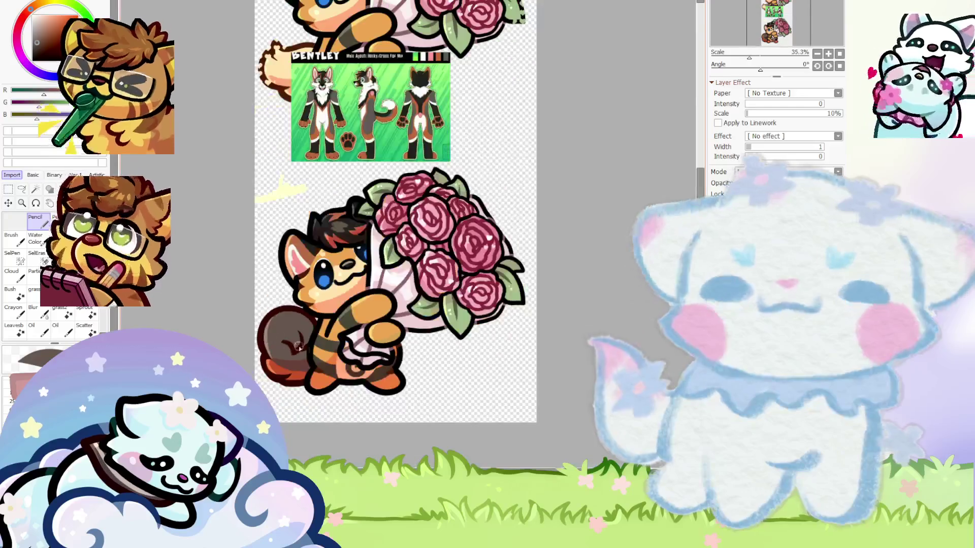
scroll(310, 360, "up", 4)
scroll(307, 369, "down", 3)
scroll(391, 136, "up", 3)
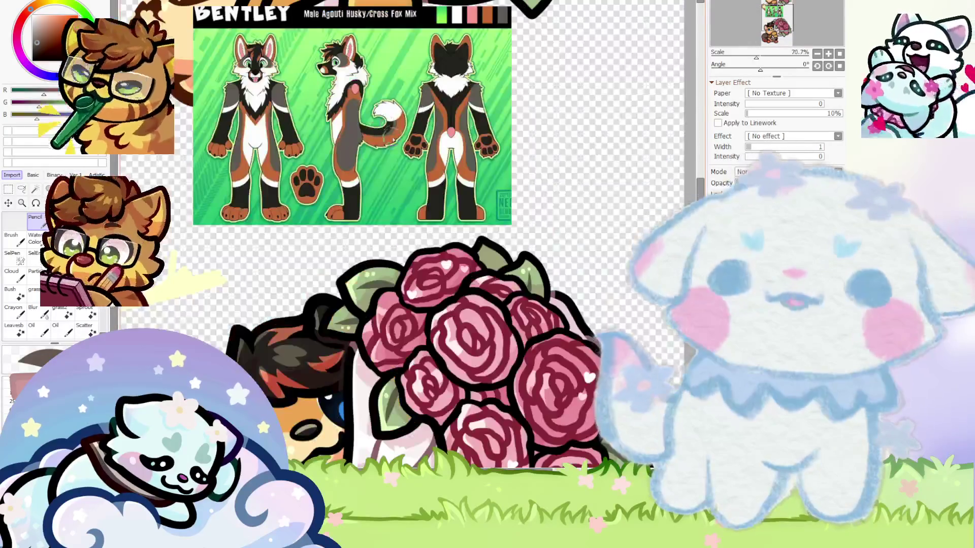
scroll(396, 124, "down", 3)
scroll(325, 285, "up", 3)
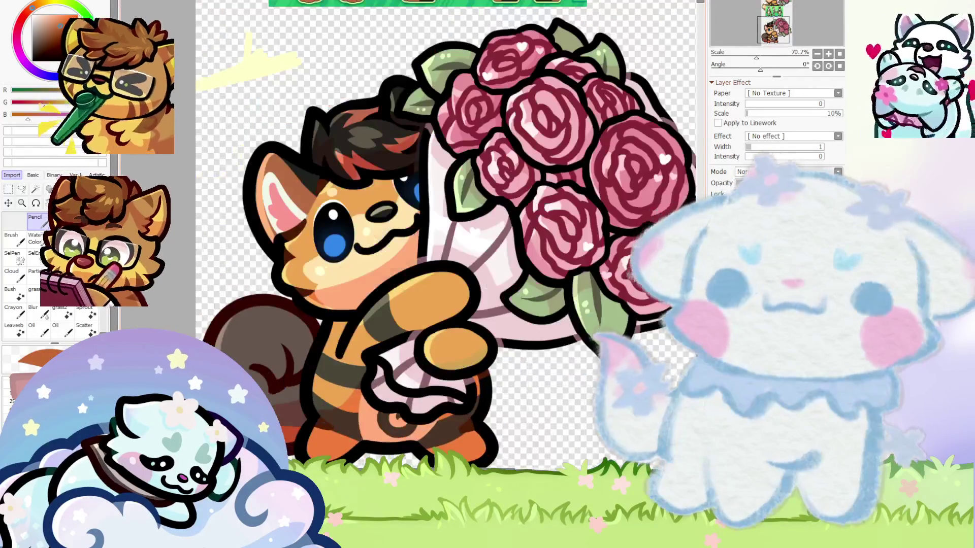
scroll(224, 342, "up", 1)
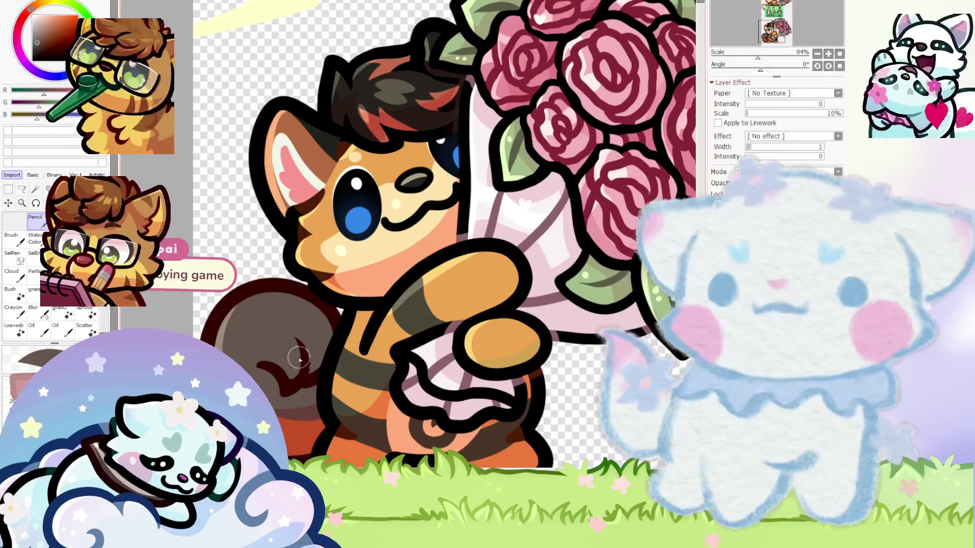
scroll(257, 374, "down", 4)
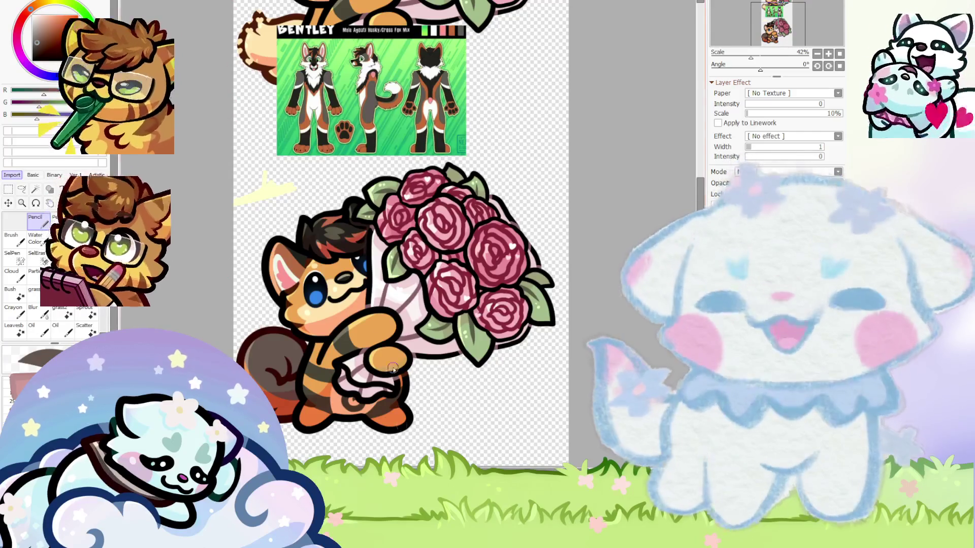
scroll(368, 286, "down", 1)
scroll(336, 175, "up", 2)
scroll(336, 174, "up", 2)
scroll(336, 174, "up", 2)
scroll(336, 174, "down", 3)
scroll(337, 174, "down", 2)
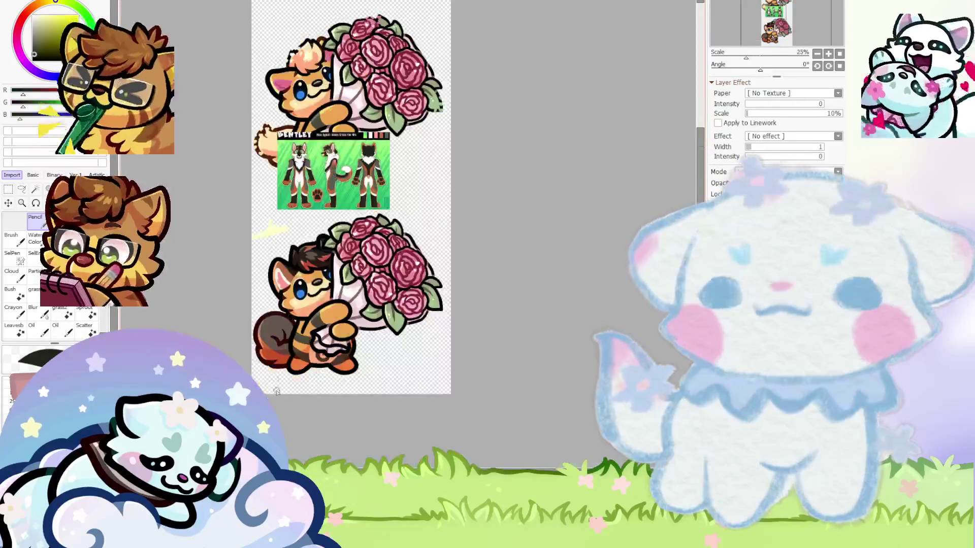
scroll(303, 325, "up", 2)
scroll(302, 325, "up", 1)
scroll(302, 325, "up", 1)
left_click_drag(302, 325, 275, 368)
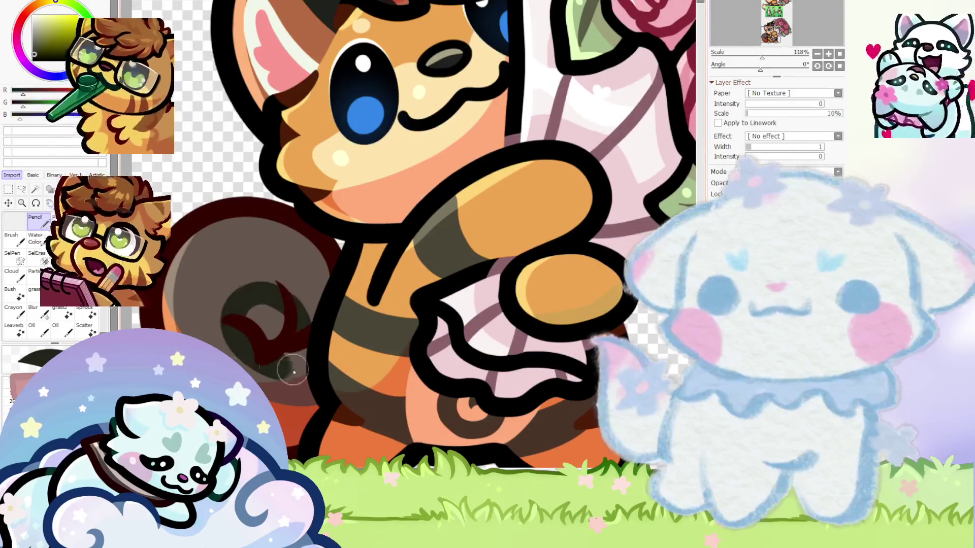
scroll(278, 333, "down", 4)
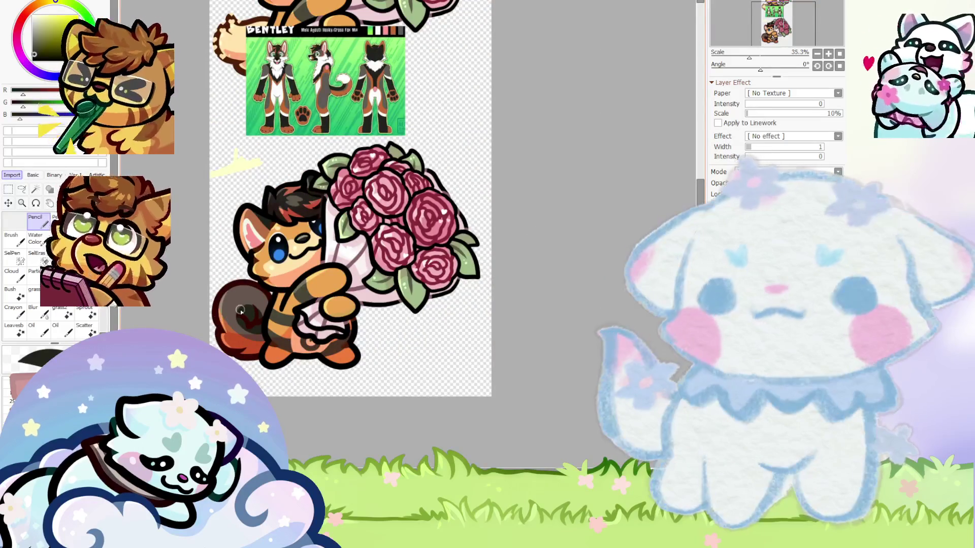
scroll(240, 309, "up", 1)
scroll(240, 310, "up", 1)
scroll(226, 321, "down", 2)
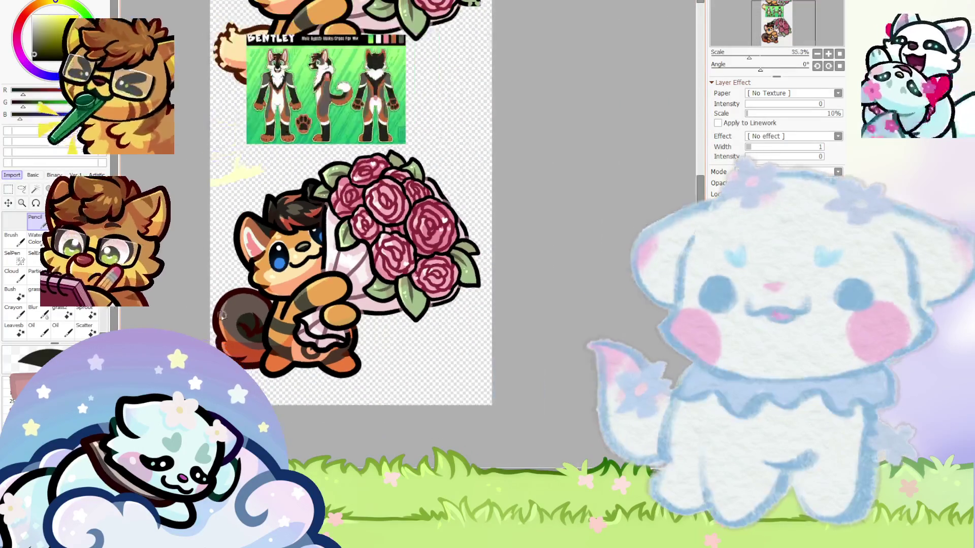
scroll(227, 321, "up", 2)
scroll(226, 321, "up", 2)
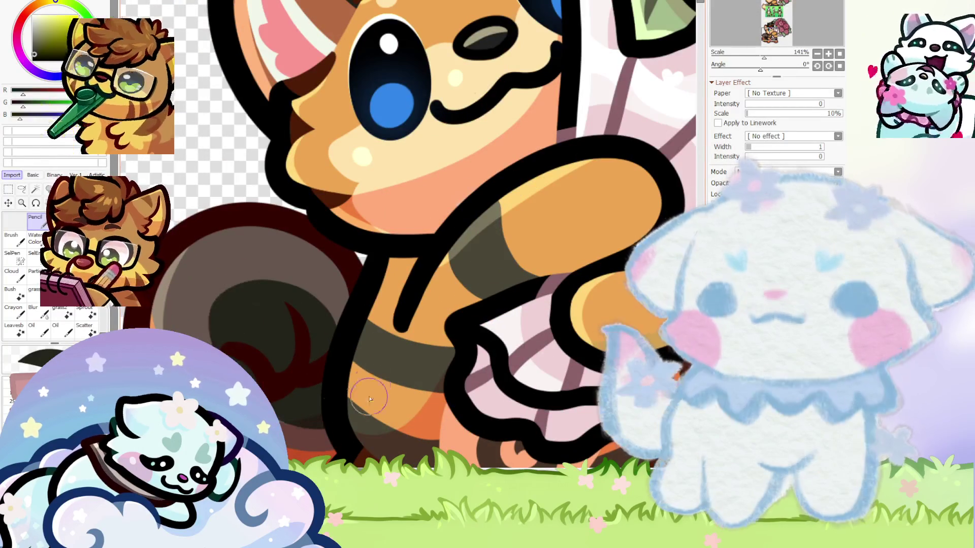
scroll(211, 308, "down", 3)
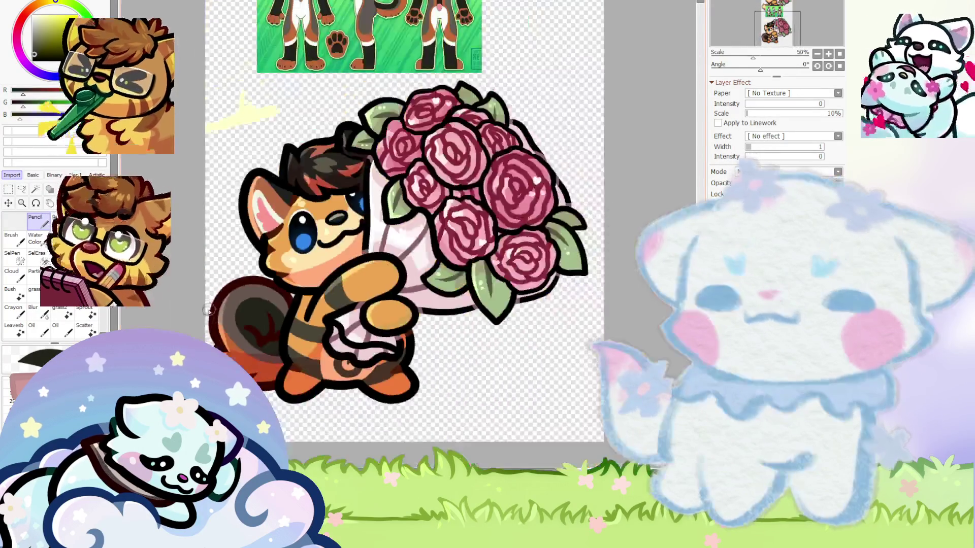
scroll(210, 308, "down", 1)
scroll(312, 156, "up", 2)
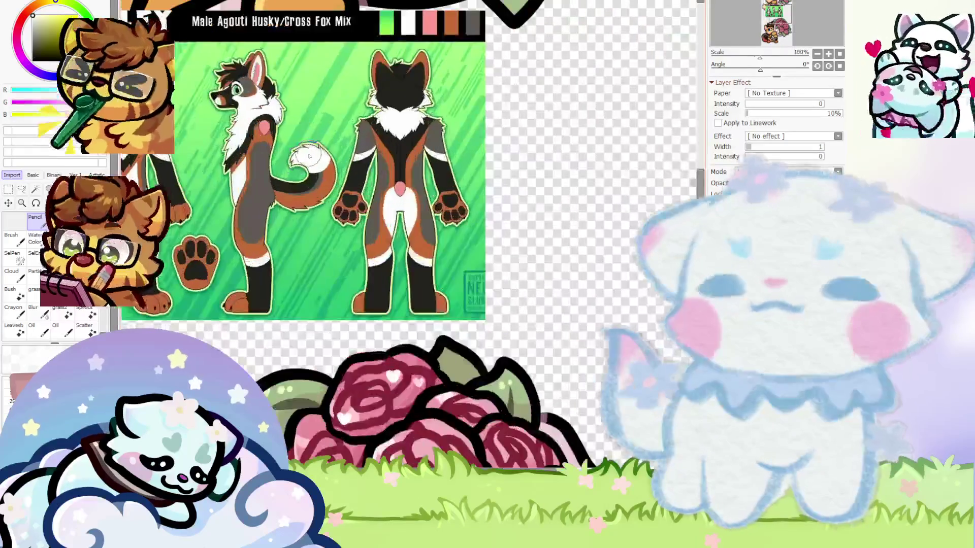
Paint the lower fox's tail tip white, filling the whole tip
scroll(312, 157, "down", 2)
scroll(358, 328, "up", 2)
scroll(358, 328, "up", 2)
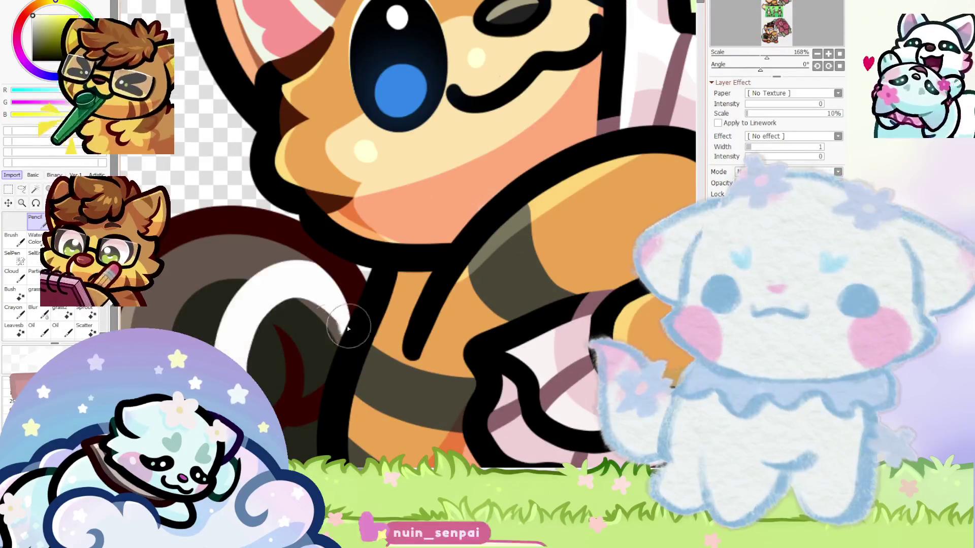
left_click_drag(358, 327, 243, 365)
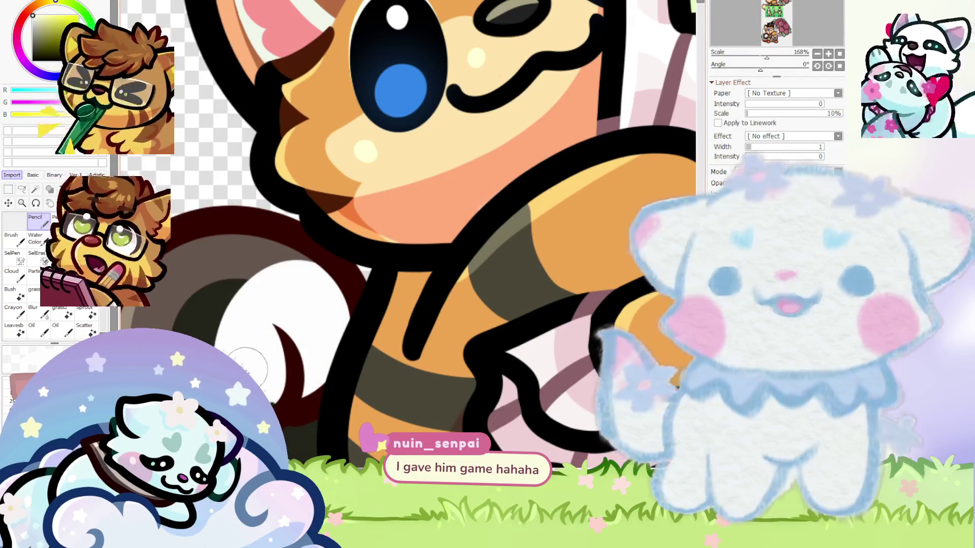
left_click_drag(242, 365, 237, 365)
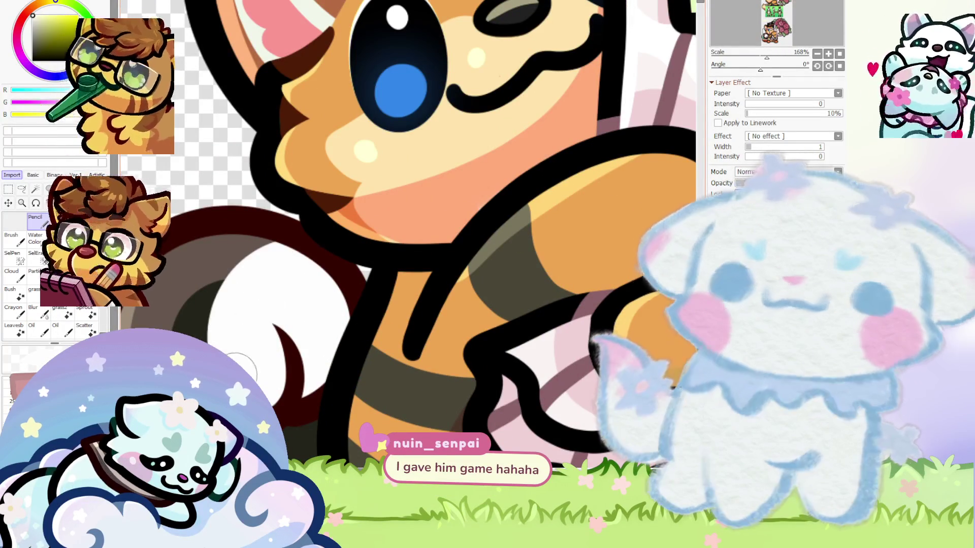
scroll(237, 365, "down", 2)
scroll(238, 366, "down", 2)
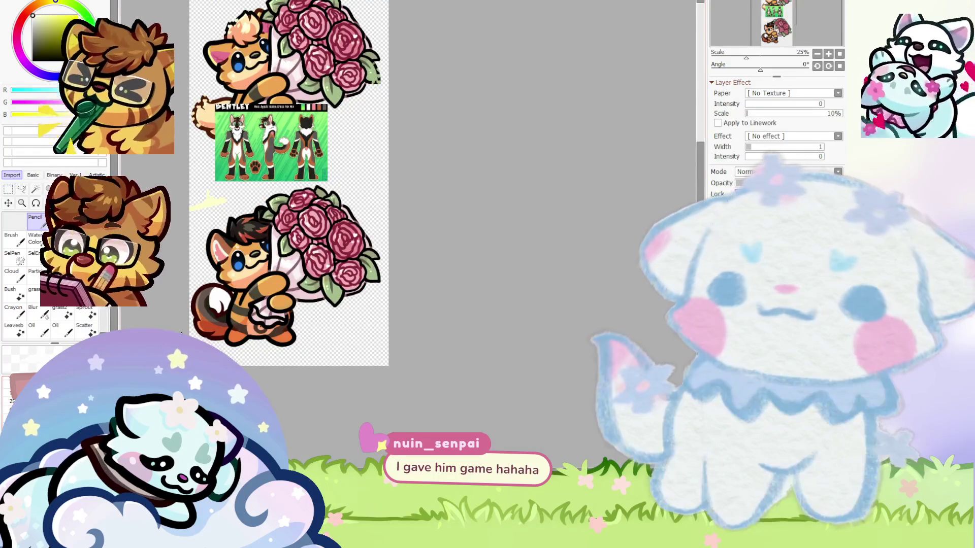
scroll(185, 315, "up", 2)
scroll(184, 310, "up", 2)
scroll(184, 303, "up", 1)
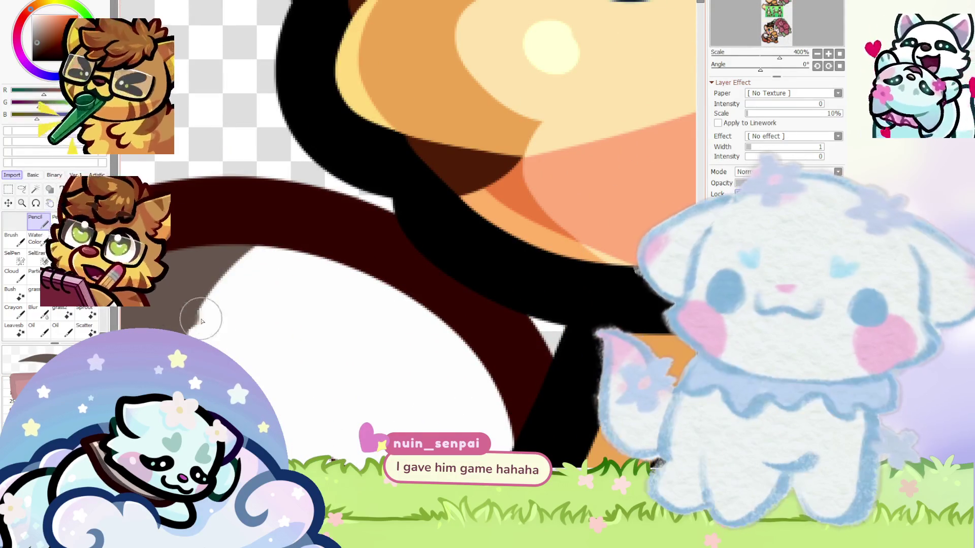
scroll(231, 274, "down", 4)
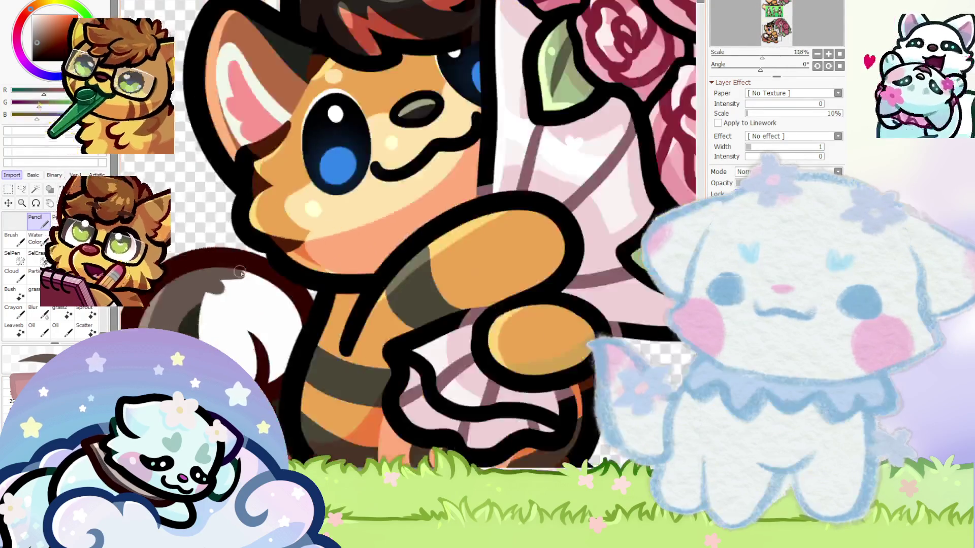
scroll(231, 274, "down", 2)
scroll(183, 285, "up", 1)
scroll(173, 279, "down", 1)
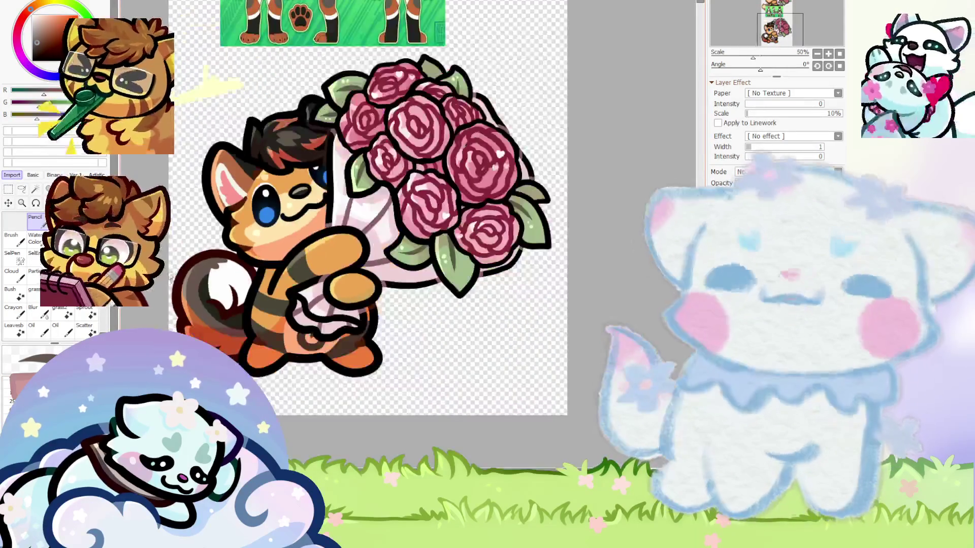
scroll(173, 276, "up", 2)
scroll(246, 344, "up", 2)
Brush dark grey-brown shading across the lower fox's tail and along its top and left edge
mouse_move(348, 395)
left_mouse_down()
mouse_move(429, 398)
mouse_move(356, 399)
mouse_move(244, 367)
left_mouse_up()
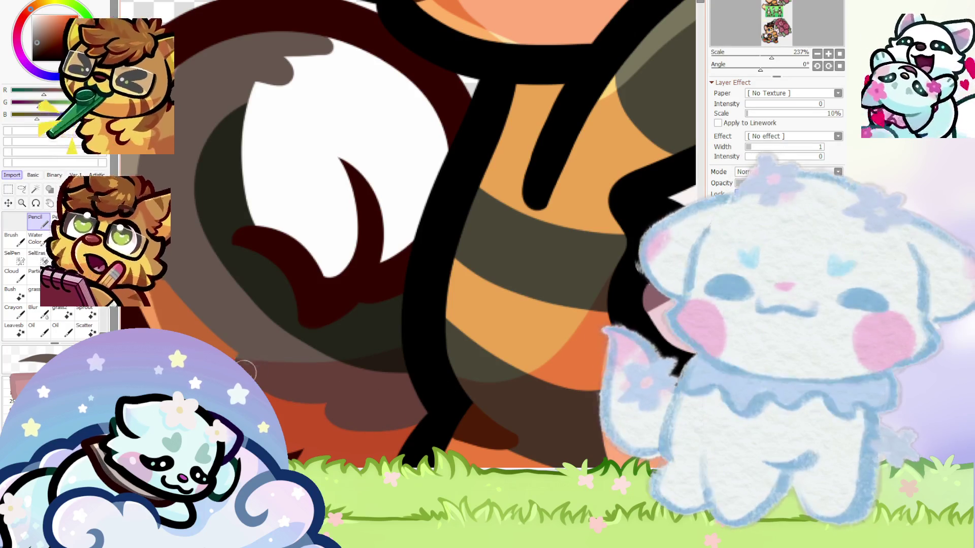
scroll(219, 315, "down", 2)
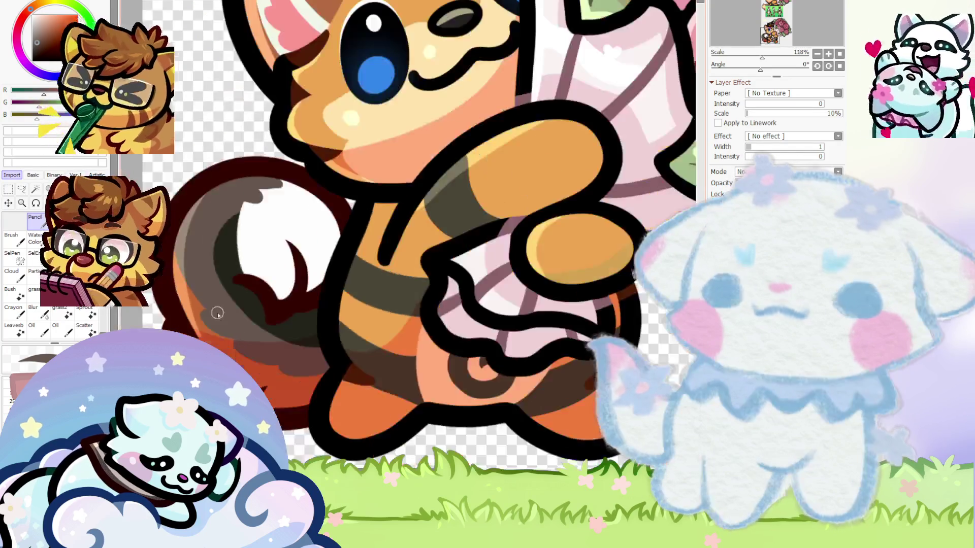
scroll(219, 315, "down", 3)
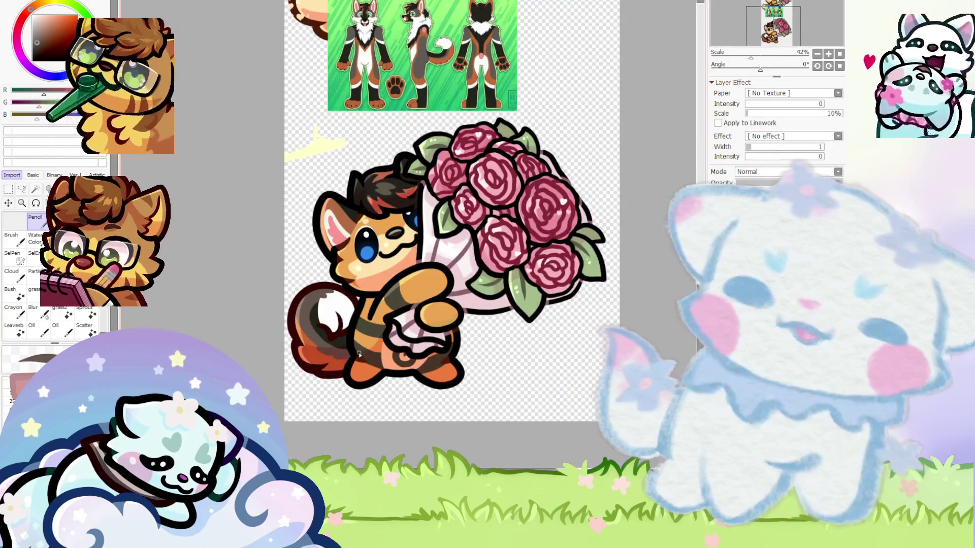
scroll(359, 354, "down", 1)
scroll(320, 314, "up", 3)
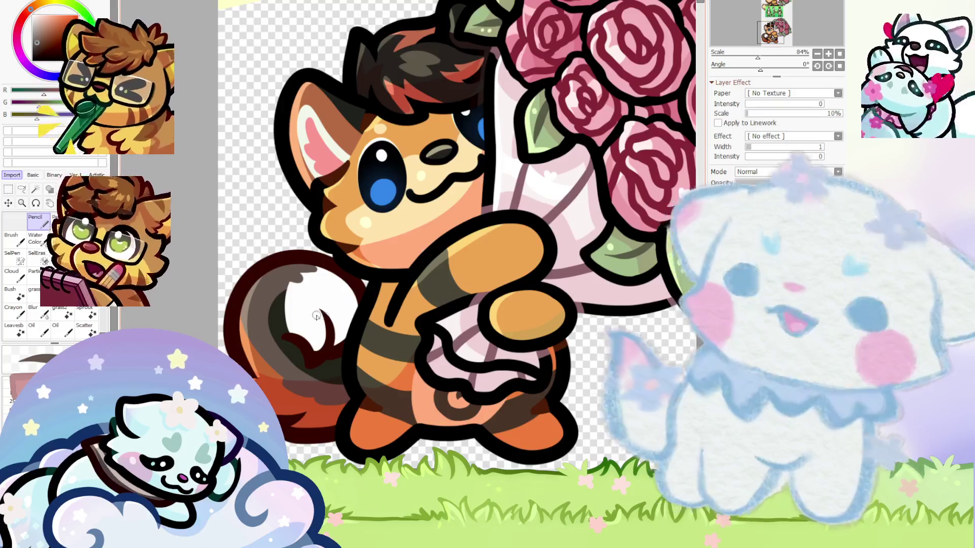
scroll(320, 314, "up", 5)
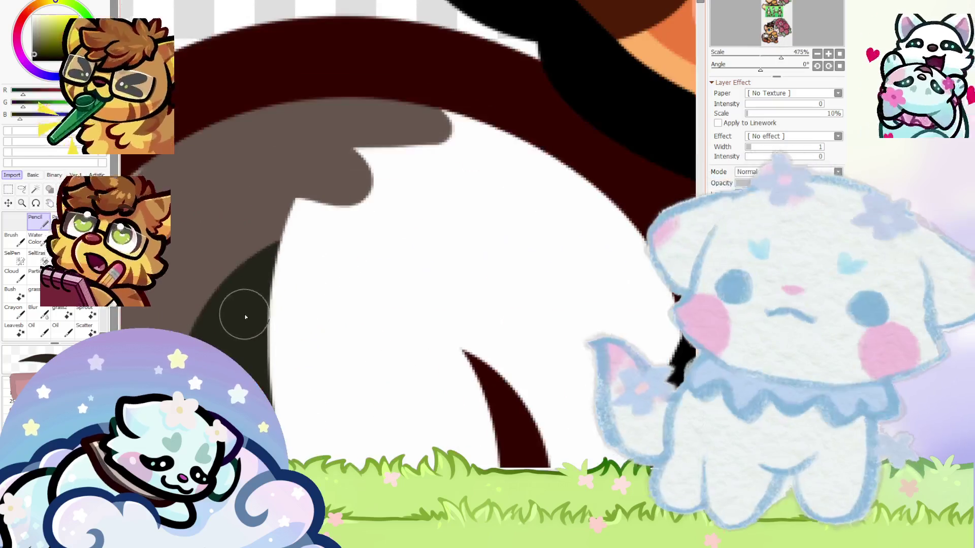
mouse_move(274, 297)
left_mouse_down()
mouse_move(298, 262)
mouse_move(252, 320)
left_mouse_up()
left_click_drag(268, 265, 322, 274)
scroll(322, 275, "down", 2)
scroll(328, 254, "down", 2)
scroll(328, 253, "down", 2)
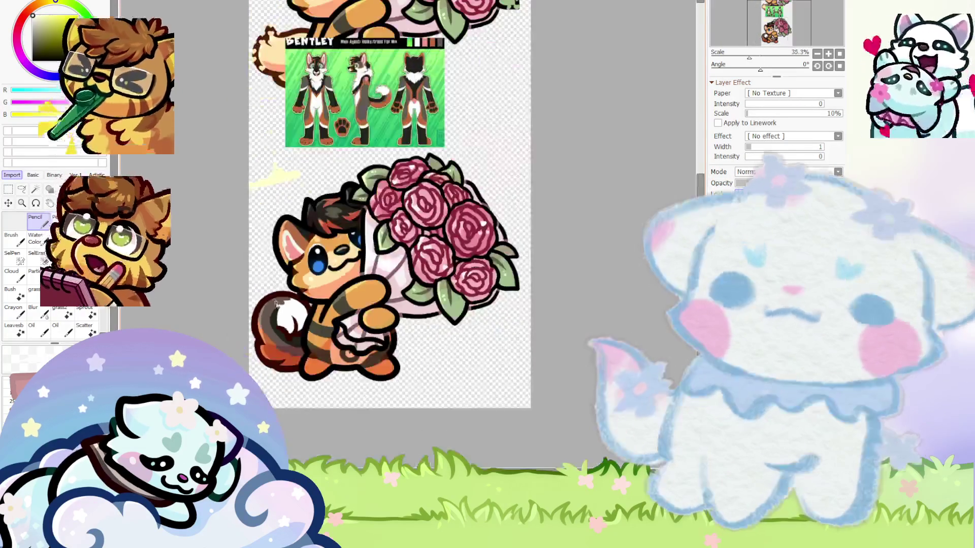
scroll(305, 284, "up", 2)
scroll(283, 301, "up", 2)
mouse_move(305, 297)
left_mouse_down()
mouse_move(280, 364)
mouse_move(292, 443)
left_mouse_up()
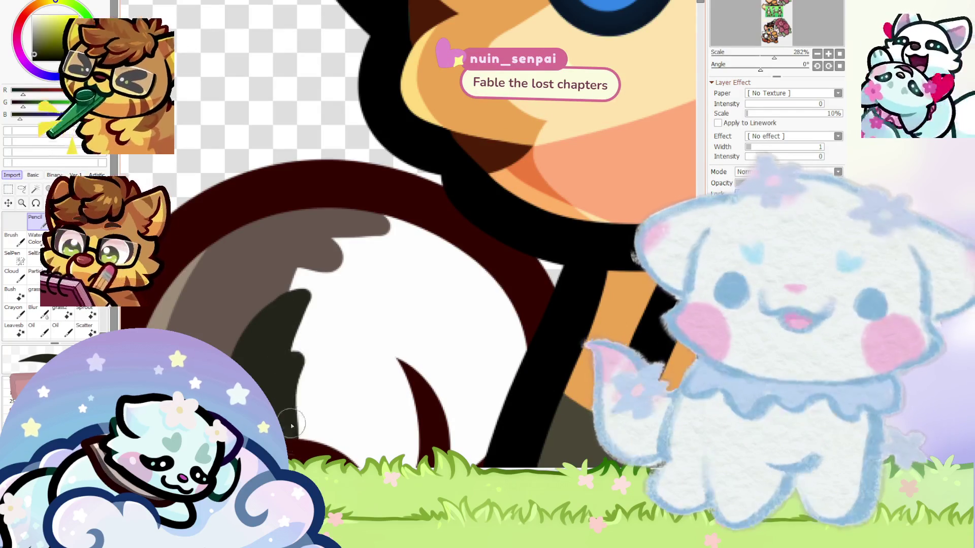
Add a curved dark shadow across the tail and more shading near the tail base
scroll(291, 442, "down", 8)
scroll(284, 208, "up", 3)
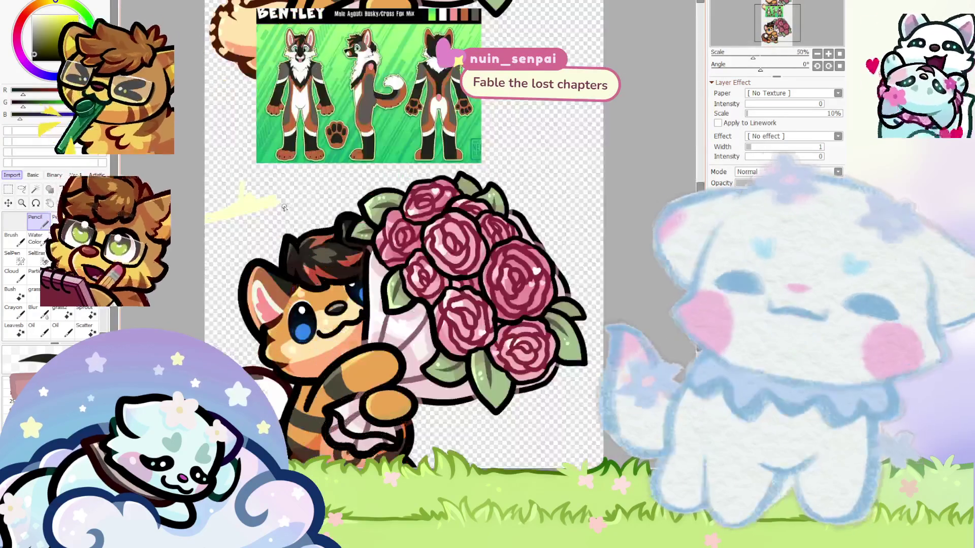
scroll(284, 208, "down", 2)
scroll(285, 207, "down", 2)
scroll(275, 253, "up", 2)
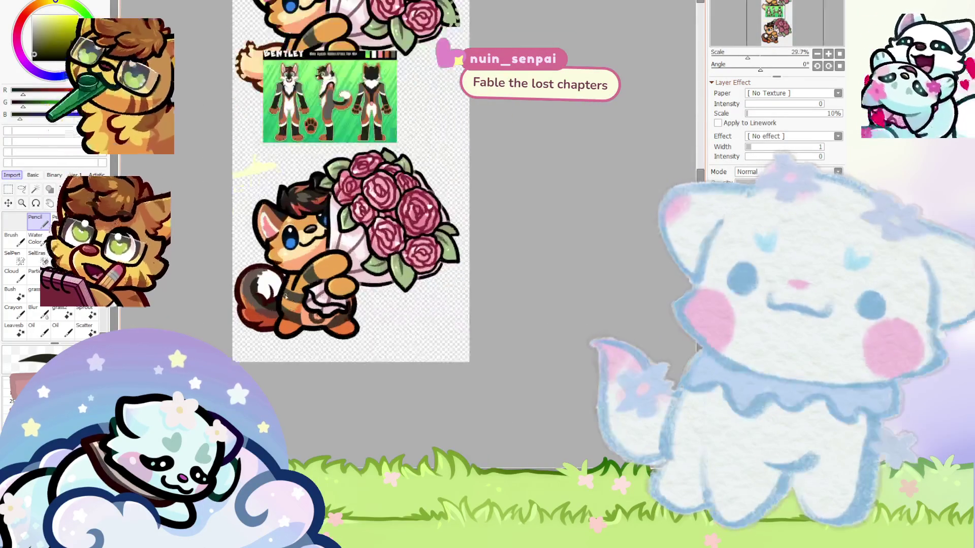
scroll(269, 294, "up", 2)
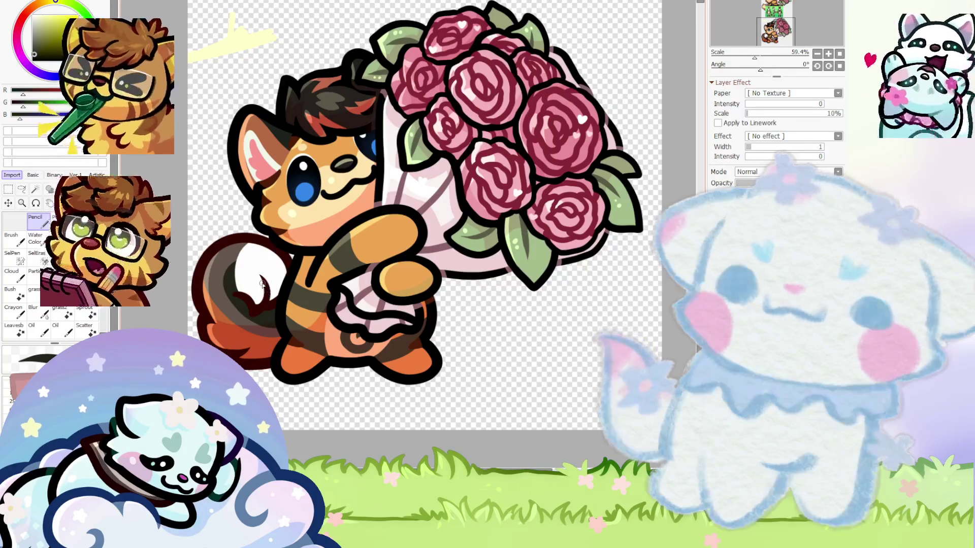
scroll(269, 293, "down", 3)
scroll(258, 315, "up", 2)
scroll(258, 316, "up", 5)
scroll(229, 257, "up", 1)
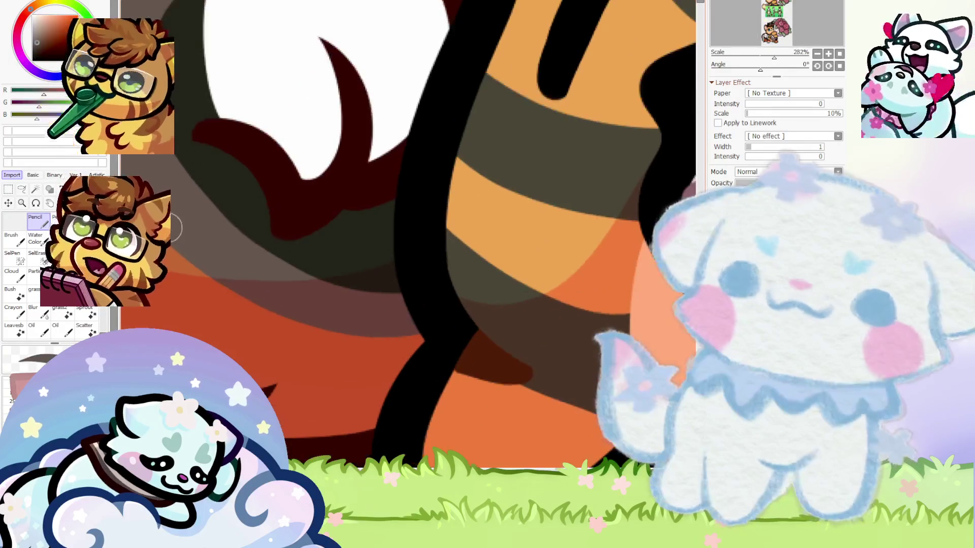
scroll(239, 276, "down", 1)
scroll(260, 309, "up", 2)
left_click_drag(202, 304, 369, 362)
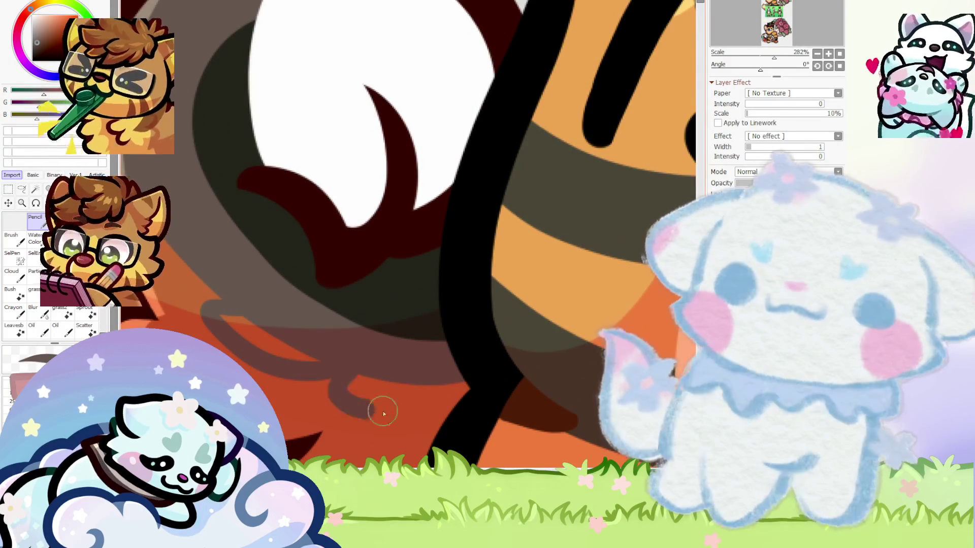
left_click_drag(362, 412, 381, 399)
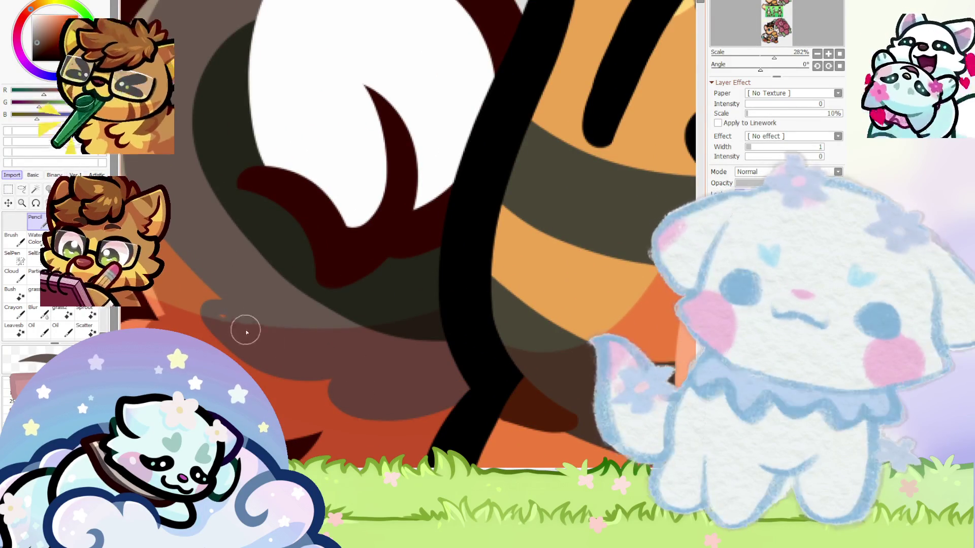
scroll(248, 336, "down", 2)
scroll(294, 378, "down", 3)
scroll(365, 343, "down", 2)
scroll(345, 346, "up", 3)
scroll(320, 348, "down", 3)
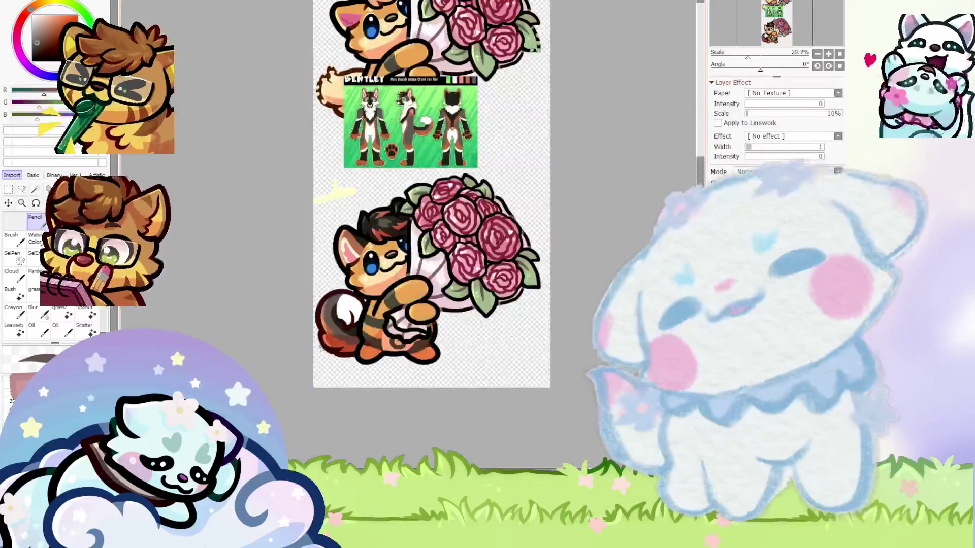
scroll(321, 348, "up", 7)
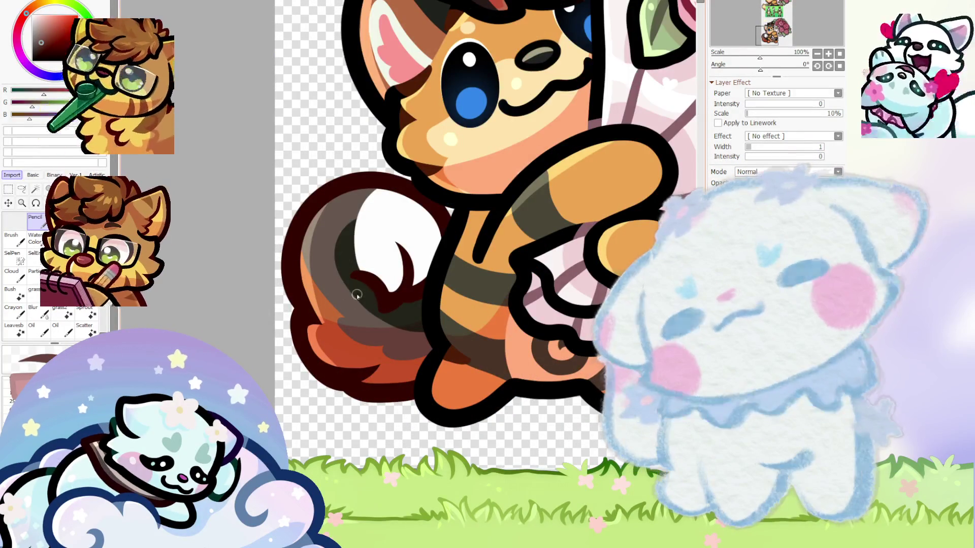
scroll(364, 304, "up", 3)
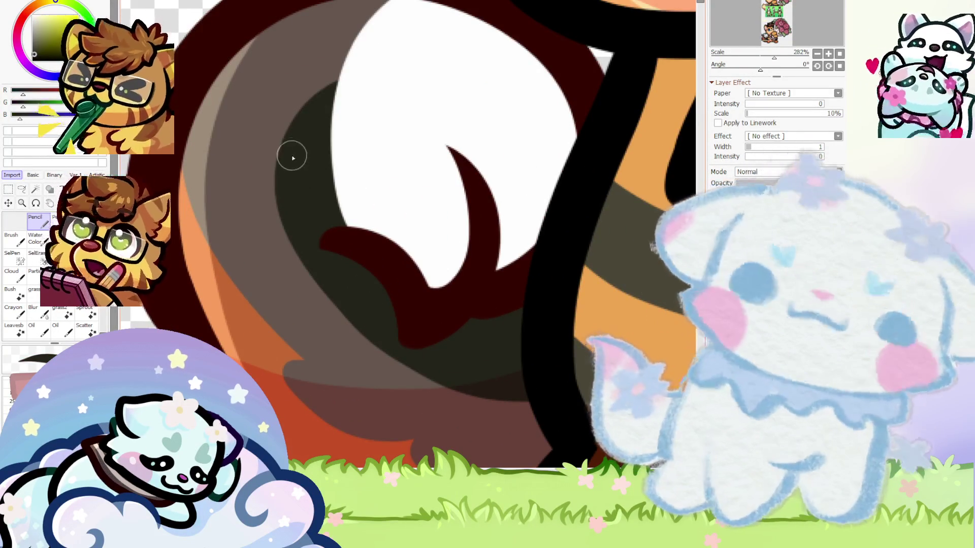
scroll(268, 308, "down", 3)
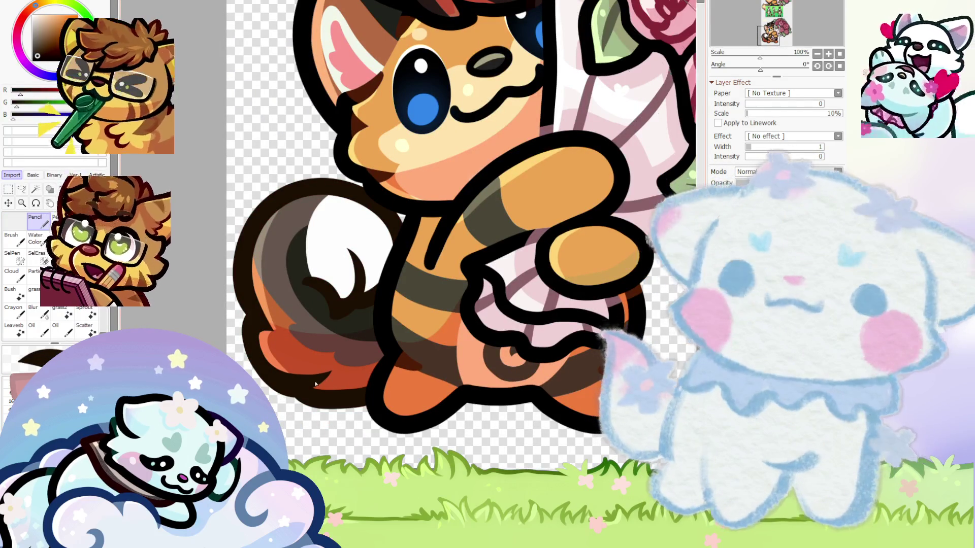
scroll(343, 382, "down", 2)
Rotate the canvas view and trim back the dark outline along the tail edge
left_click(817, 66)
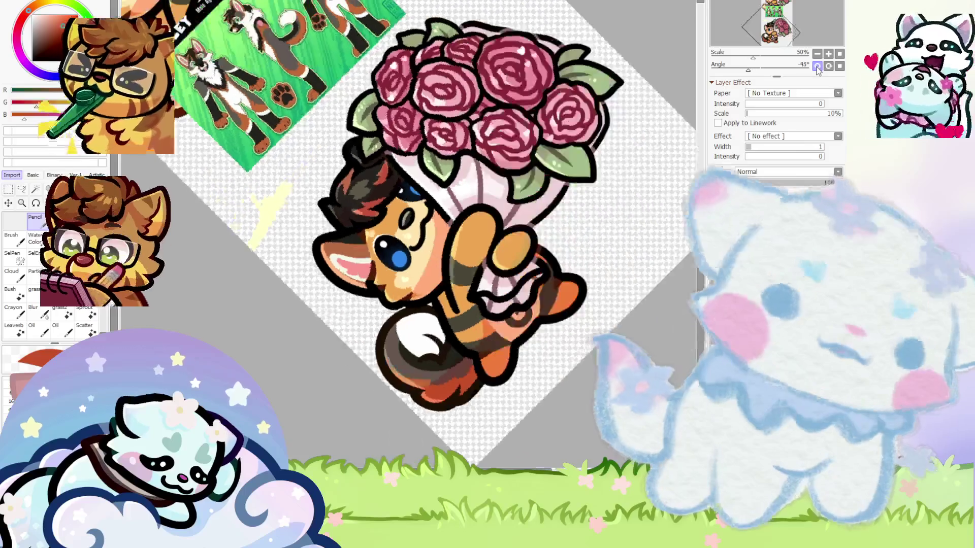
left_click(817, 66)
left_click(817, 66)
left_click(817, 66)
scroll(639, 293, "up", 4)
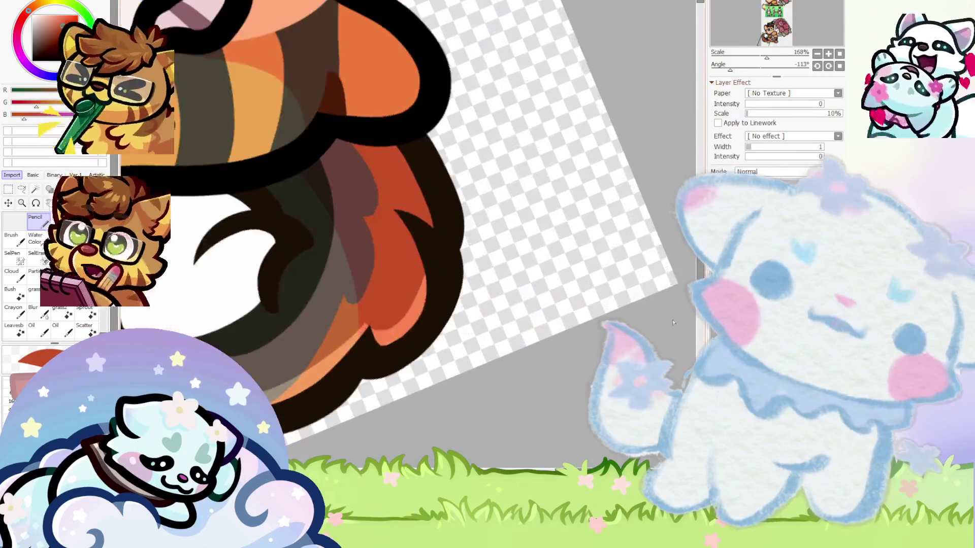
scroll(116, 325, "up", 3)
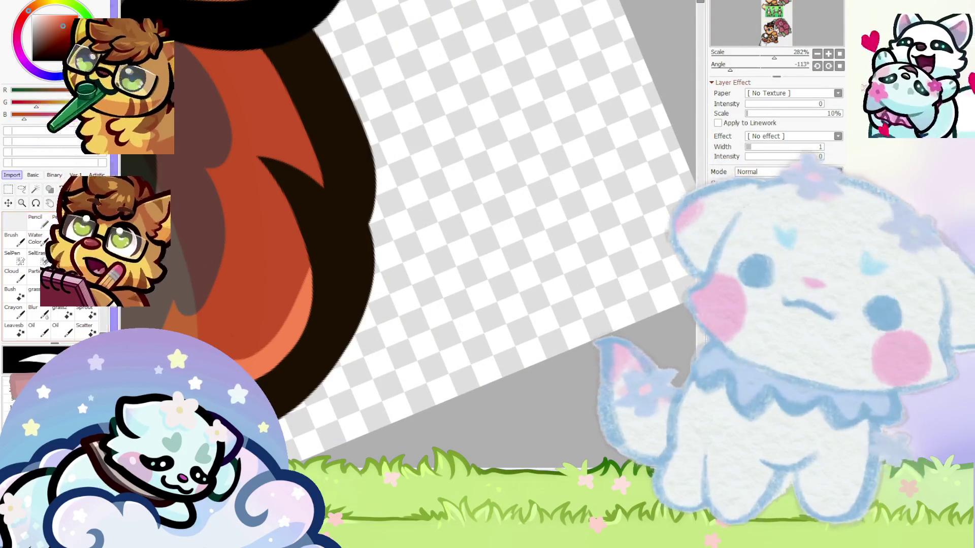
scroll(371, 224, "up", 1)
left_click_drag(373, 238, 355, 369)
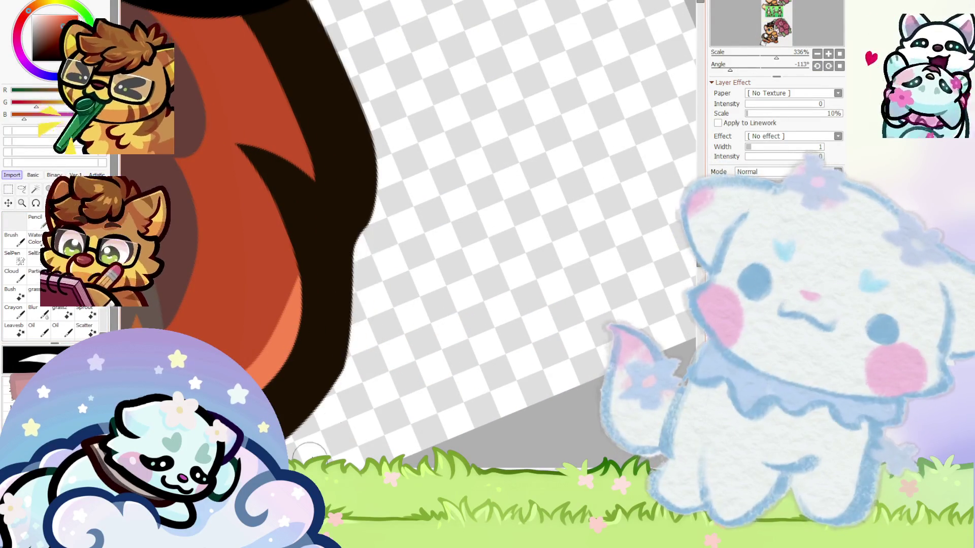
scroll(311, 272, "down", 1)
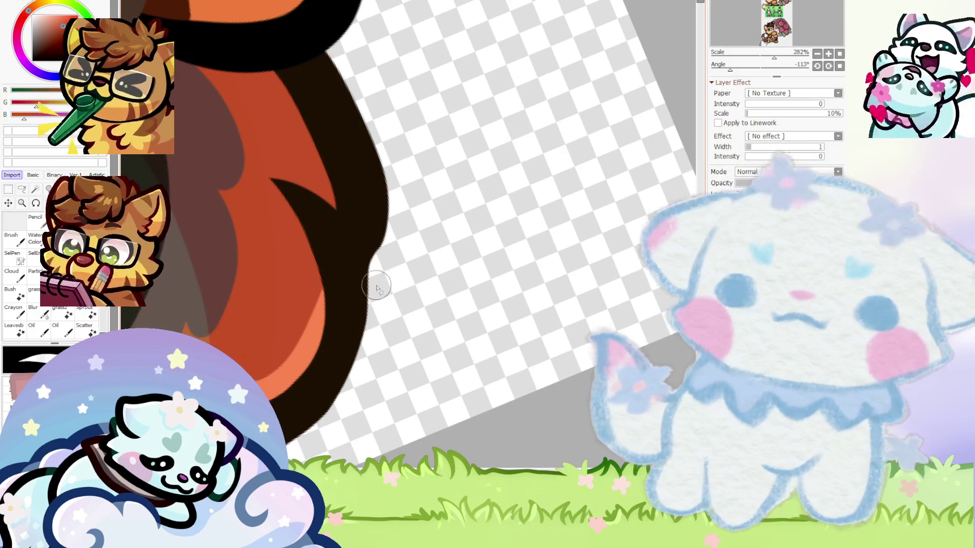
scroll(342, 283, "down", 2)
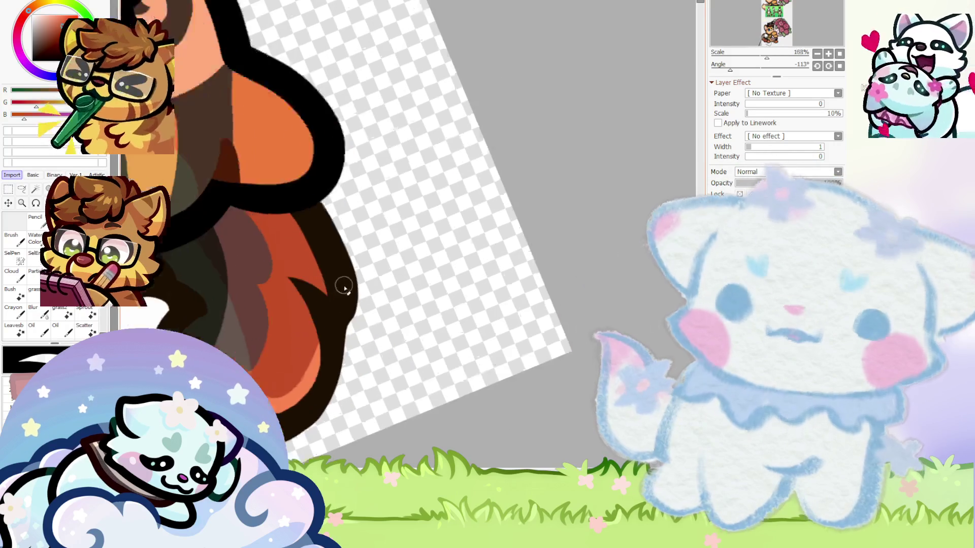
scroll(352, 286, "down", 3)
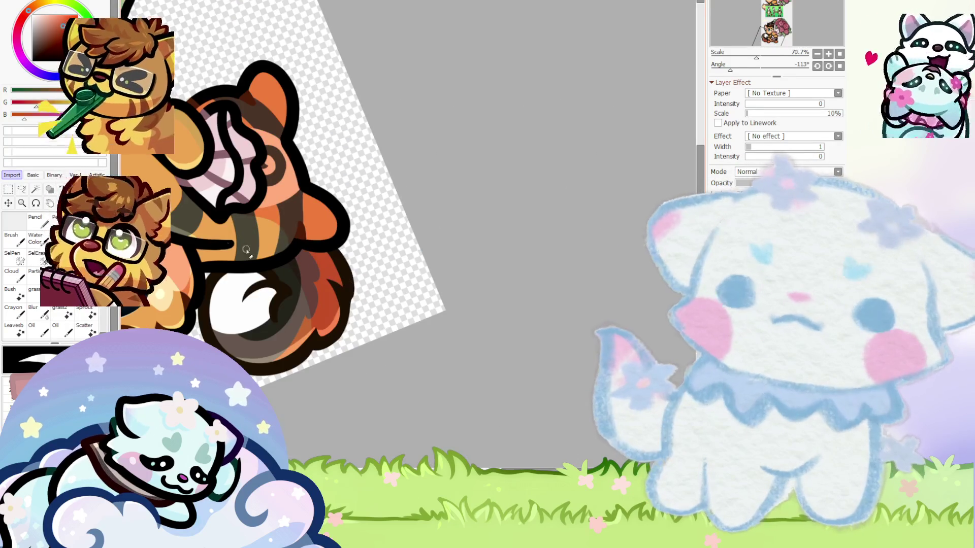
scroll(348, 332, "up", 2)
scroll(349, 333, "up", 2)
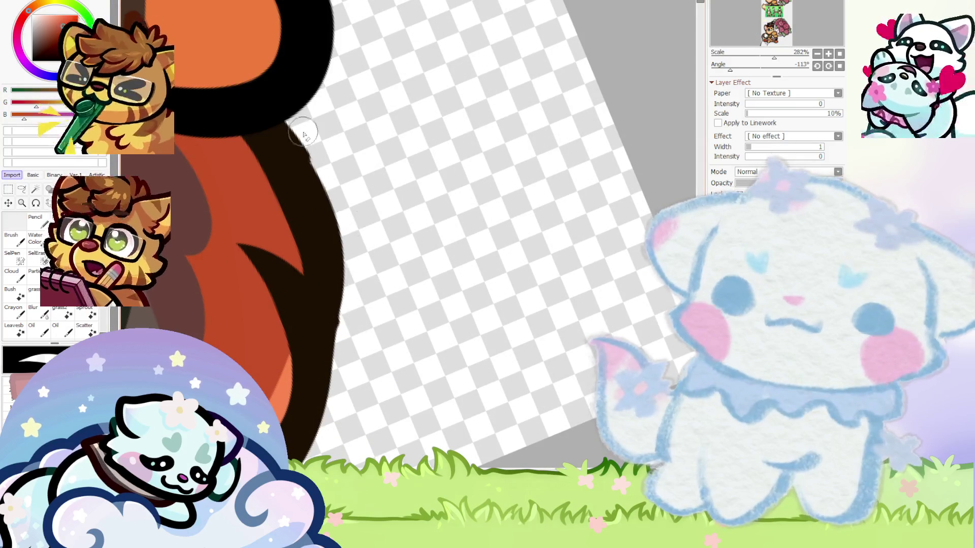
Switch to the Pencil, zoom around the tail, and reset the canvas rotation to 0°
left_click(35, 219)
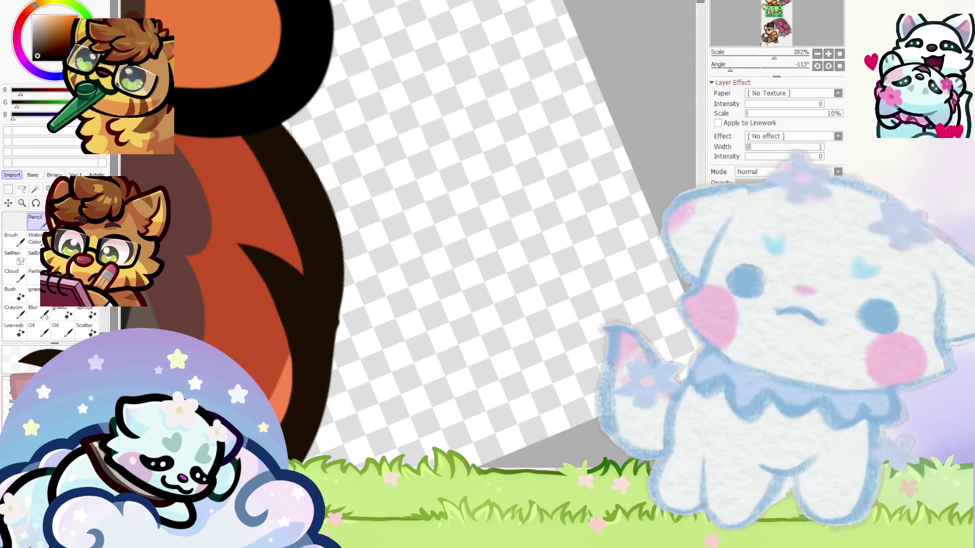
scroll(290, 174, "up", 1)
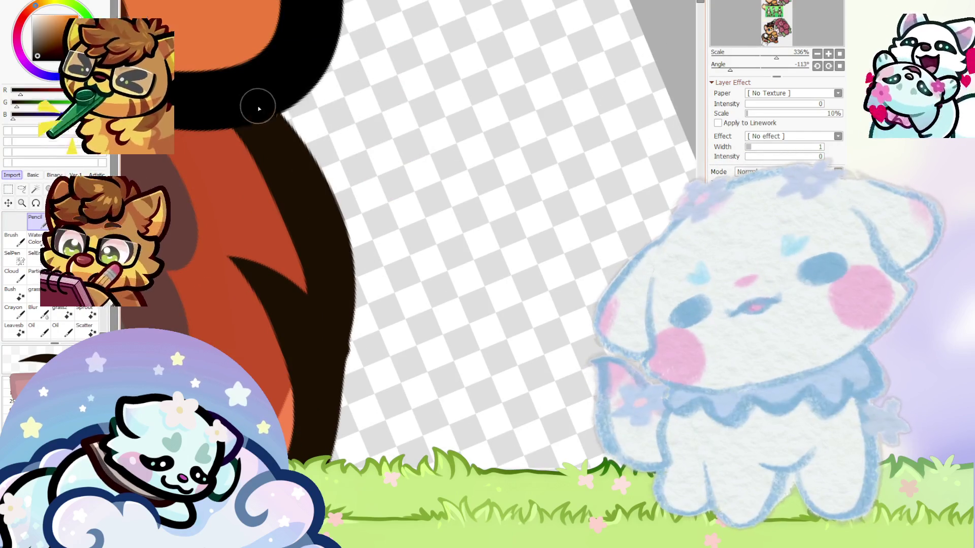
scroll(340, 284, "down", 4)
scroll(344, 277, "up", 2)
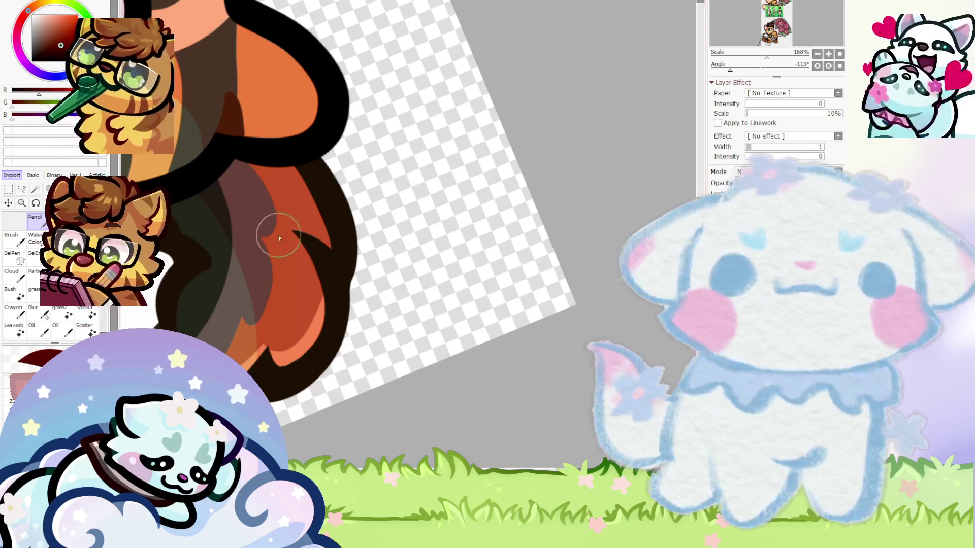
scroll(278, 264, "up", 2)
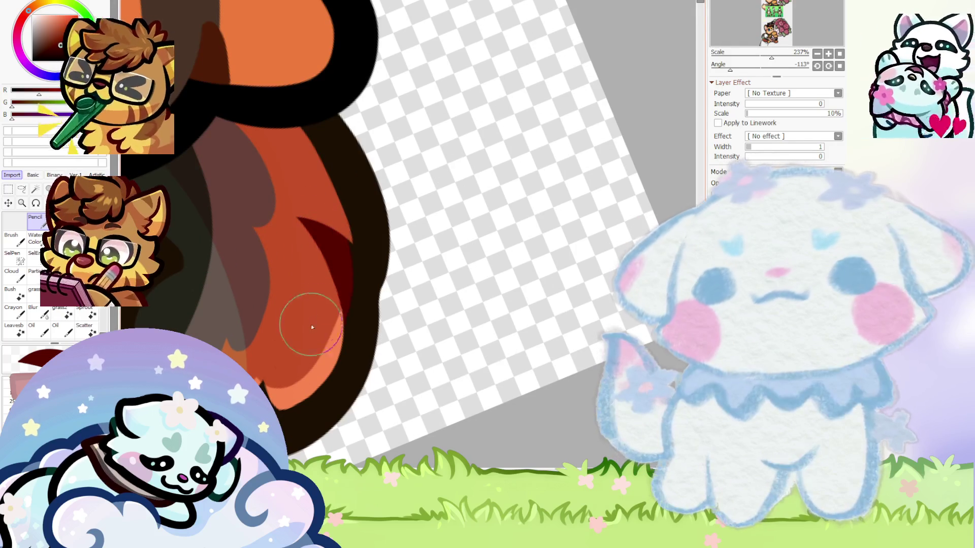
scroll(313, 316, "down", 1)
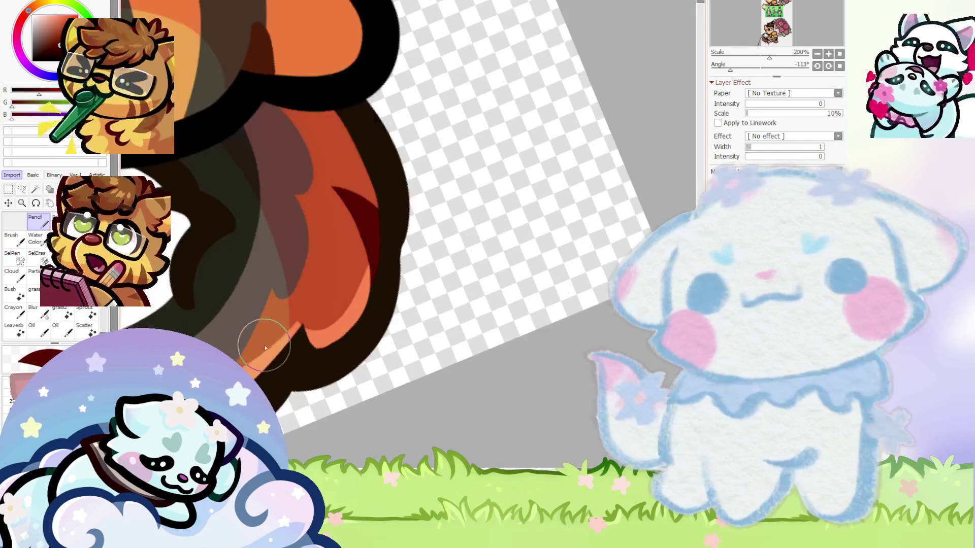
scroll(287, 318, "down", 3)
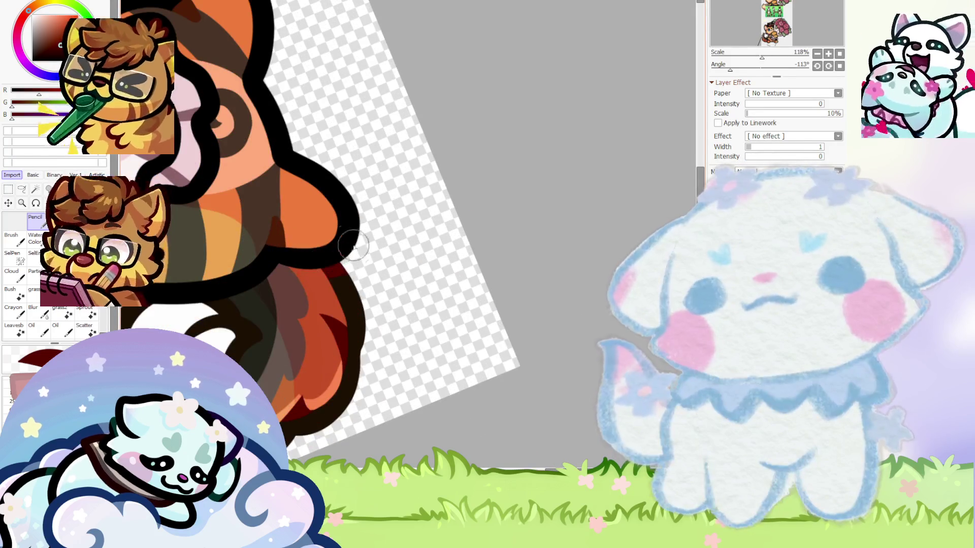
scroll(357, 252, "down", 5)
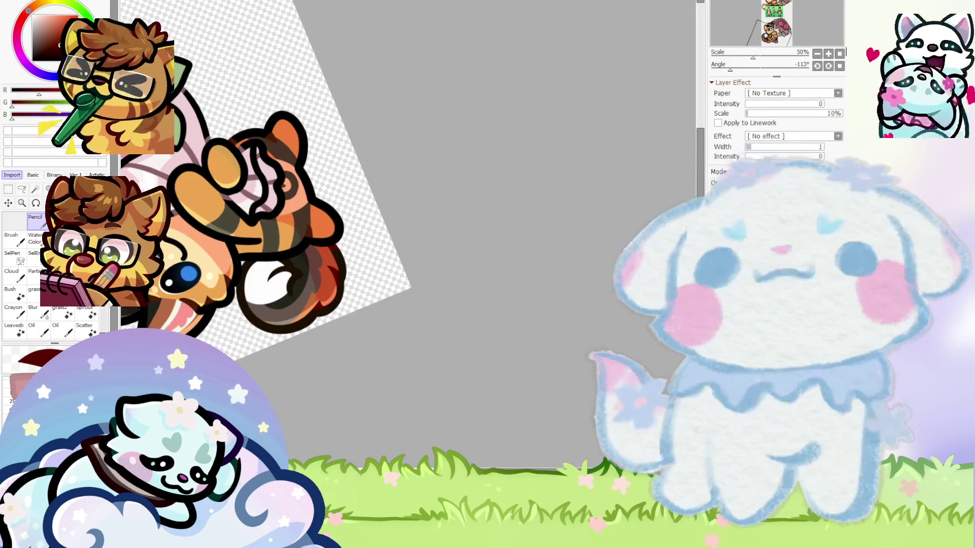
key("Delete")
Select the lower fox's body layer and move the Bentley reference sheet beside the roses
scroll(476, 236, "up", 2)
scroll(389, 363, "up", 3)
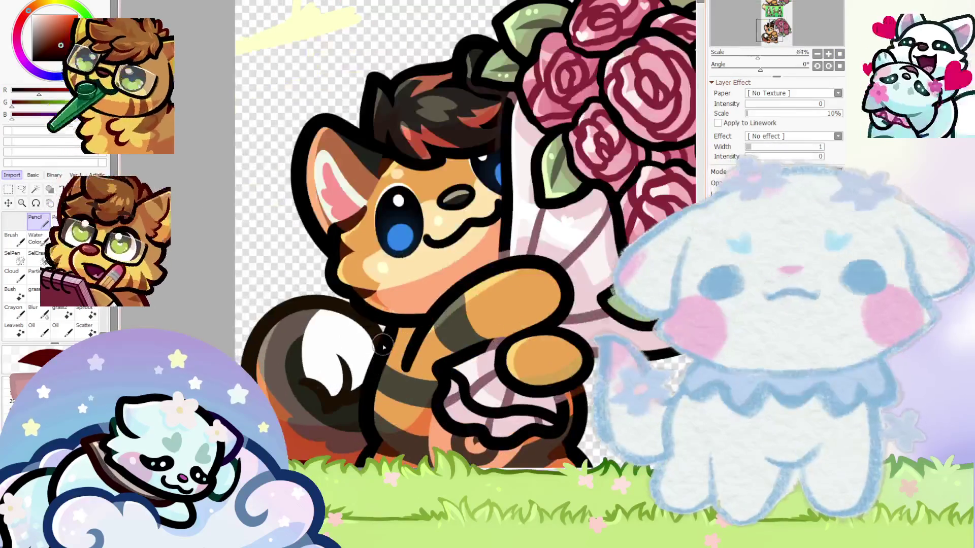
scroll(361, 405, "up", 3)
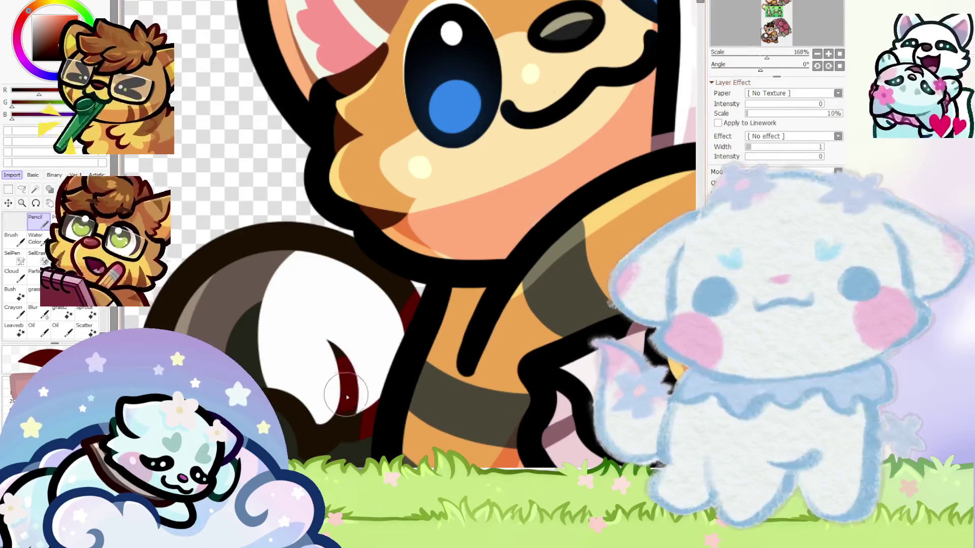
scroll(349, 396, "down", 3)
scroll(376, 360, "down", 3)
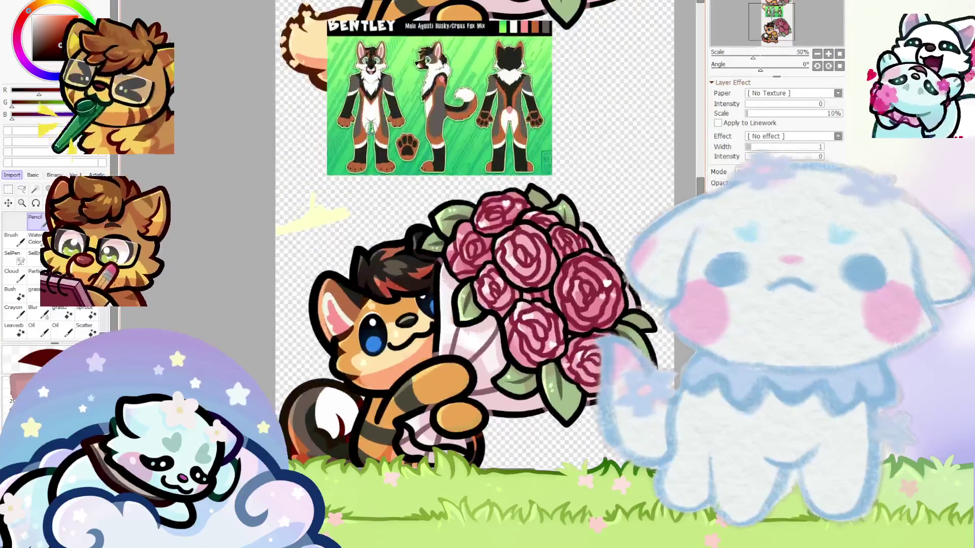
scroll(397, 332, "up", 1)
scroll(304, 247, "up", 2)
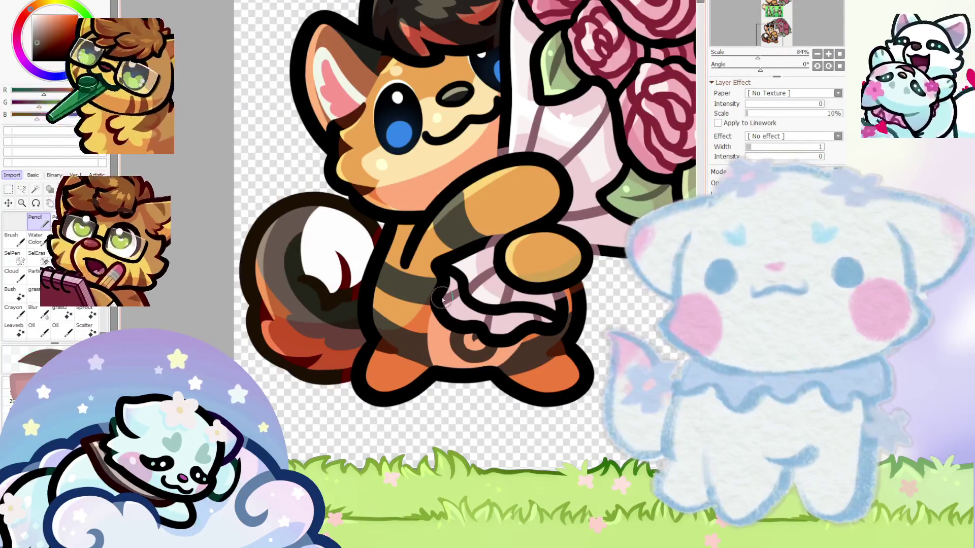
left_click(405, 305, "ctrl")
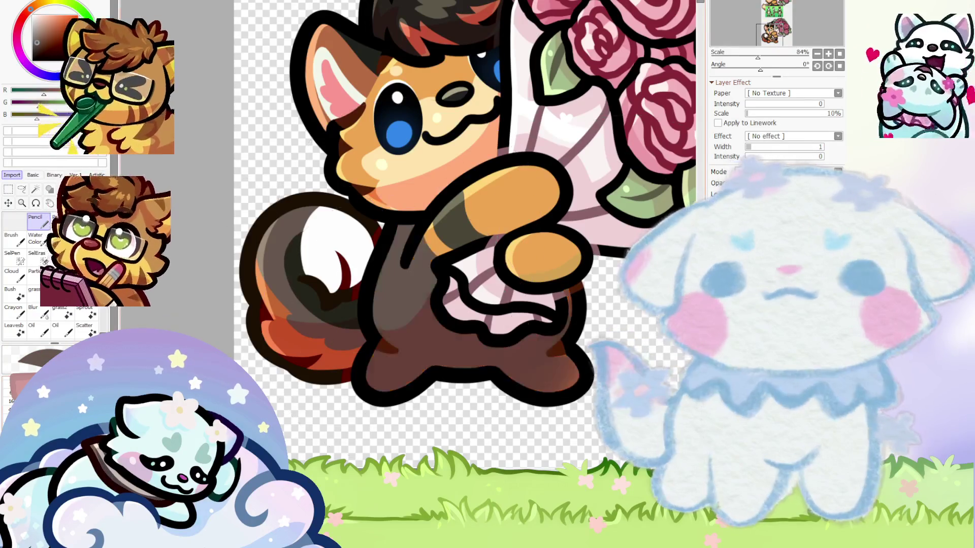
scroll(369, 99, "down", 2)
left_click_drag(369, 99, 556, 269)
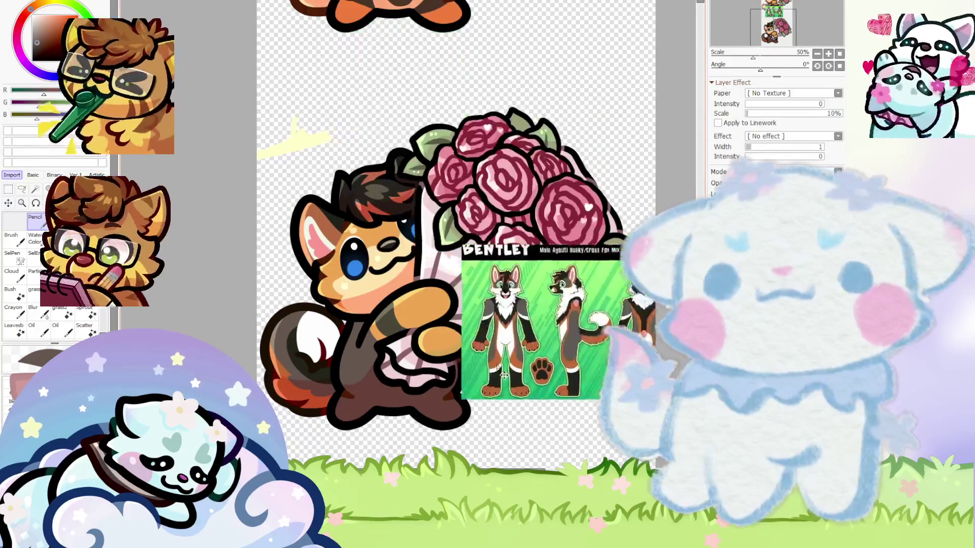
Select the layer beneath the lower fox's skirt
scroll(556, 269, "up", 2)
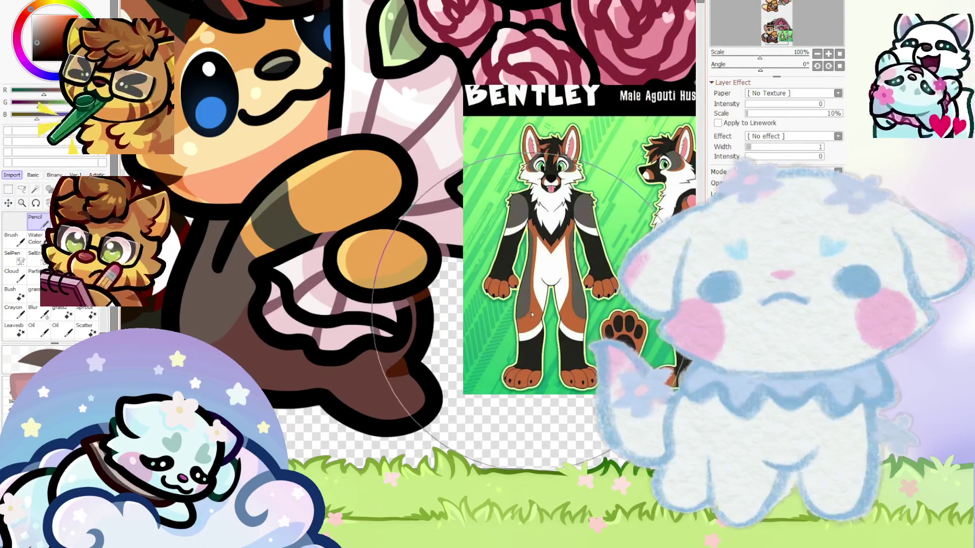
left_click(257, 330, "ctrl")
scroll(321, 291, "down", 2)
scroll(321, 291, "up", 2)
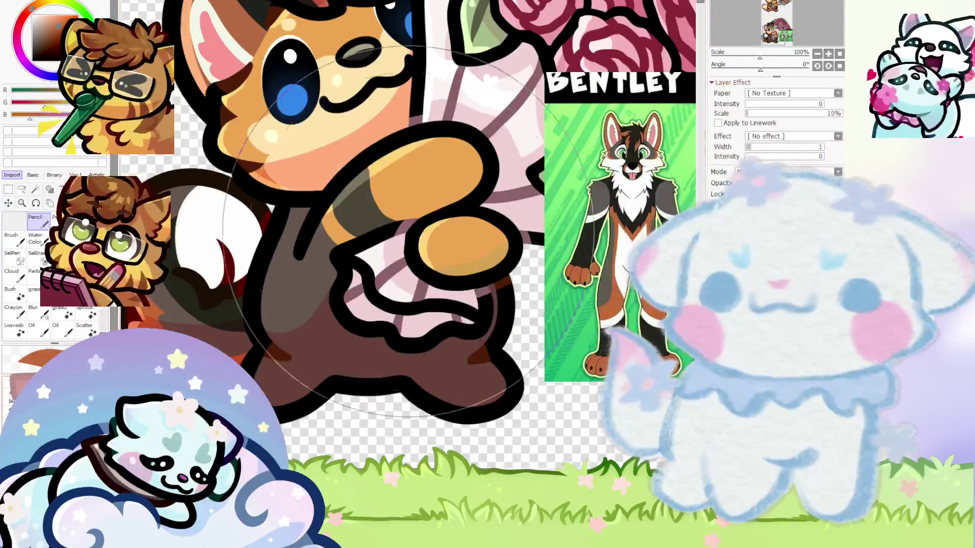
scroll(285, 288, "down", 1)
scroll(539, 262, "up", 2)
scroll(500, 261, "down", 2)
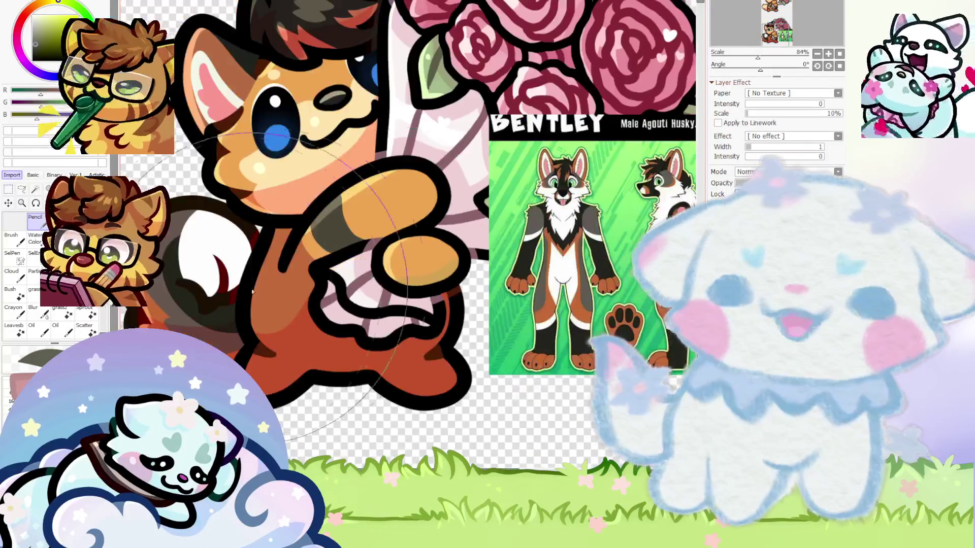
scroll(320, 300, "up", 1)
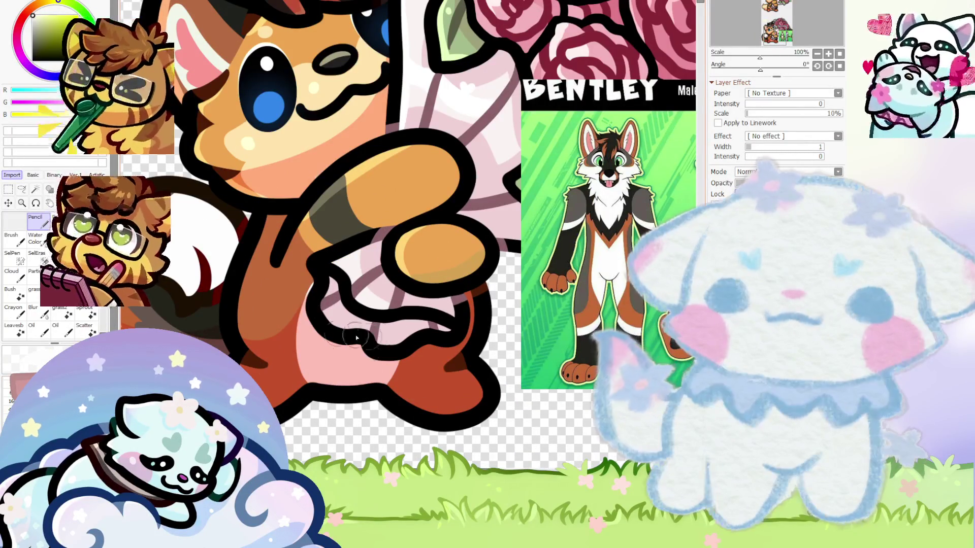
Paint a dark marking down the lower fox's body
scroll(234, 353, "up", 1)
scroll(231, 353, "down", 1)
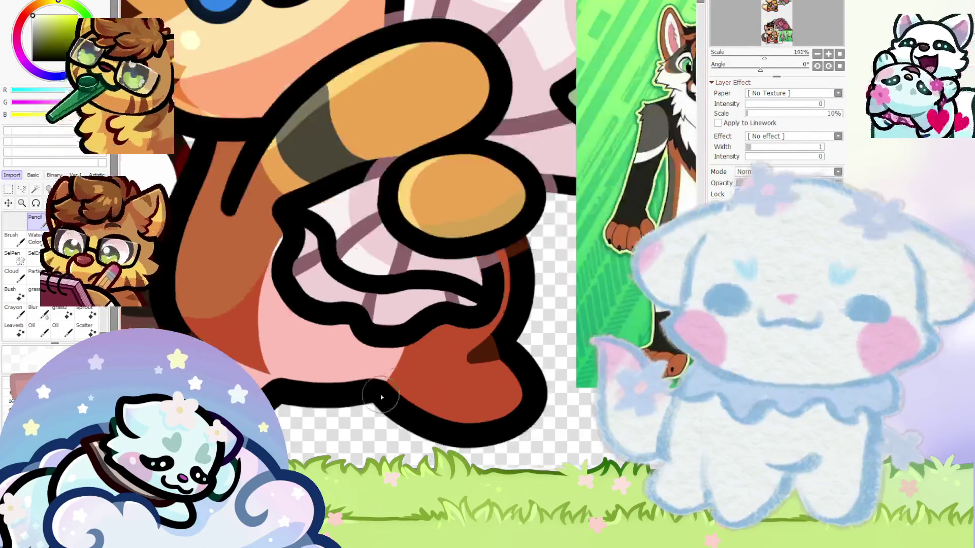
scroll(272, 347, "down", 1)
scroll(273, 347, "up", 1)
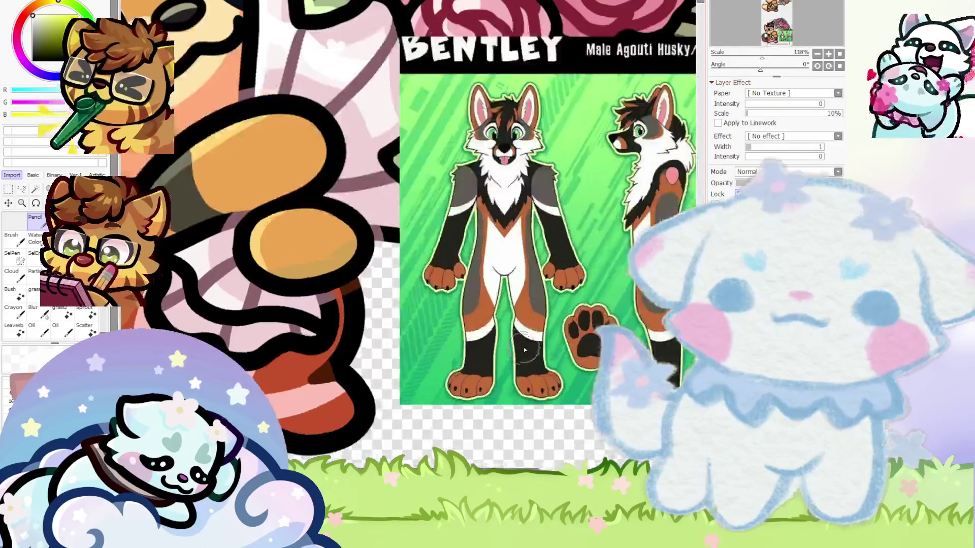
scroll(290, 373, "down", 1)
scroll(305, 398, "up", 2)
scroll(306, 400, "down", 1)
scroll(178, 315, "up", 2)
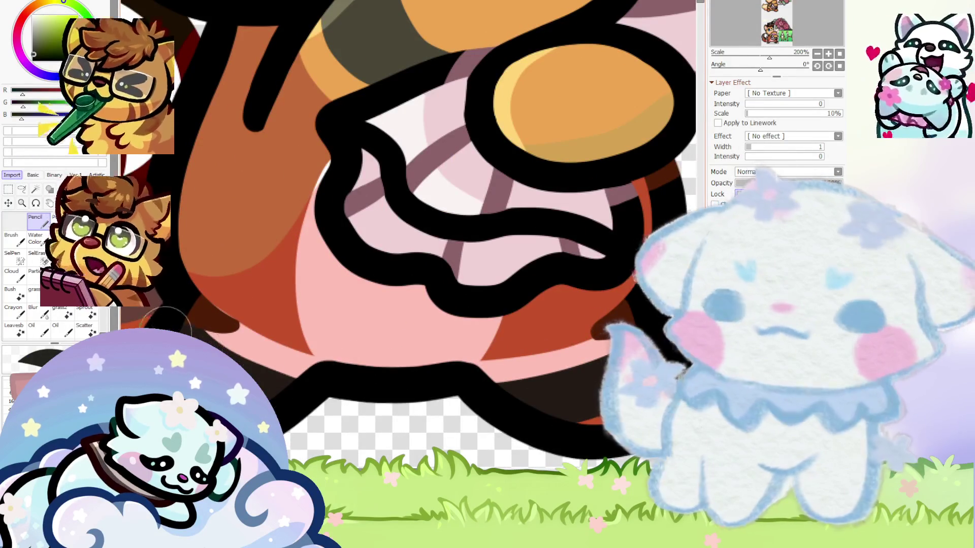
scroll(241, 305, "up", 1)
scroll(225, 301, "down", 3)
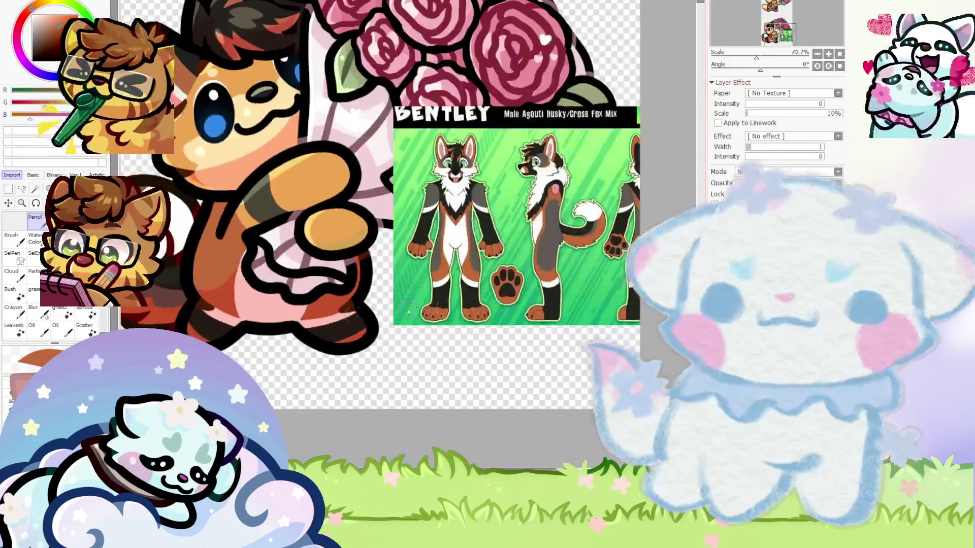
scroll(305, 269, "up", 1)
scroll(336, 255, "down", 1)
scroll(491, 308, "up", 2)
scroll(406, 289, "down", 3)
scroll(316, 272, "up", 3)
left_click_drag(313, 269, 294, 362)
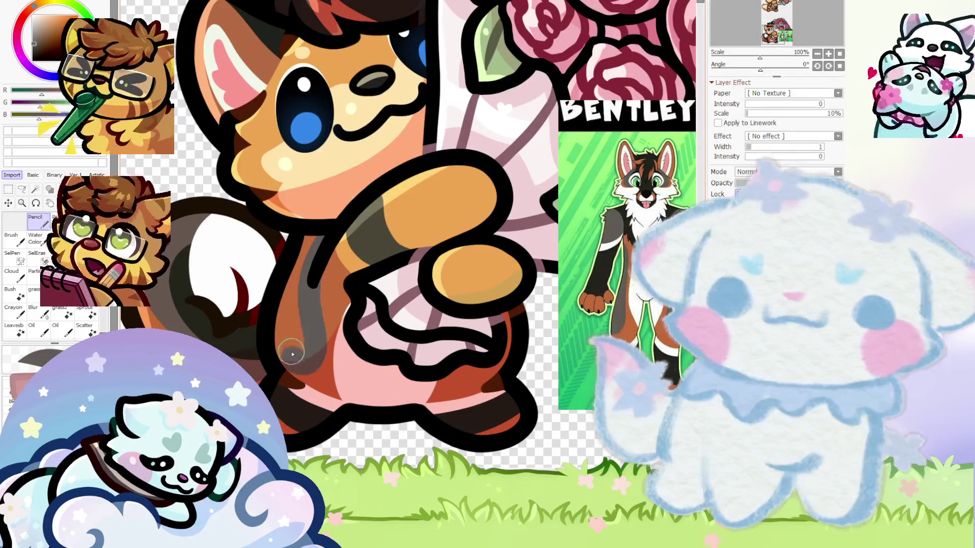
Undo and redraw the dark body marking until a single stroke runs down the fox's body
key("ctrl+z")
left_click_drag(322, 237, 307, 330)
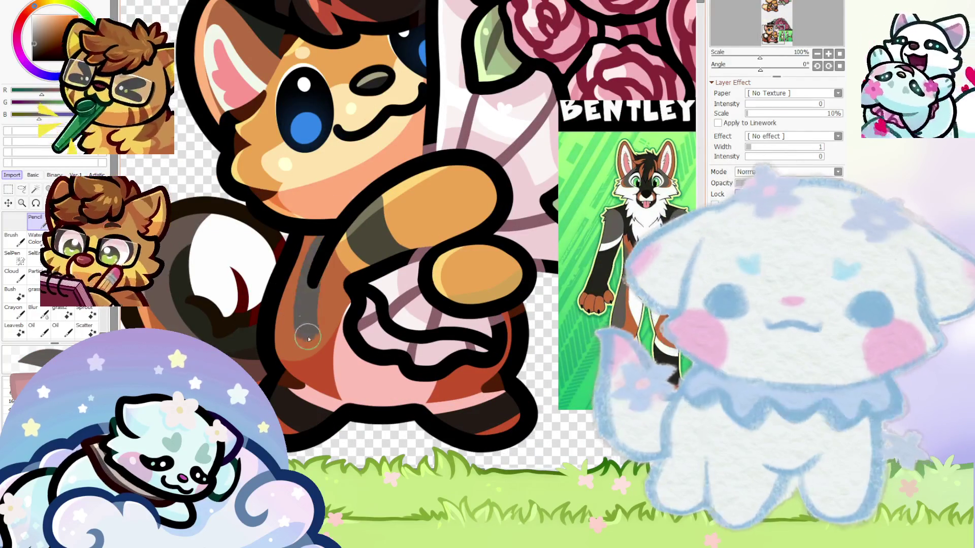
key("ctrl+z")
left_click_drag(323, 237, 300, 377)
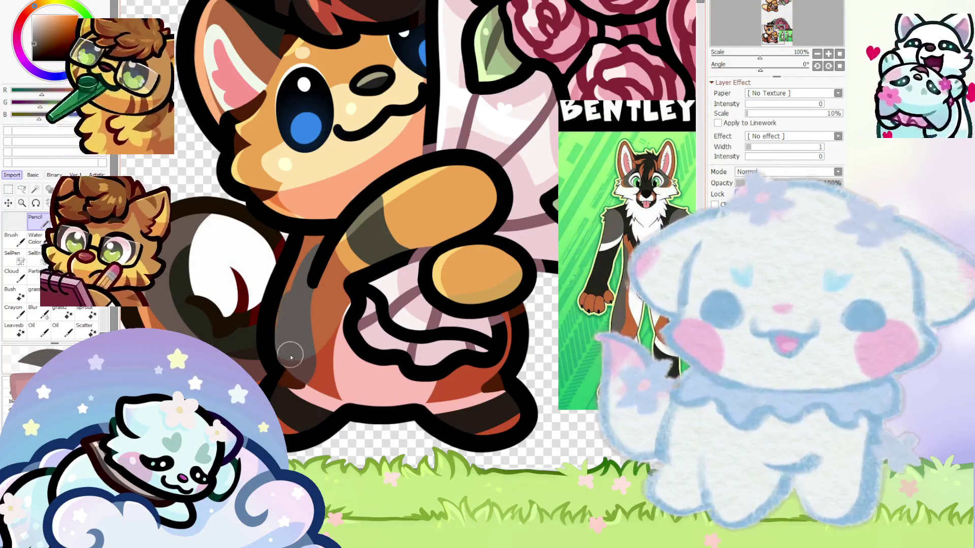
scroll(324, 229, "down", 2)
scroll(356, 264, "up", 3)
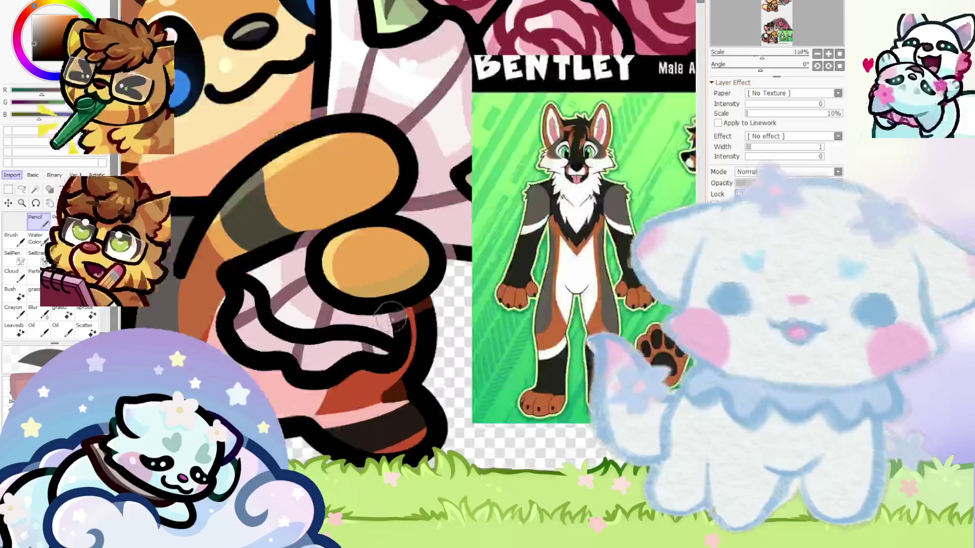
scroll(387, 305, "up", 2)
Darken the lower fox's reddish arm to grey-brown and compare it against the Bentley reference
left_click_drag(373, 397, 413, 283)
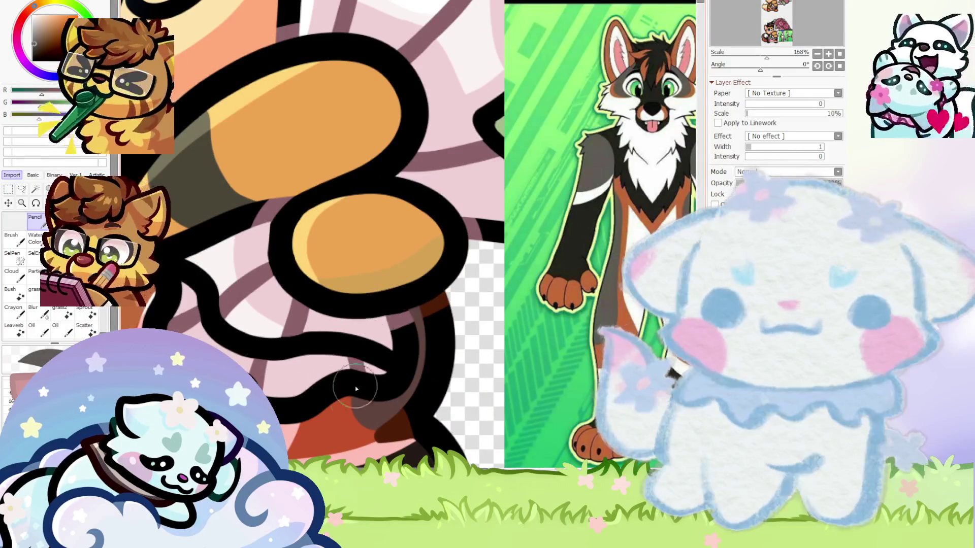
scroll(338, 257, "down", 2)
scroll(248, 251, "down", 1)
scroll(307, 350, "up", 1)
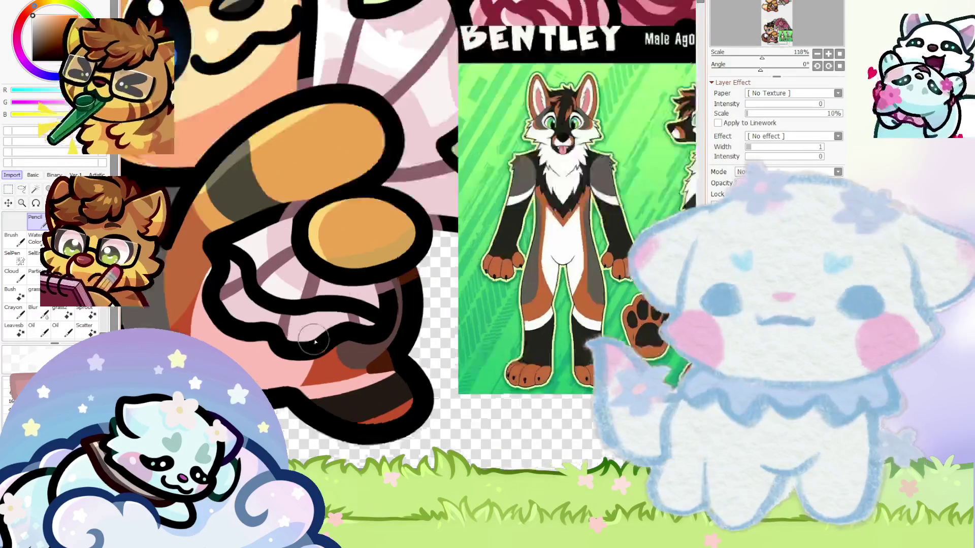
scroll(300, 373, "up", 2)
scroll(277, 391, "down", 2)
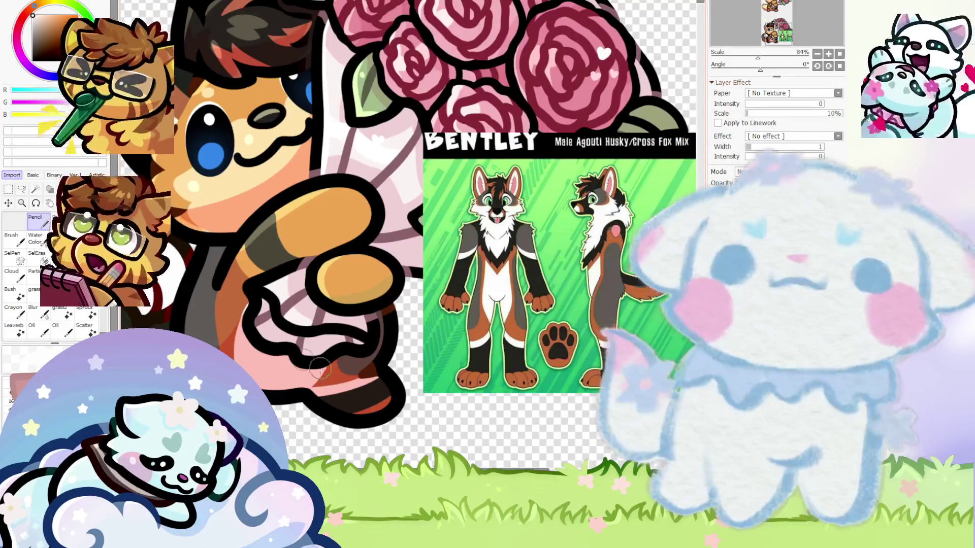
scroll(408, 232, "up", 1)
scroll(246, 298, "up", 3)
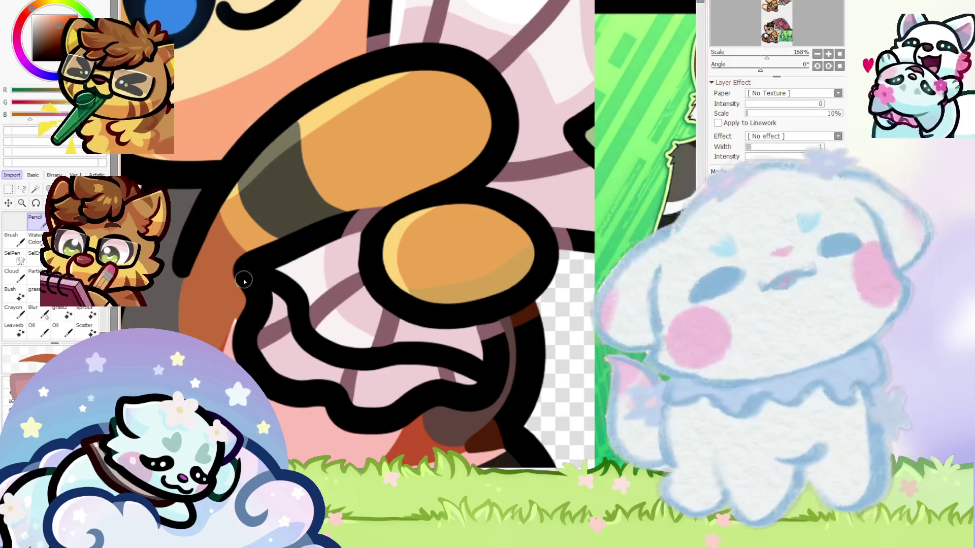
scroll(356, 320, "down", 4)
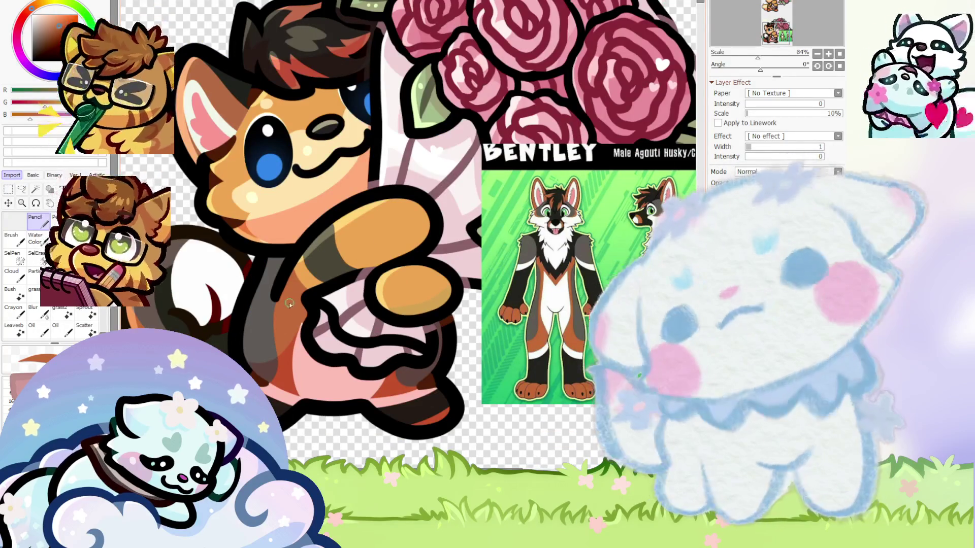
scroll(296, 280, "up", 1)
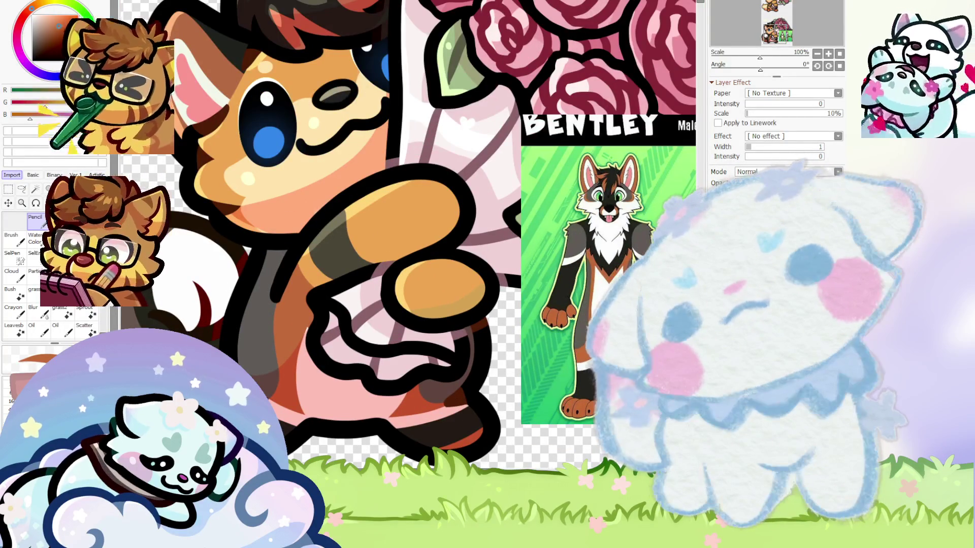
scroll(584, 223, "up", 2)
scroll(585, 223, "down", 1)
scroll(584, 228, "down", 1)
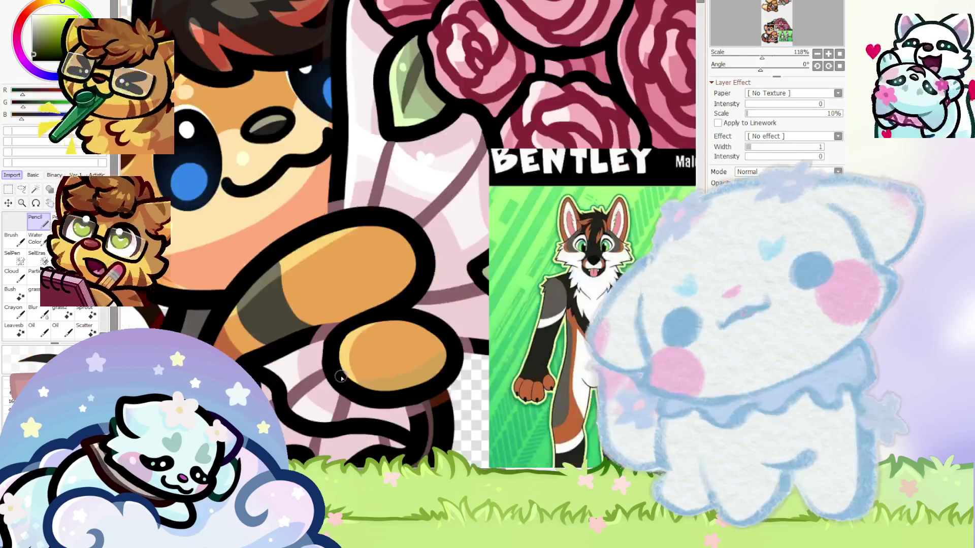
scroll(178, 365, "up", 4)
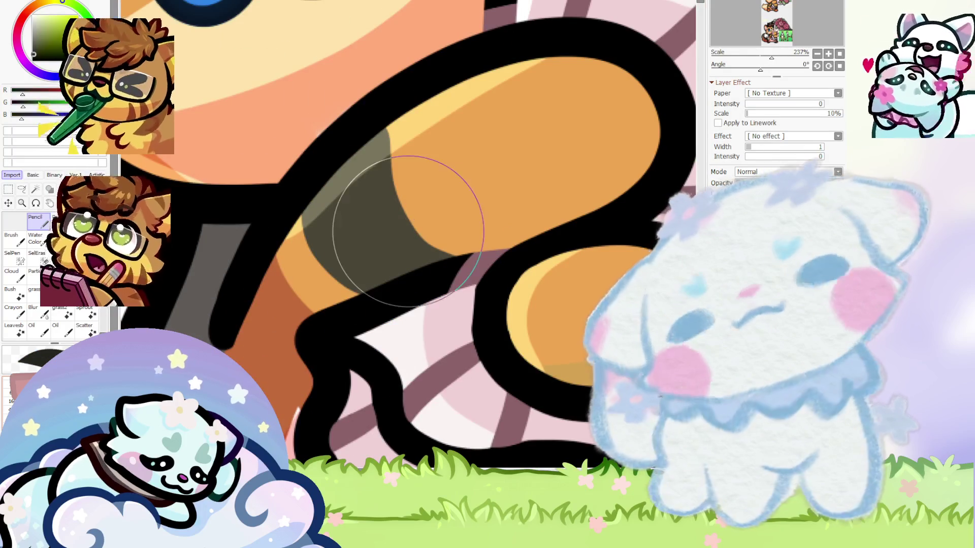
Sample a brown-orange from the artwork and darken the orange stripe on the lower fox's arm
scroll(228, 218, "down", 3)
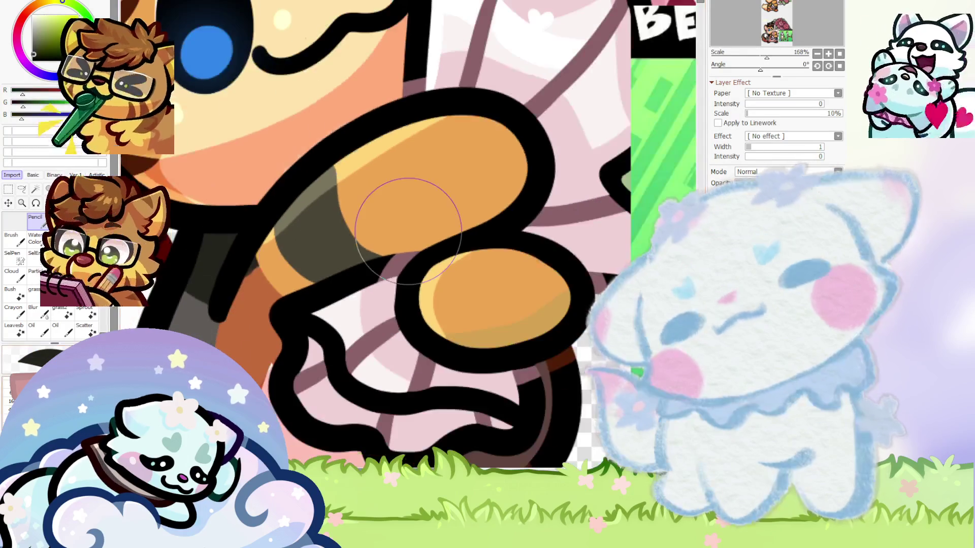
scroll(210, 297, "up", 3)
left_click(246, 336, "alt")
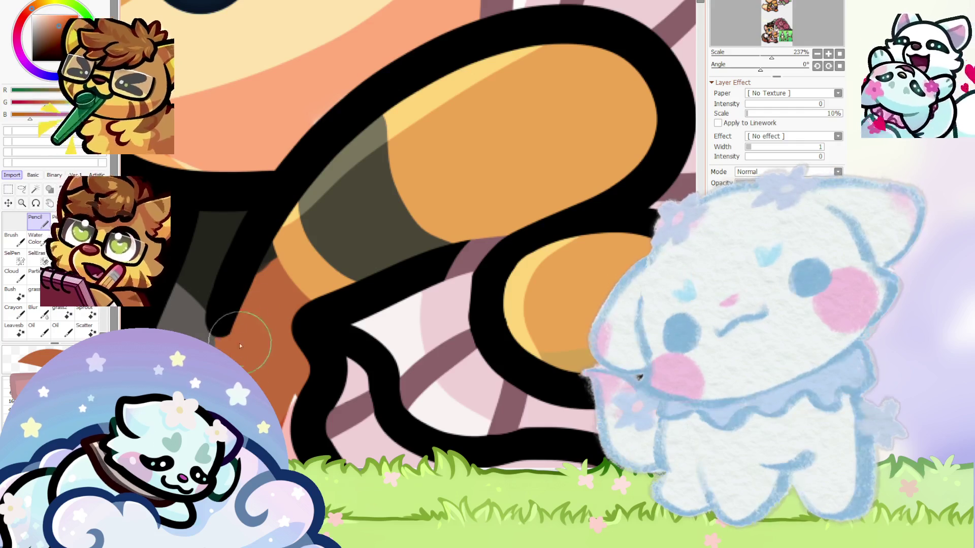
scroll(223, 291, "down", 5)
scroll(211, 323, "up", 3)
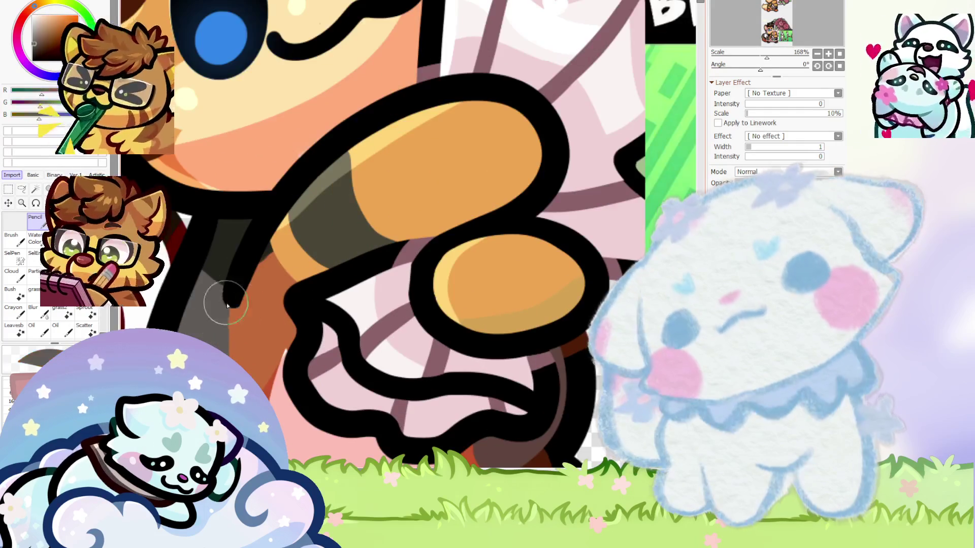
left_click_drag(293, 316, 238, 350)
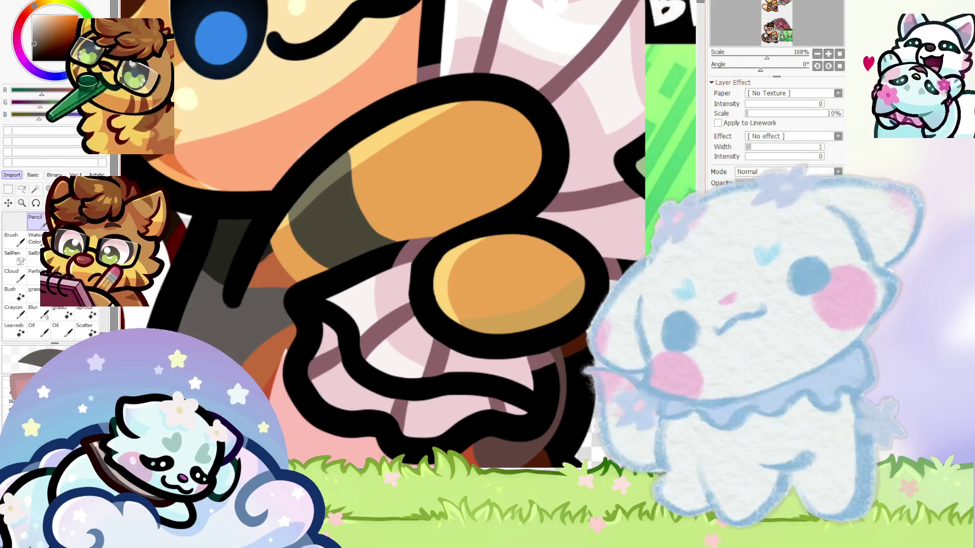
scroll(213, 305, "down", 5)
scroll(218, 328, "up", 4)
scroll(211, 286, "down", 4)
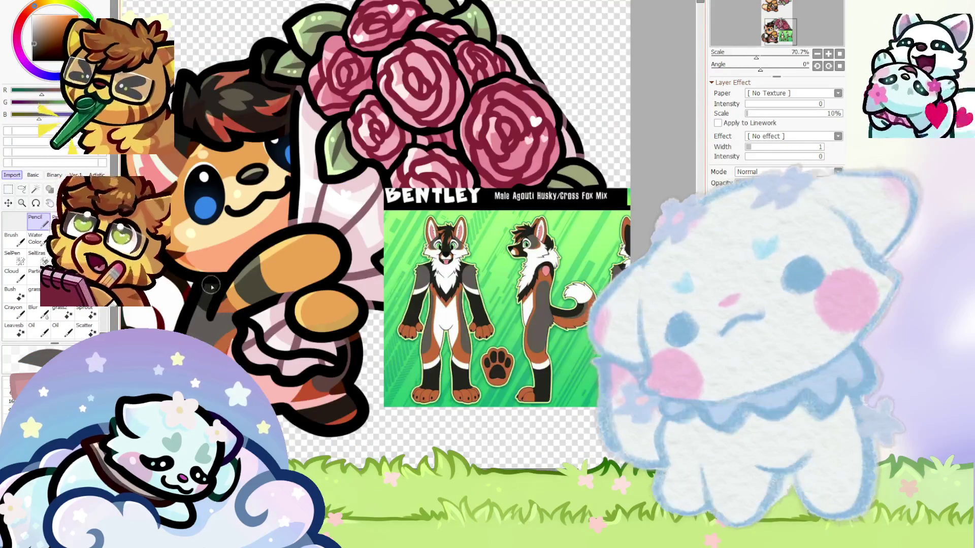
scroll(211, 288, "up", 3)
scroll(196, 299, "up", 2)
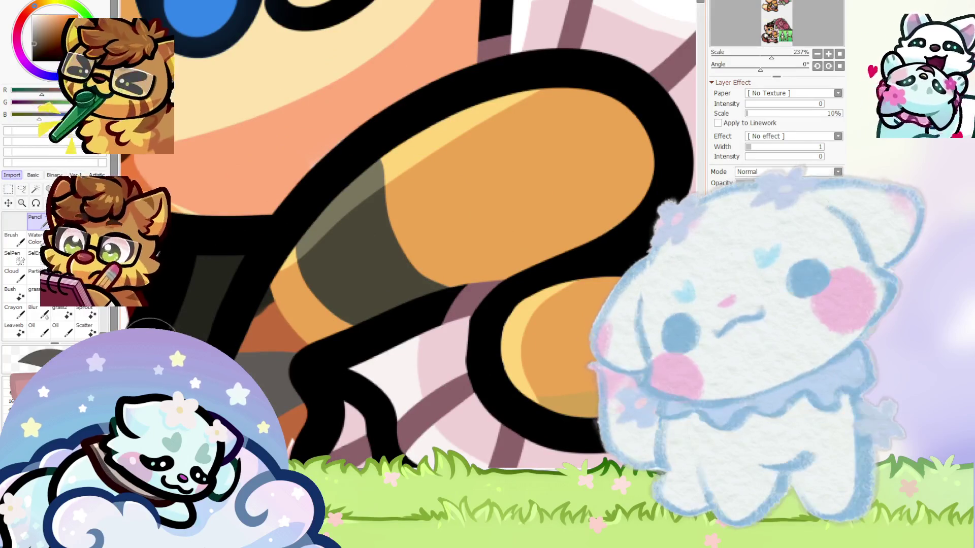
scroll(194, 317, "down", 5)
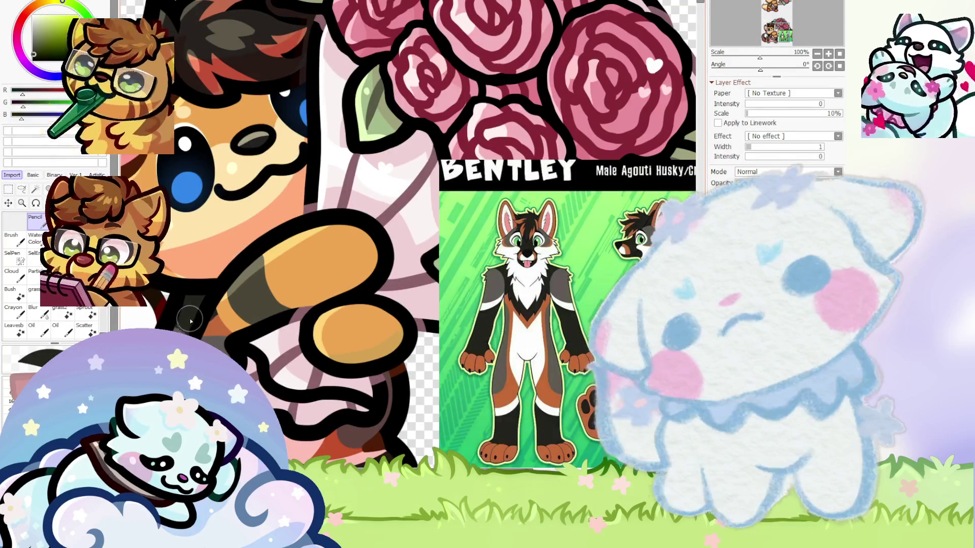
scroll(191, 319, "up", 2)
scroll(189, 321, "down", 1)
scroll(188, 323, "down", 2)
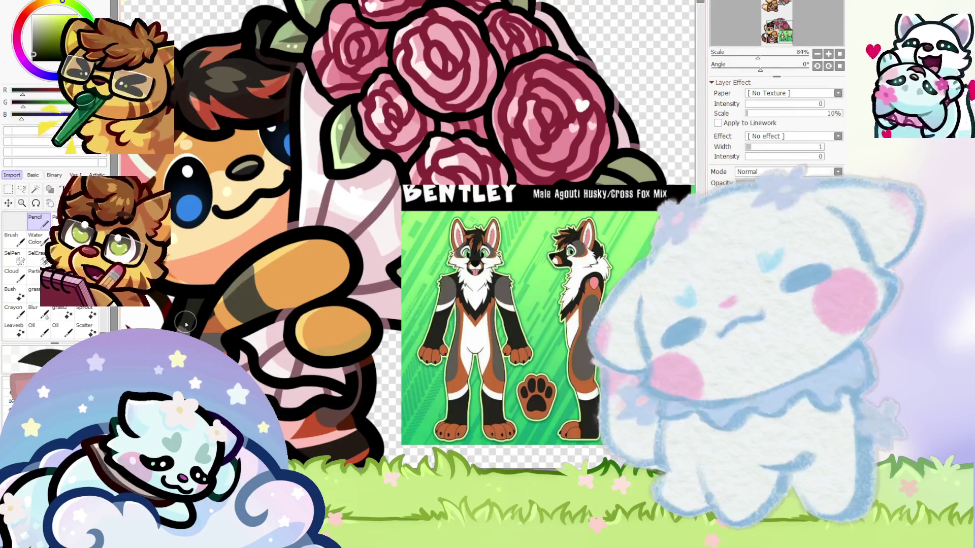
scroll(186, 324, "up", 5)
left_click_drag(244, 317, 183, 315)
Sample an orange-brown, try a dark grey stroke across the arm, then undo it
left_click(183, 315, "alt")
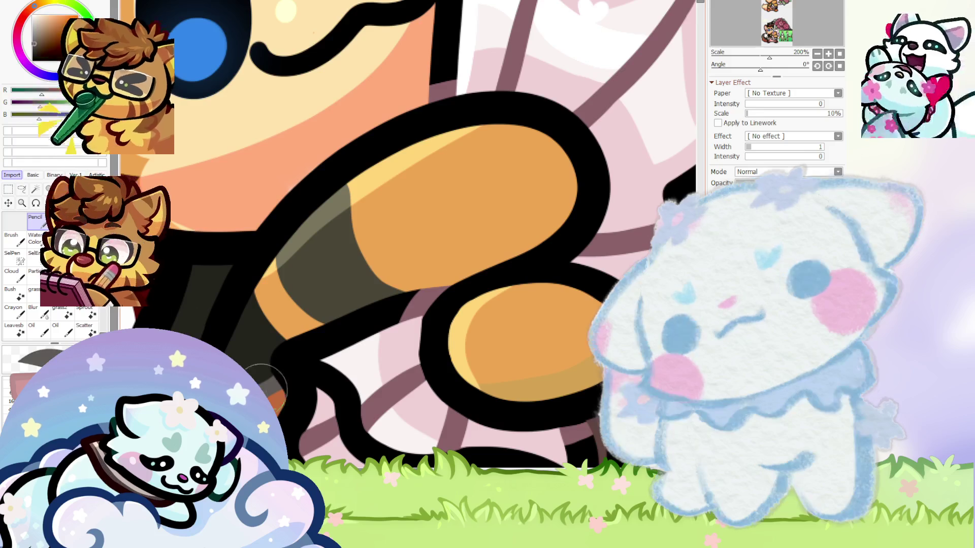
scroll(254, 322, "down", 6)
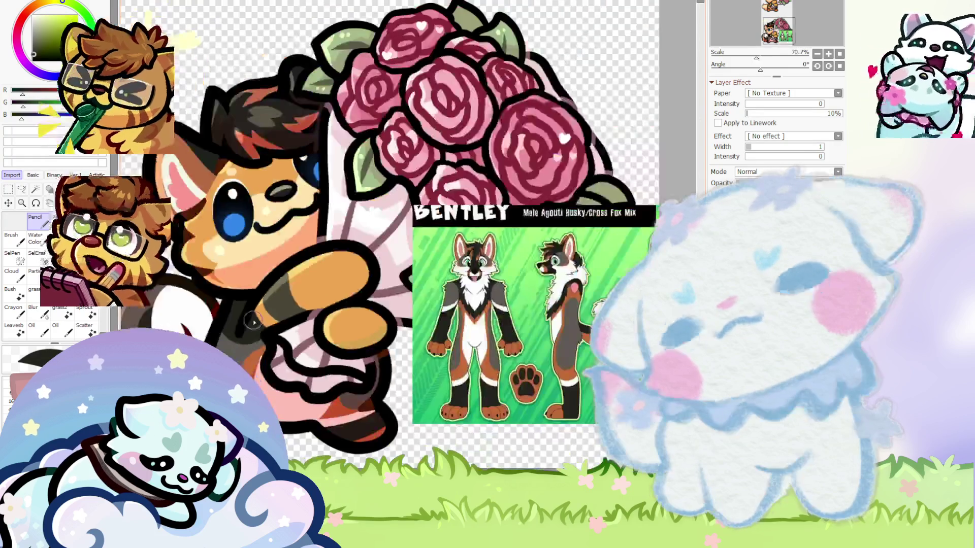
scroll(309, 282, "up", 1)
scroll(308, 282, "up", 1)
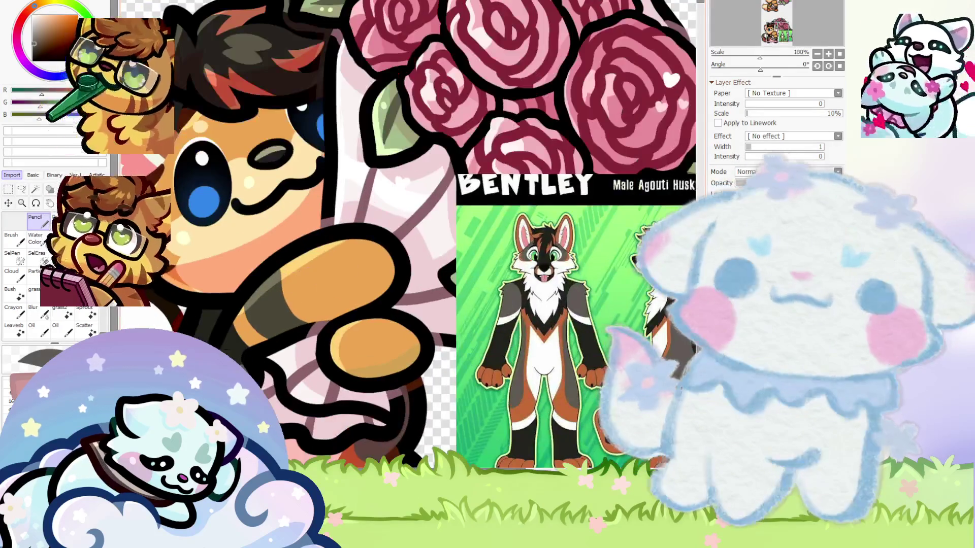
scroll(318, 344, "down", 3)
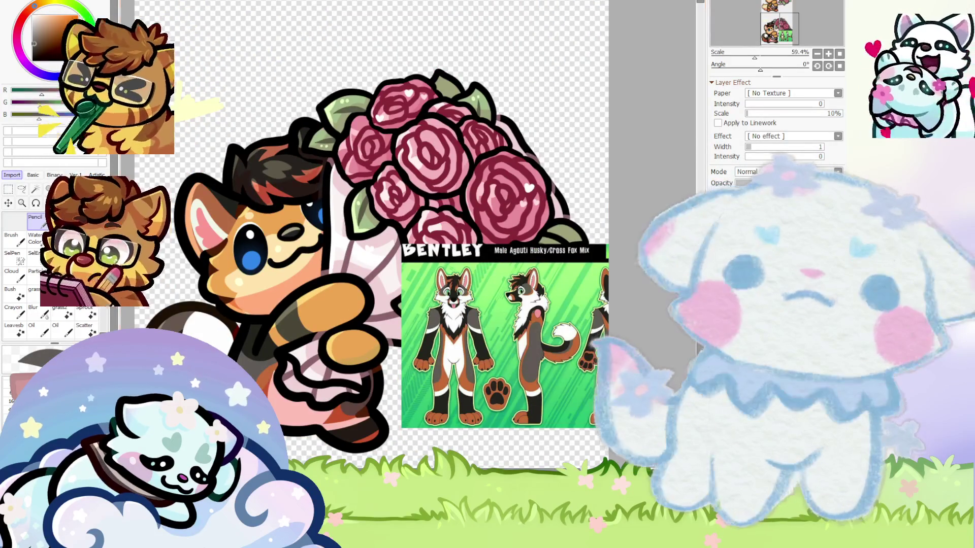
left_click_drag(294, 304, 378, 311)
key("ctrl+z")
Repaint the lower fox's arm and its orange paw dark grey
scroll(333, 346, "up", 3)
left_click_drag(246, 366, 337, 305)
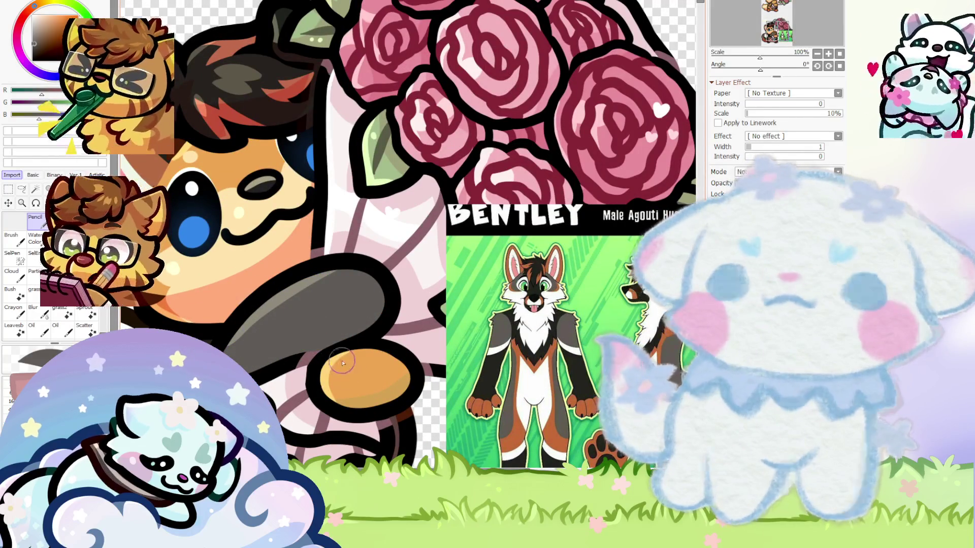
left_click_drag(343, 366, 390, 382)
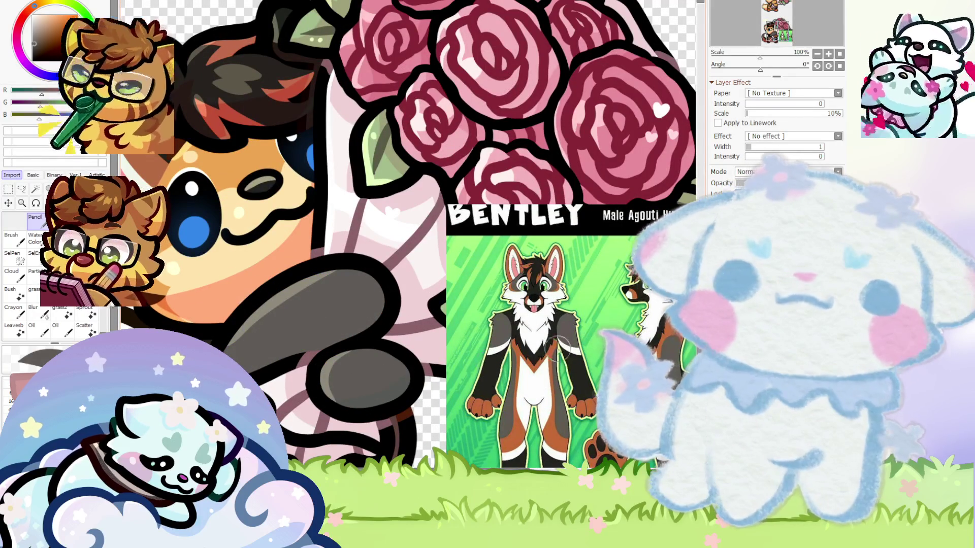
scroll(249, 319, "up", 2)
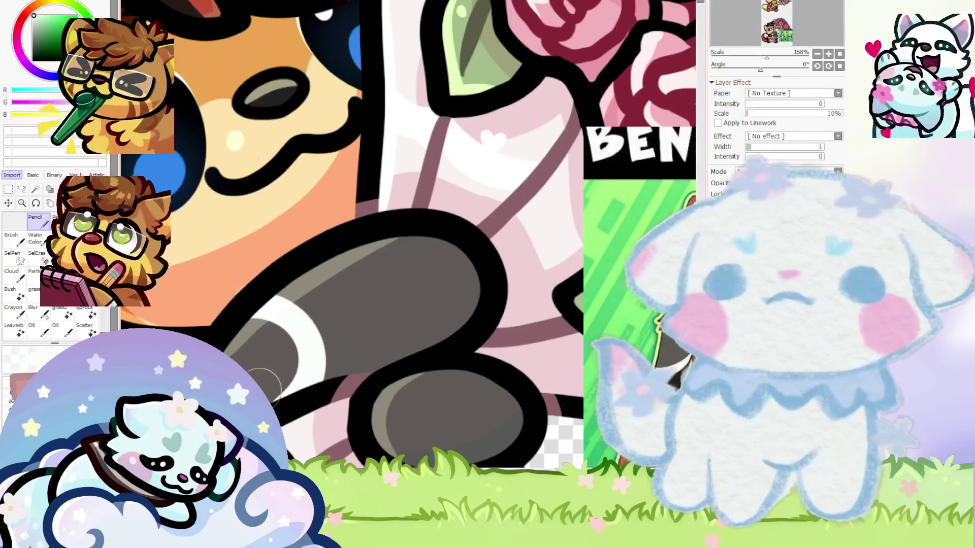
scroll(274, 318, "down", 5)
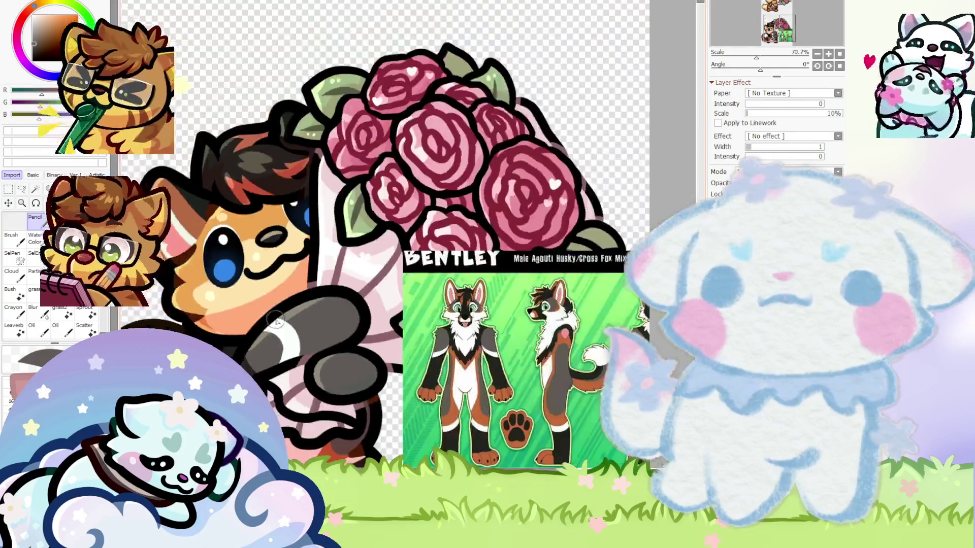
scroll(282, 332, "up", 2)
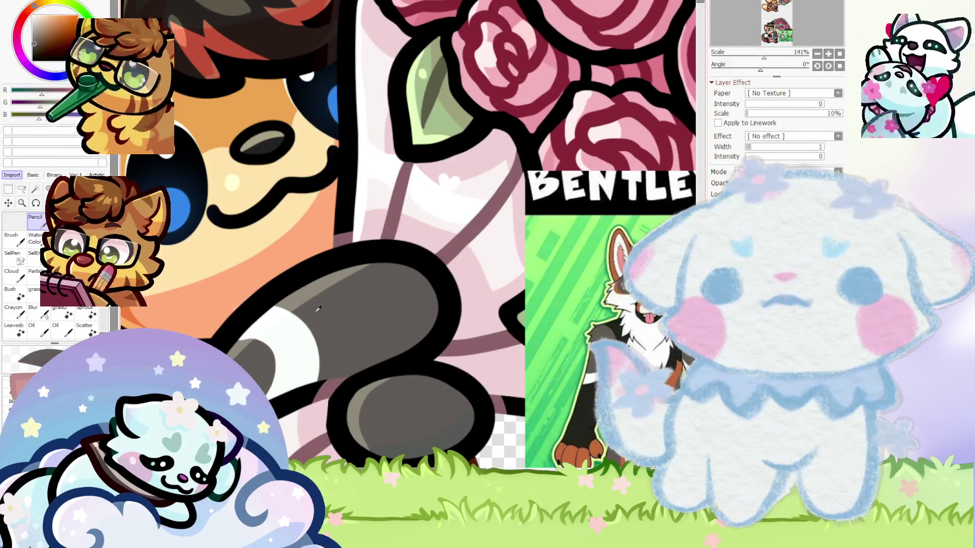
scroll(247, 317, "down", 2)
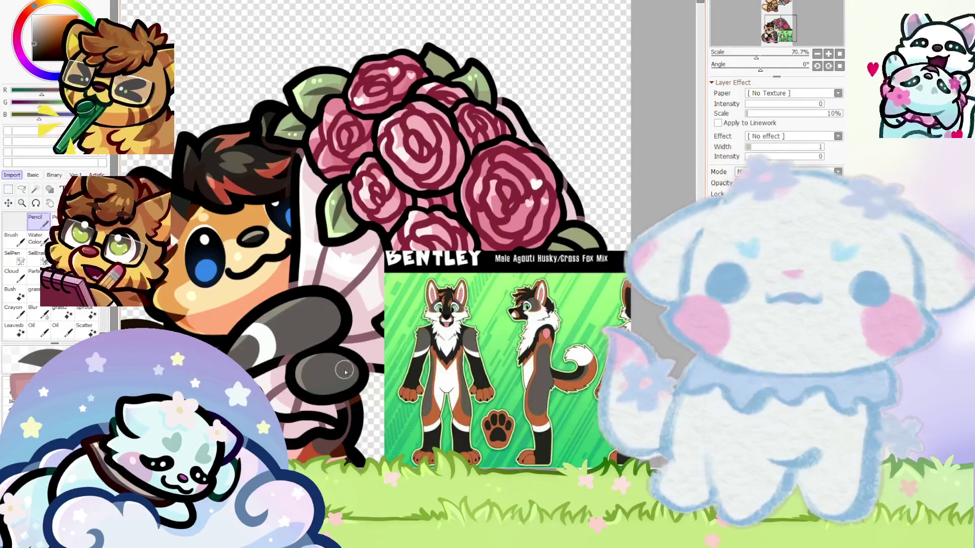
scroll(358, 371, "up", 3)
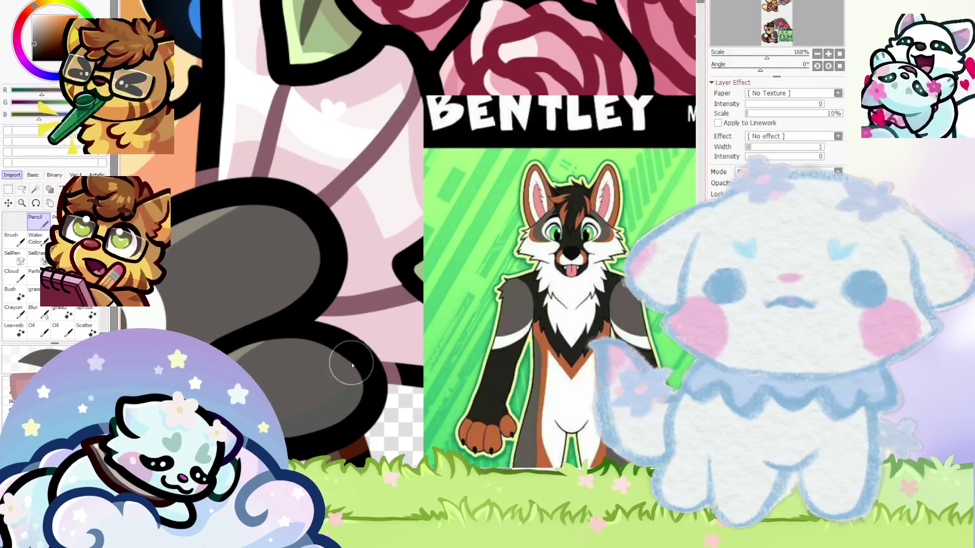
scroll(352, 366, "down", 5)
scroll(328, 367, "up", 3)
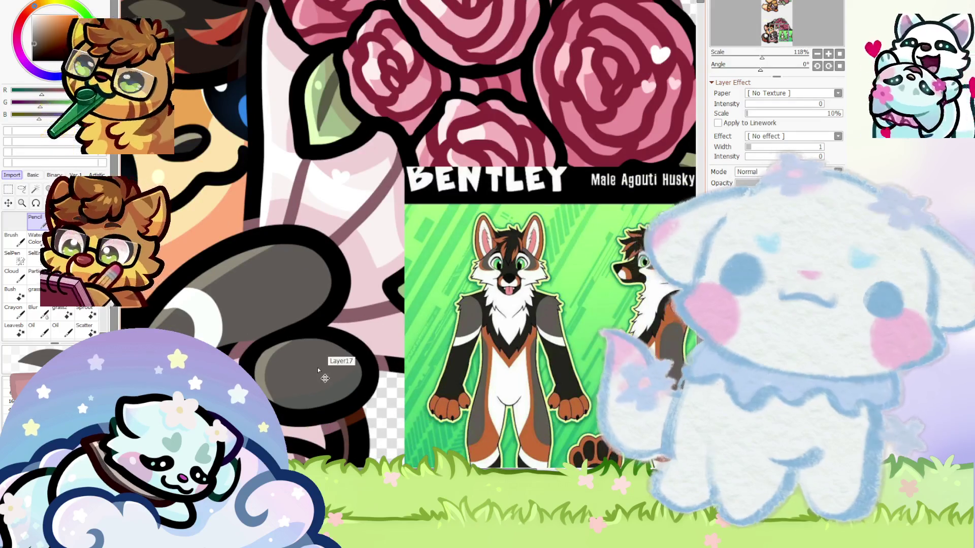
scroll(319, 370, "up", 3)
scroll(326, 359, "down", 3)
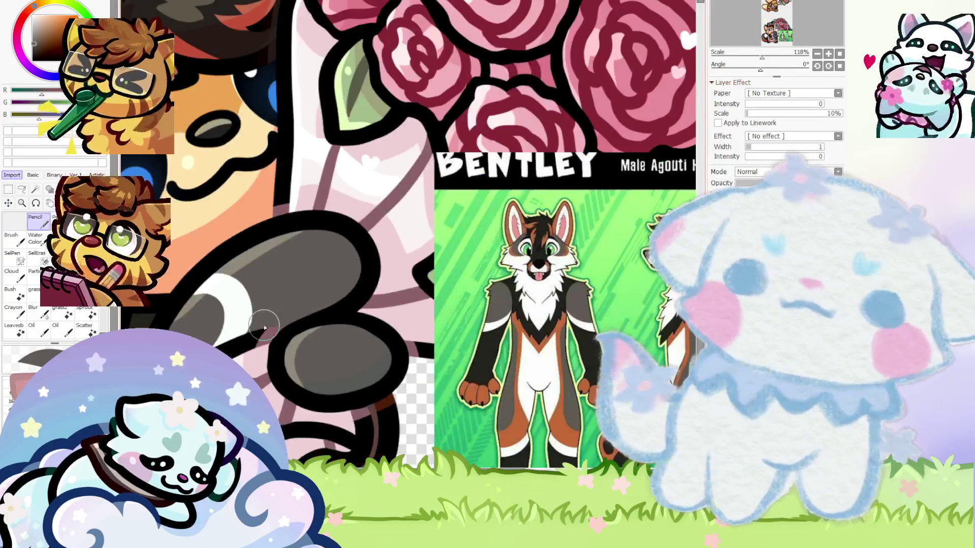
scroll(327, 359, "up", 3)
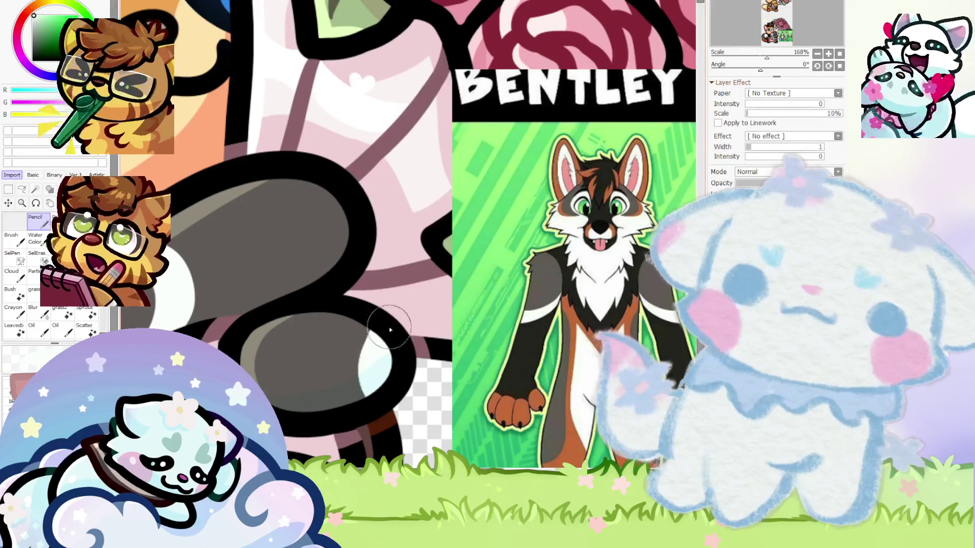
scroll(327, 359, "down", 3)
scroll(327, 359, "up", 1)
scroll(357, 310, "down", 2)
scroll(376, 305, "down", 1)
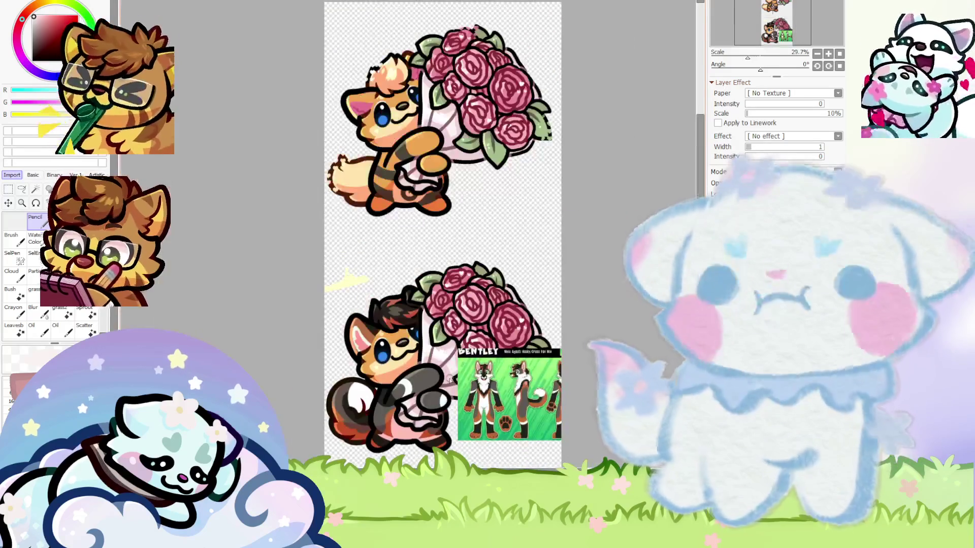
Try a pink fill on the tail's lower area, then undo it
scroll(374, 224, "up", 1)
scroll(374, 221, "up", 1)
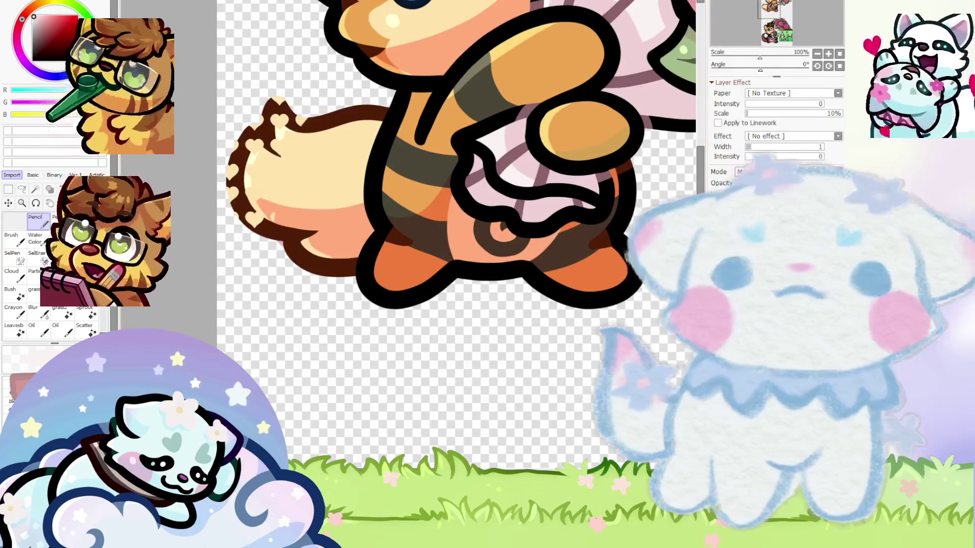
left_click(337, 207)
scroll(338, 206, "up", 3)
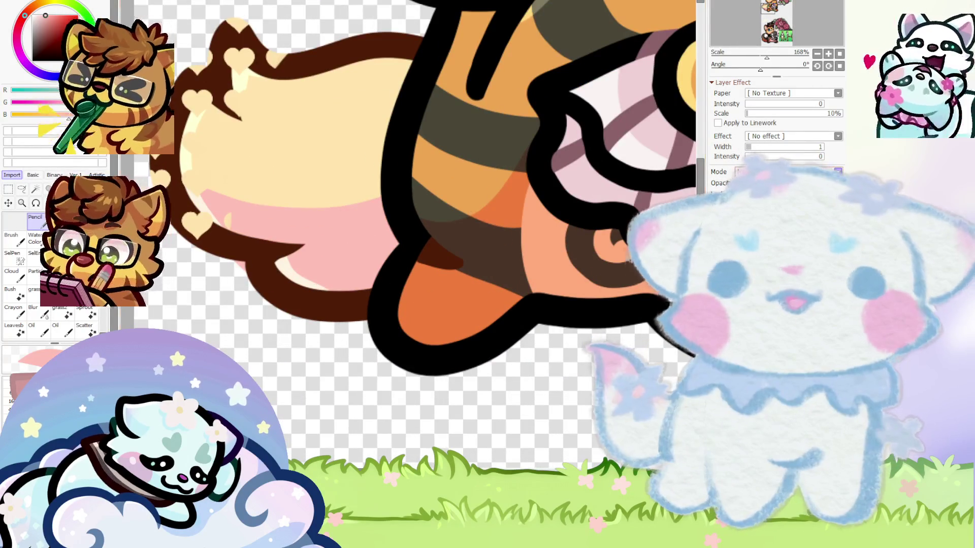
key("ctrl+z")
Switch to freehand selection, try a darker orange stroke on the lower toe pad, then undo it
scroll(289, 225, "up", 2)
left_click(22, 190)
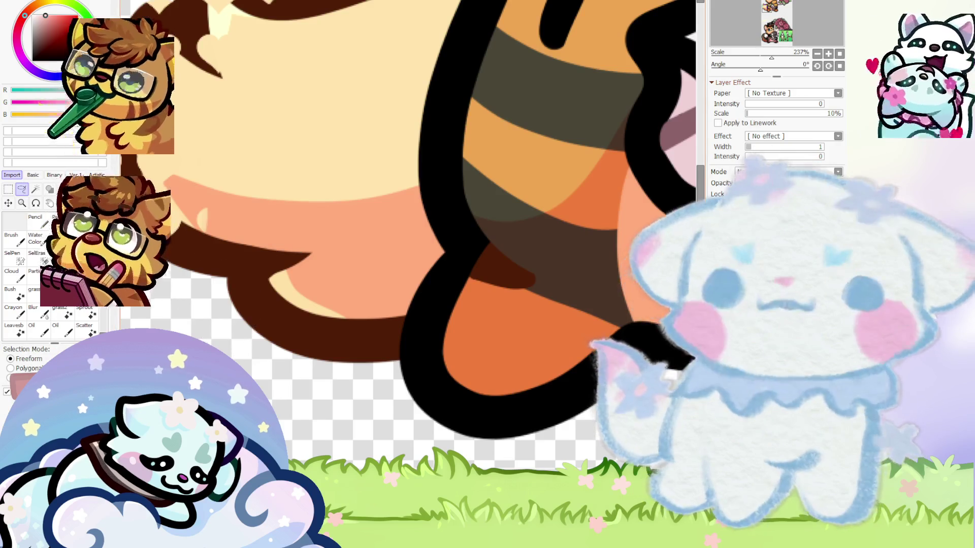
scroll(421, 323, "down", 9)
scroll(422, 323, "up", 5)
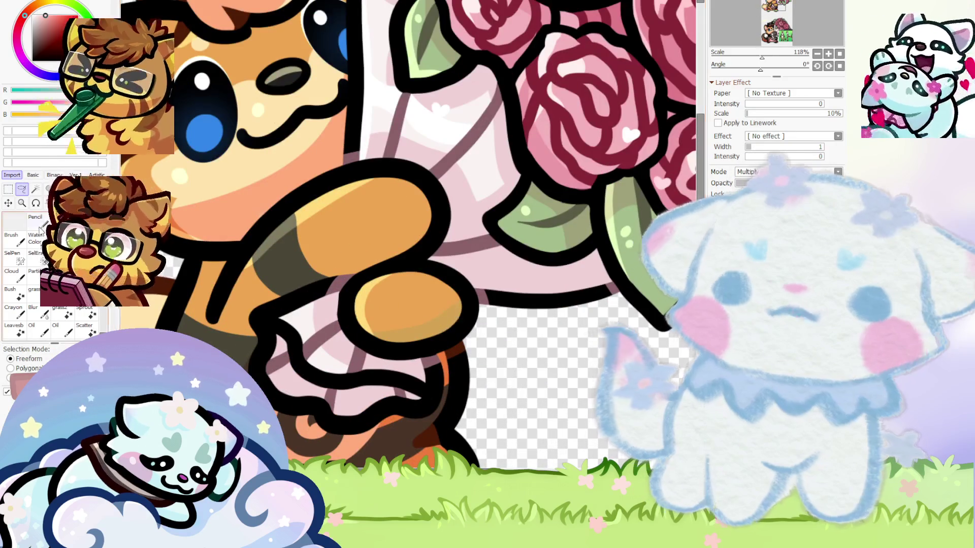
scroll(358, 309, "up", 2)
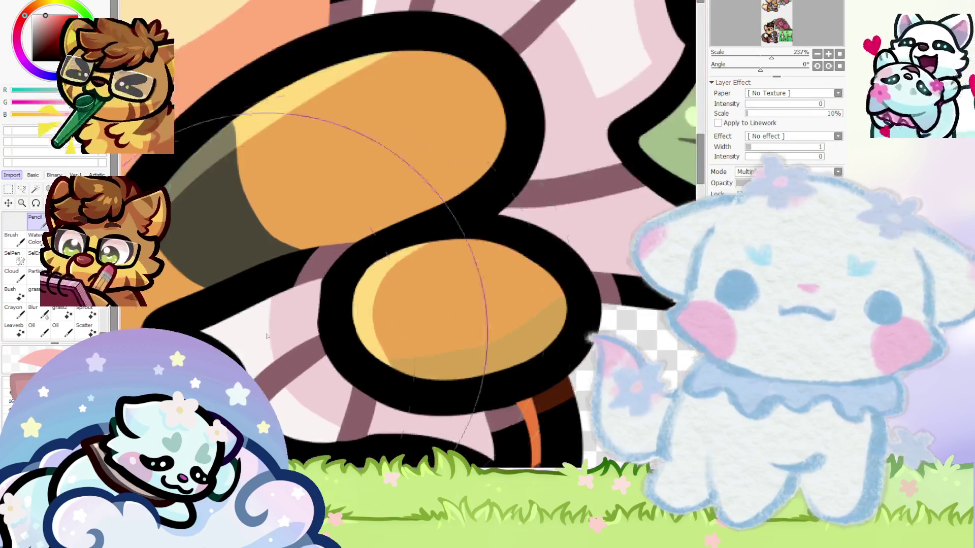
left_click_drag(460, 343, 465, 324)
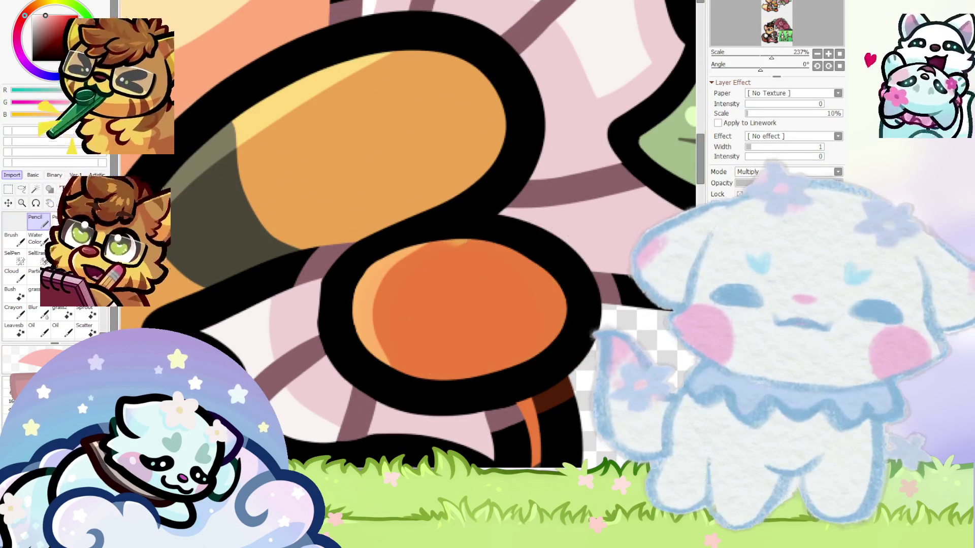
key("ctrl+z")
scroll(403, 305, "down", 4)
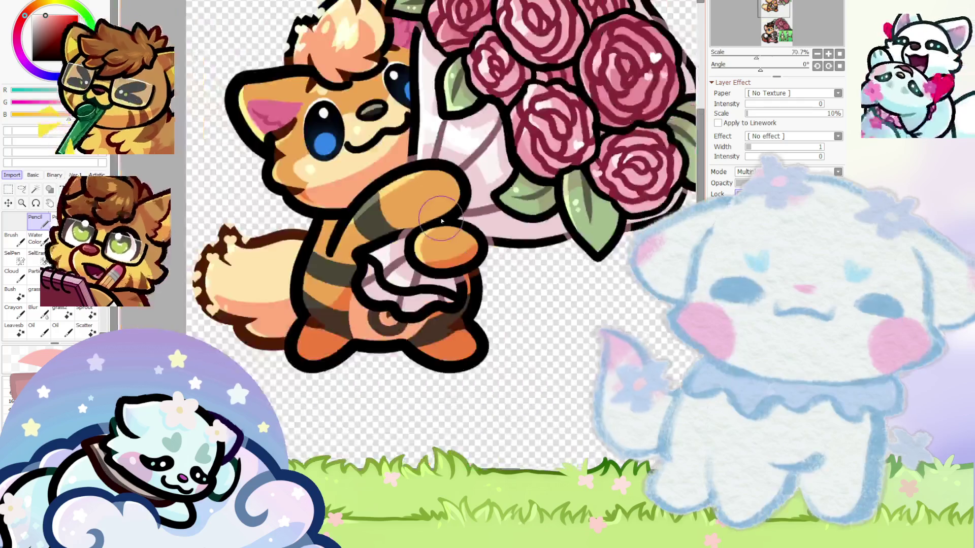
scroll(386, 345, "down", 3)
scroll(382, 363, "up", 1)
Eyedrop the sleeve's dark grey and shade the sleeve and lower cuff, briefly swapping to white
scroll(478, 350, "up", 2)
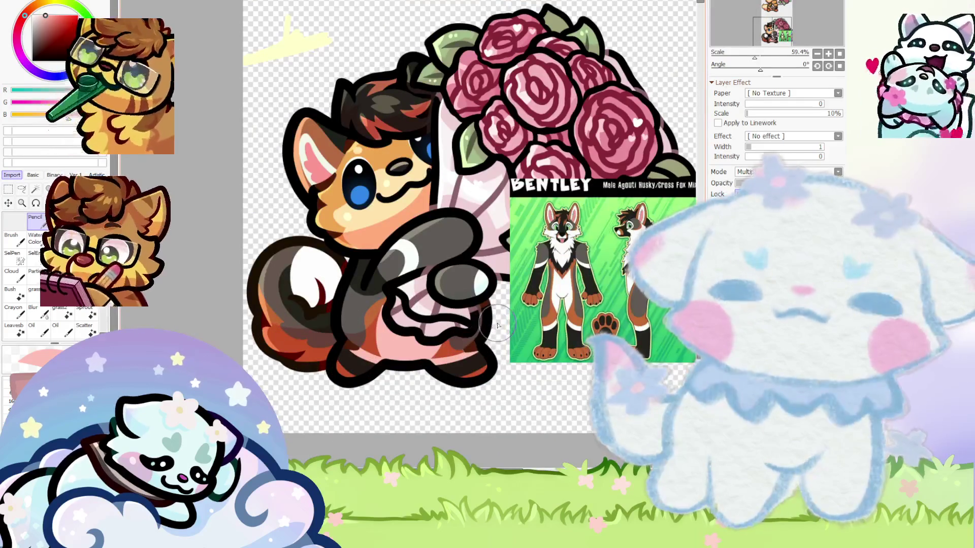
scroll(497, 325, "up", 1)
scroll(508, 327, "up", 1)
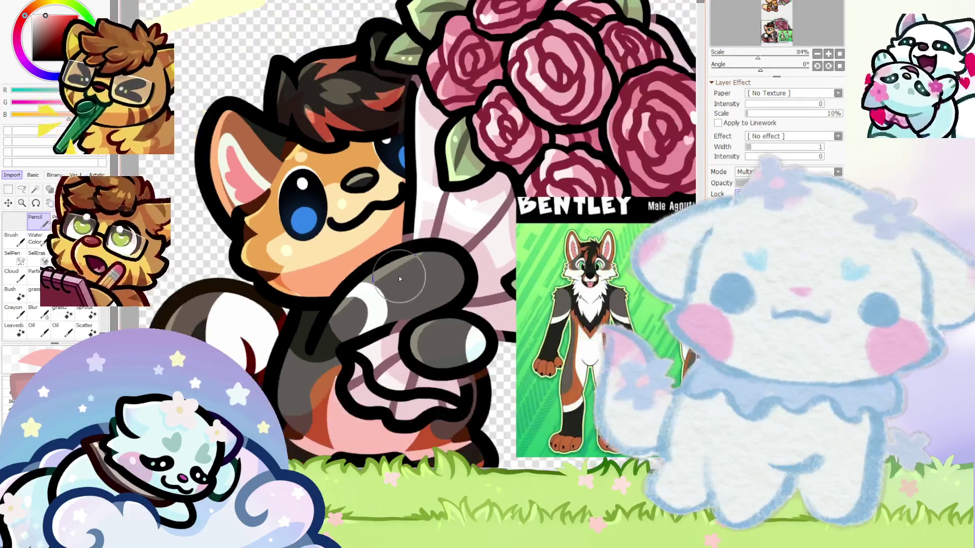
scroll(523, 330, "up", 1)
left_click(402, 263, "alt")
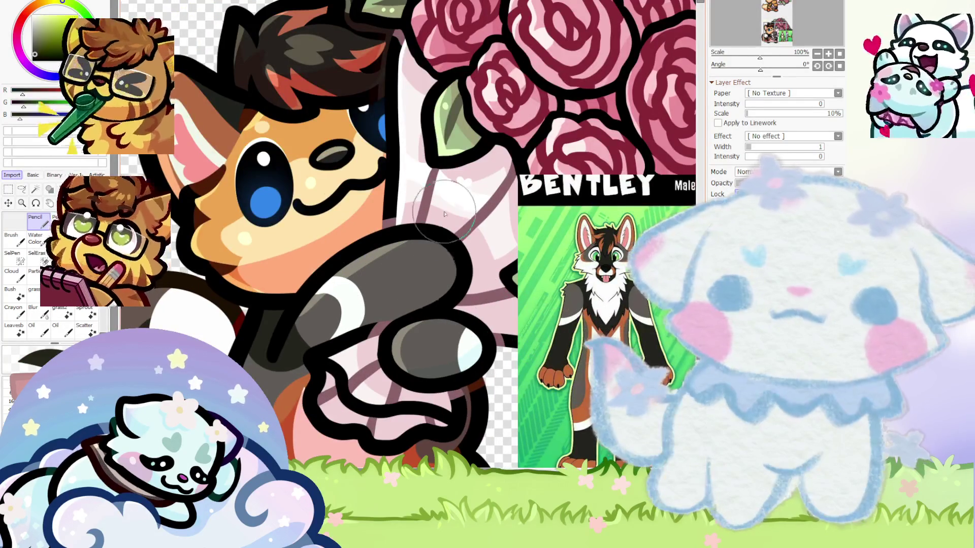
scroll(443, 214, "up", 1)
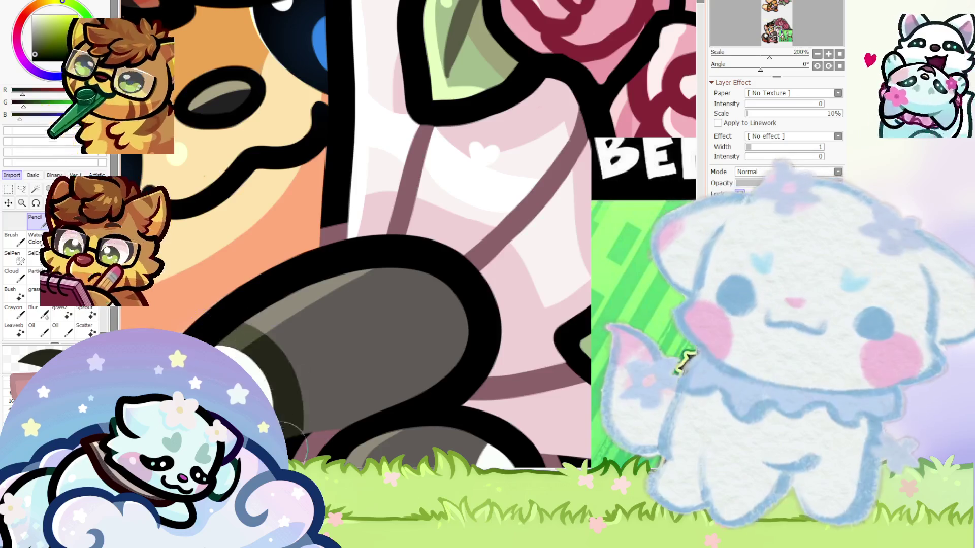
scroll(250, 321, "down", 3)
mouse_move(312, 296)
left_mouse_down()
mouse_move(321, 327)
mouse_move(302, 332)
left_mouse_up()
mouse_move(376, 407)
left_mouse_down()
mouse_move(384, 452)
mouse_move(399, 399)
left_mouse_up()
key("x")
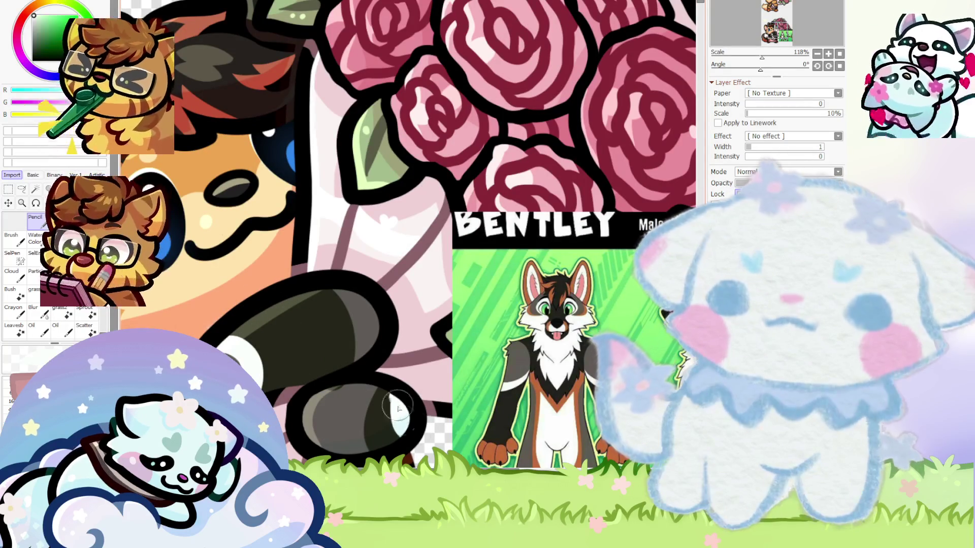
key("x")
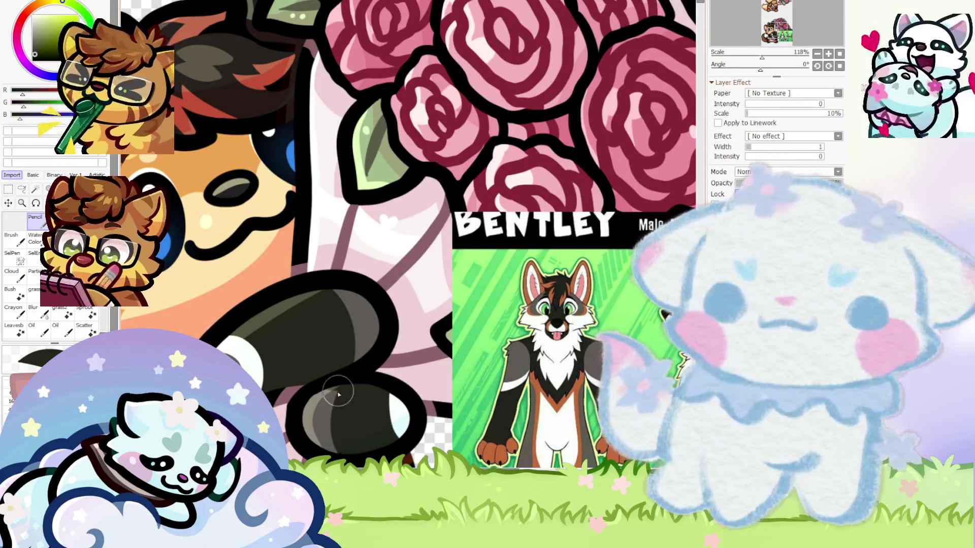
Eyedrop the paw's dark olive, then the orange from its paw marking
scroll(294, 304, "down", 5)
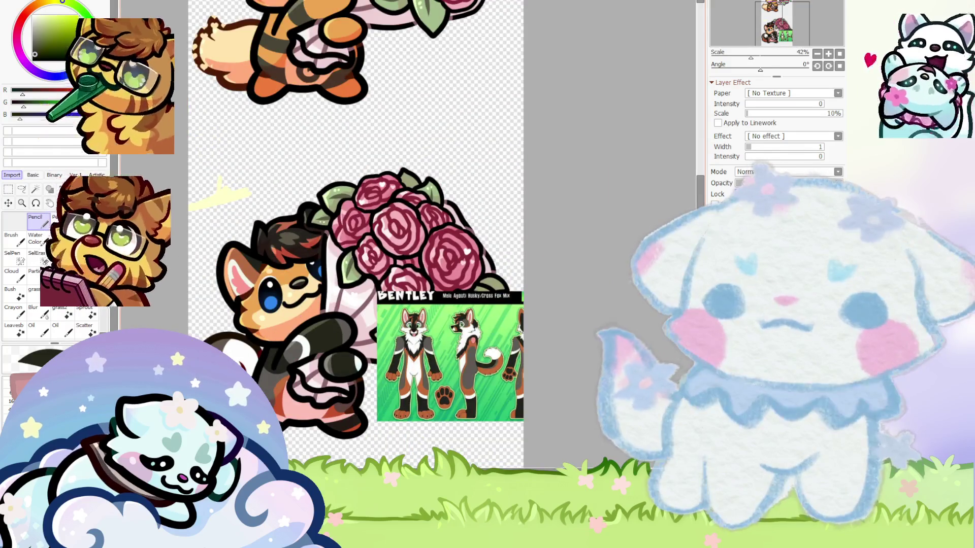
scroll(430, 413, "up", 2)
scroll(431, 413, "up", 6)
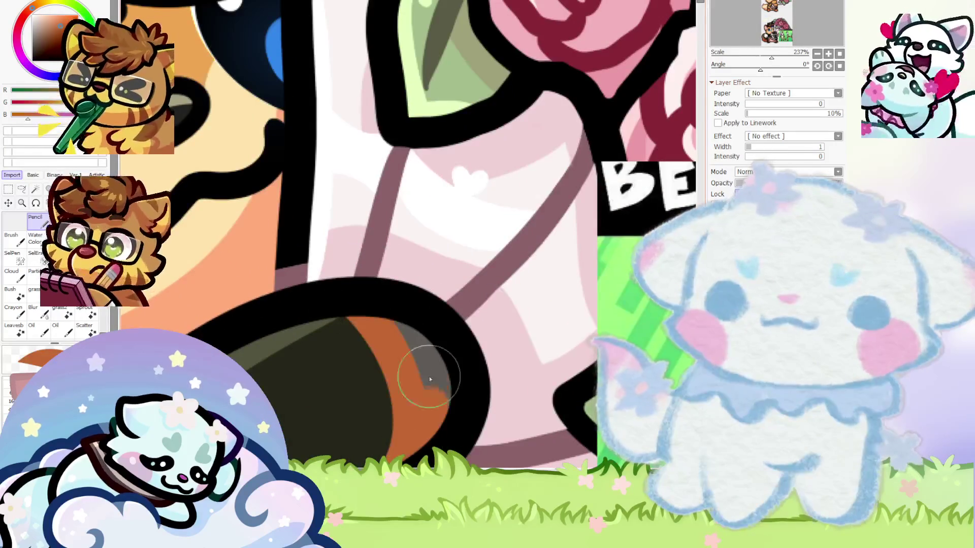
scroll(350, 315, "down", 2)
left_click(342, 341, "alt")
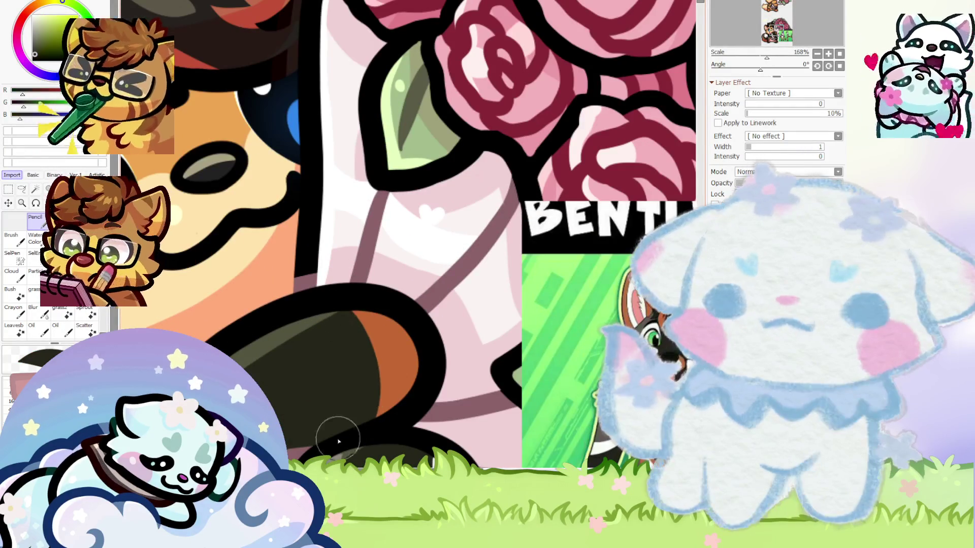
scroll(347, 439, "down", 3)
scroll(330, 355, "up", 2)
left_click(335, 419, "alt")
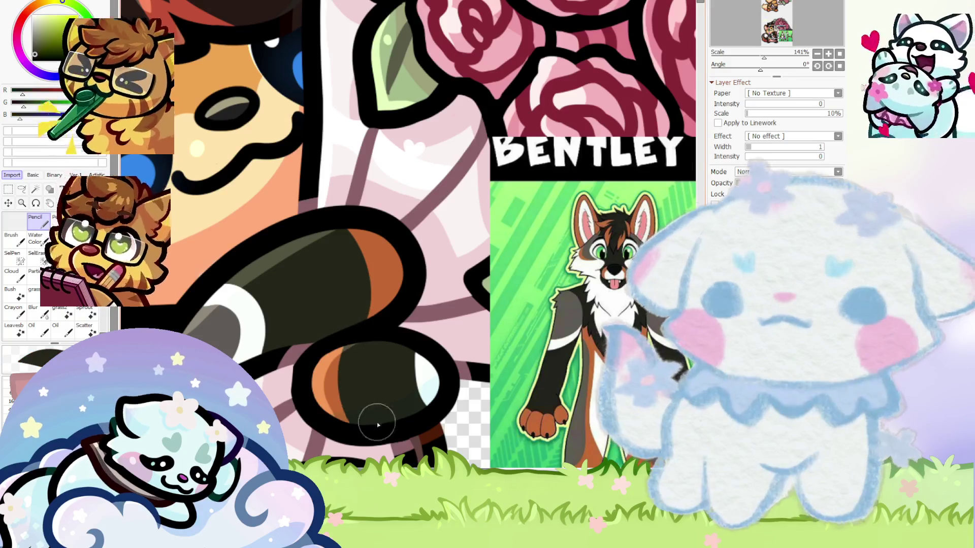
scroll(379, 429, "down", 5)
scroll(337, 293, "up", 2)
scroll(355, 351, "up", 3)
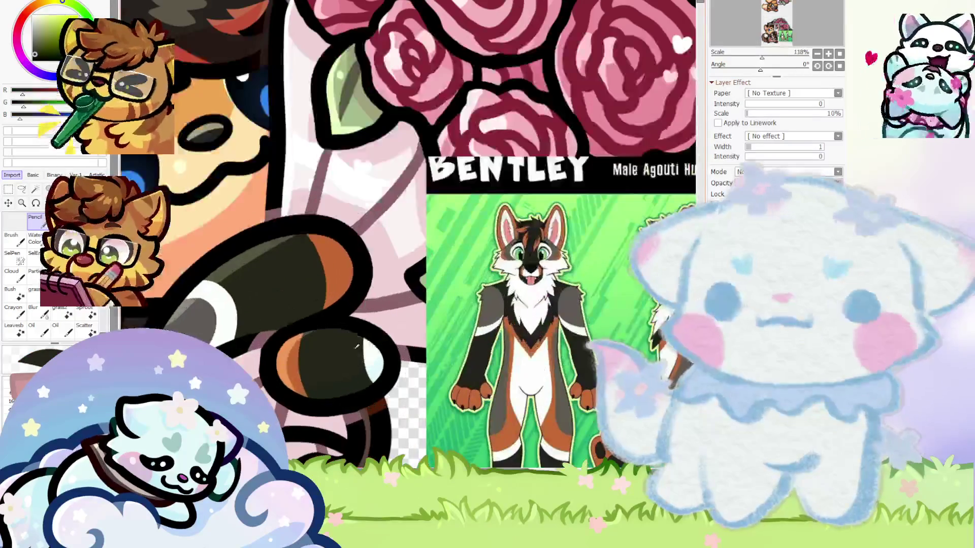
scroll(360, 348, "down", 3)
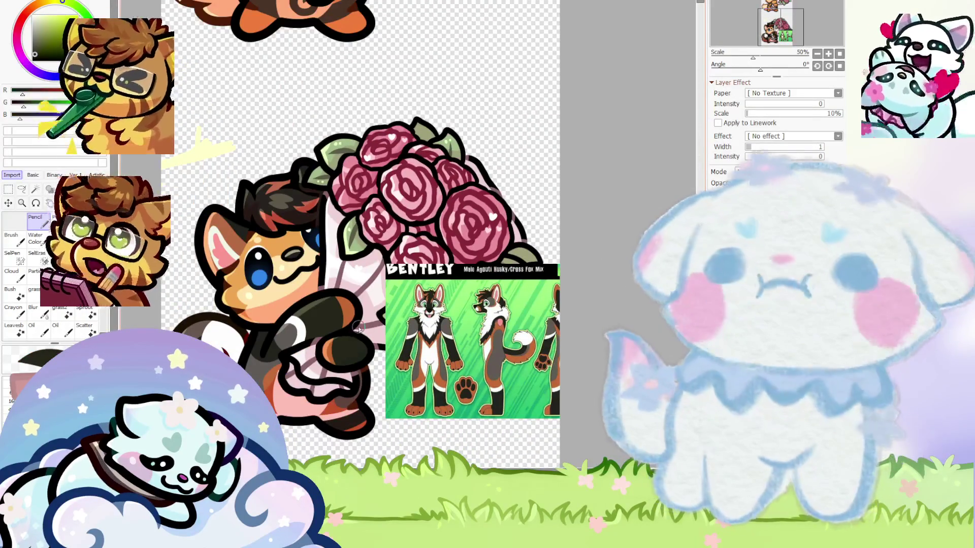
scroll(335, 304, "up", 1)
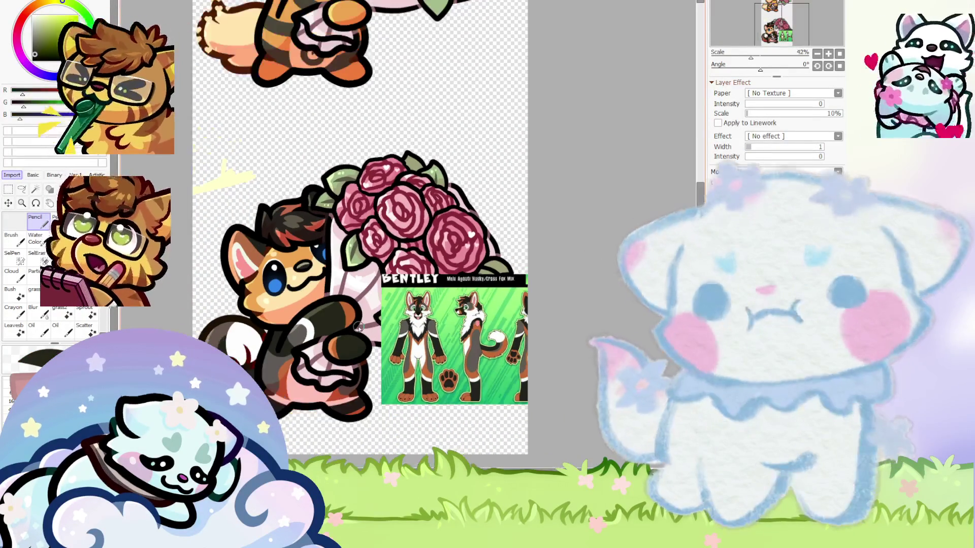
scroll(305, 274, "up", 1)
scroll(268, 242, "up", 1)
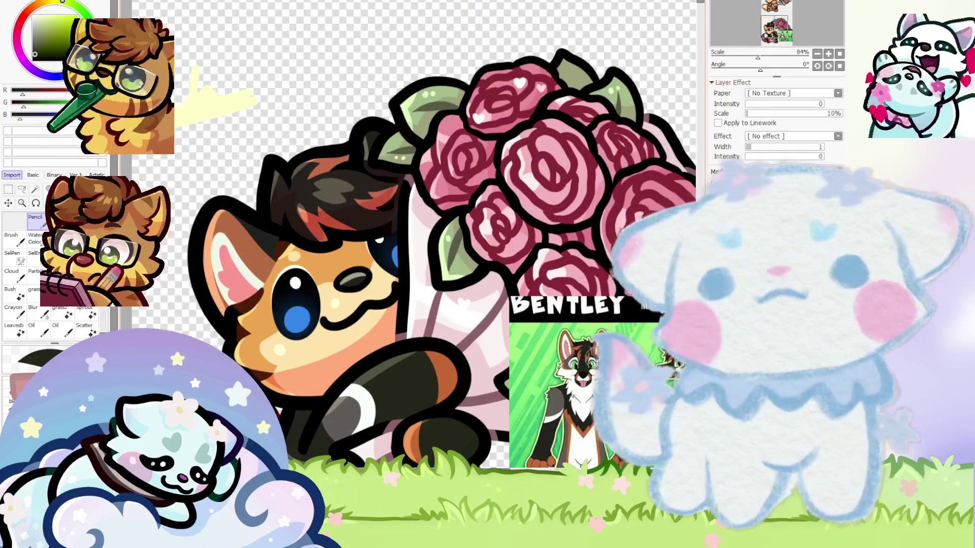
scroll(598, 381, "up", 3)
scroll(598, 387, "down", 5)
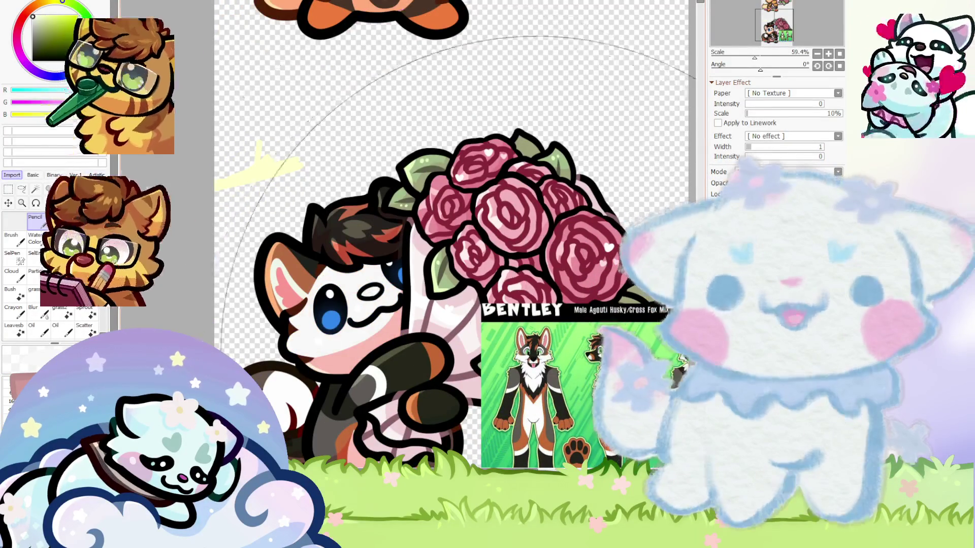
Recolour the pupil's inner highlight olive
scroll(543, 352, "up", 6)
scroll(486, 395, "down", 3)
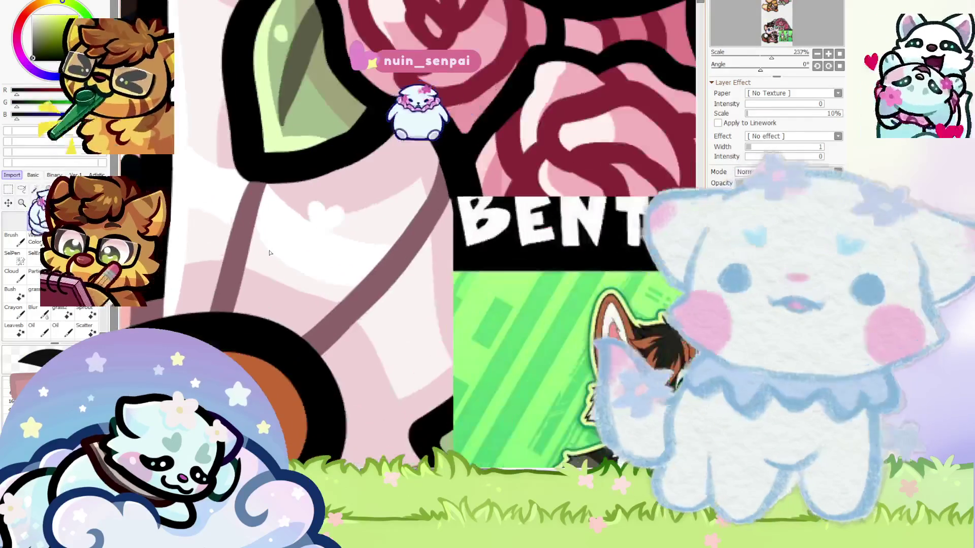
scroll(490, 345, "down", 3)
scroll(284, 305, "up", 3)
scroll(283, 305, "up", 3)
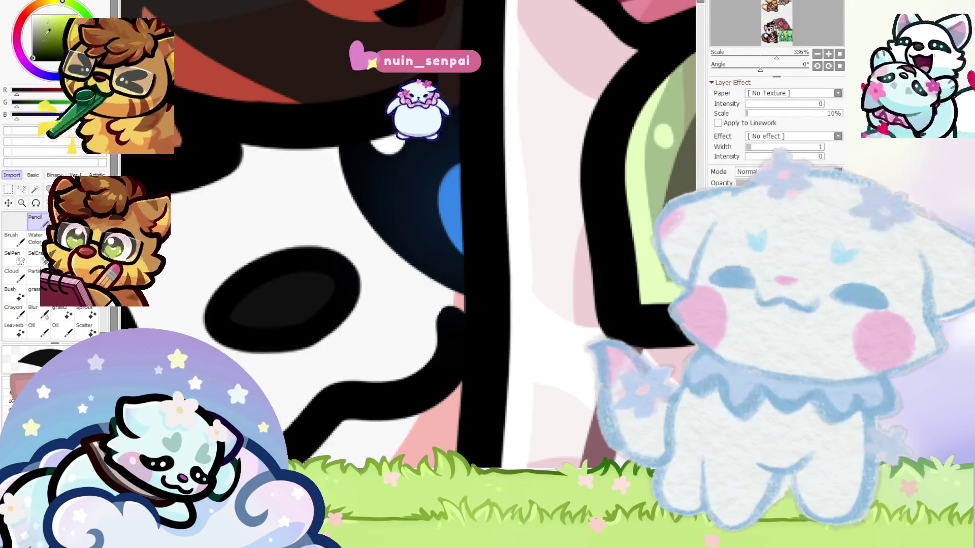
mouse_move(279, 309)
left_mouse_down()
mouse_move(274, 299)
mouse_move(305, 275)
left_mouse_up()
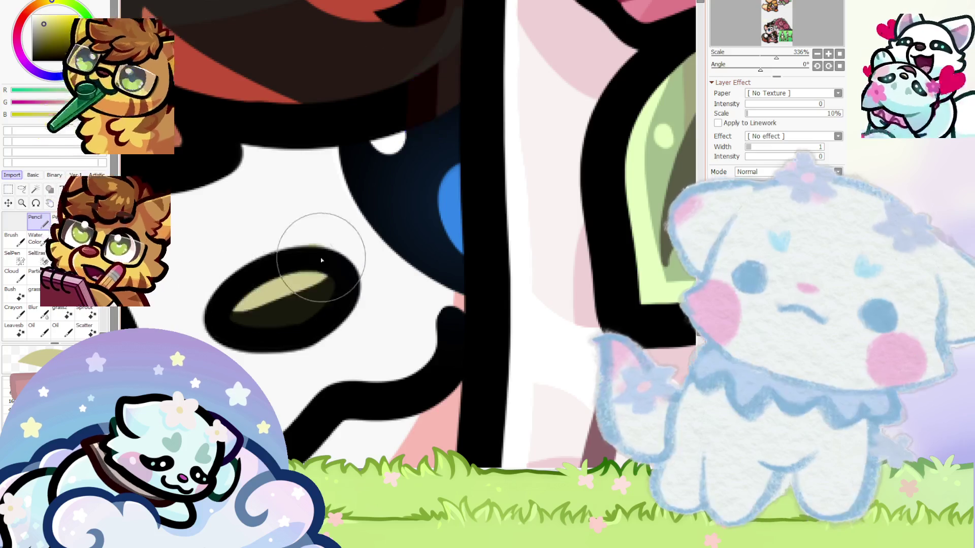
Darken the fox's muzzle line grey
scroll(257, 276, "down", 3)
scroll(256, 275, "up", 2)
scroll(256, 276, "down", 4)
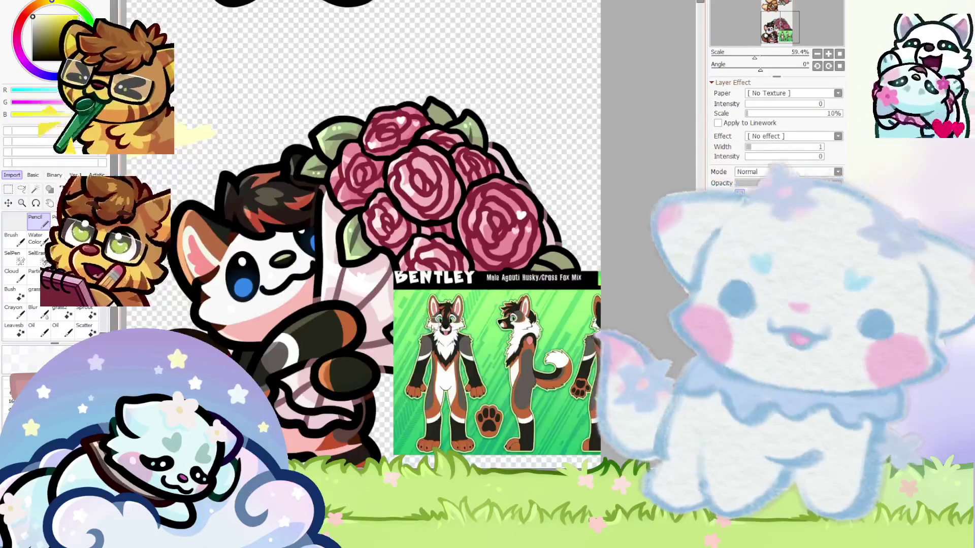
scroll(457, 330, "up", 3)
scroll(457, 330, "up", 2)
scroll(467, 330, "down", 1)
scroll(479, 329, "up", 2)
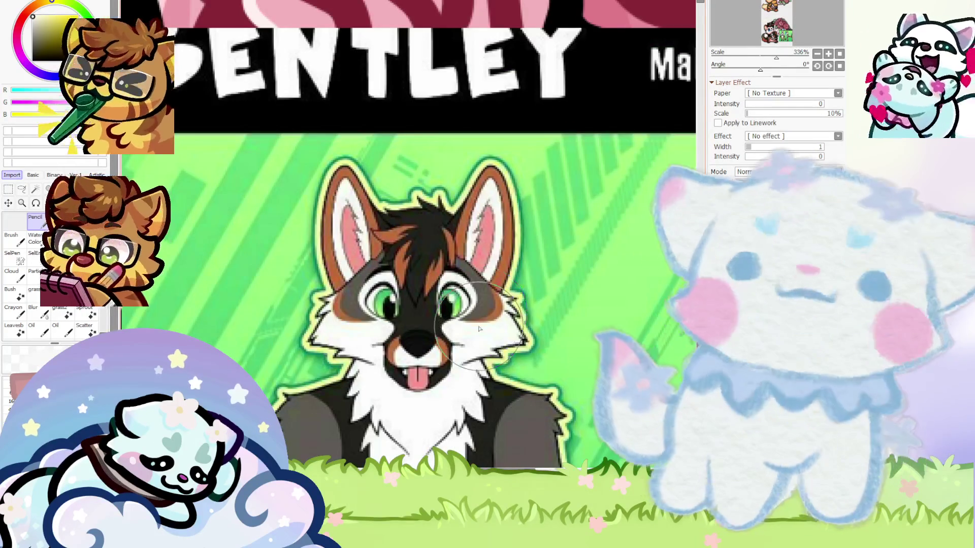
scroll(479, 329, "down", 1)
scroll(222, 290, "down", 5)
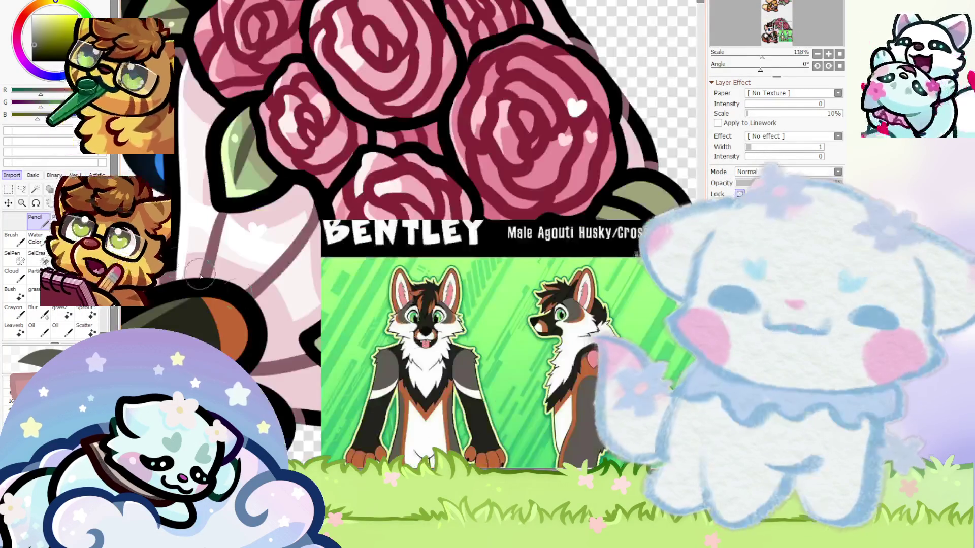
scroll(433, 322, "up", 1)
scroll(477, 365, "down", 2)
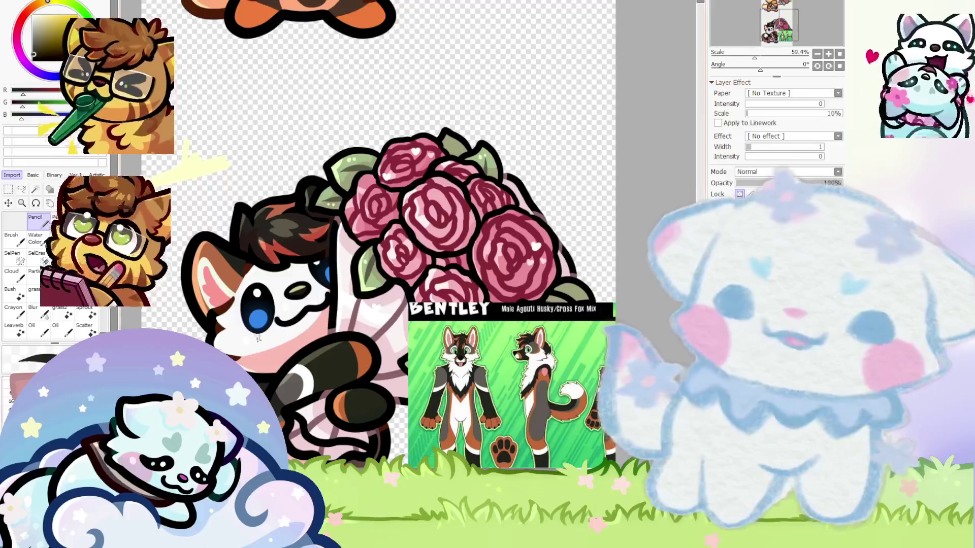
scroll(257, 278, "up", 2)
scroll(278, 286, "up", 1)
mouse_move(278, 286)
left_mouse_down()
mouse_move(304, 259)
mouse_move(288, 247)
left_mouse_up()
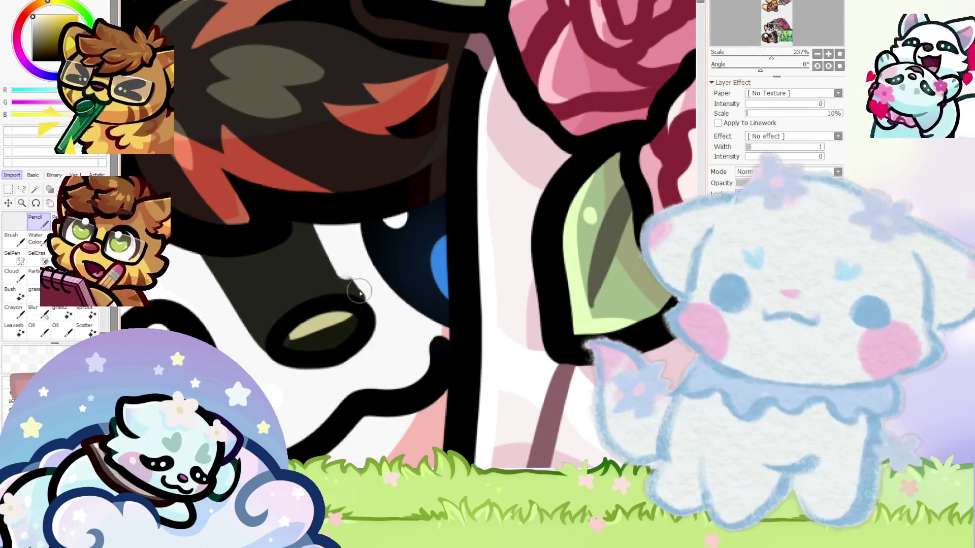
Paint over the fox's white muzzle in black
scroll(304, 275, "down", 3)
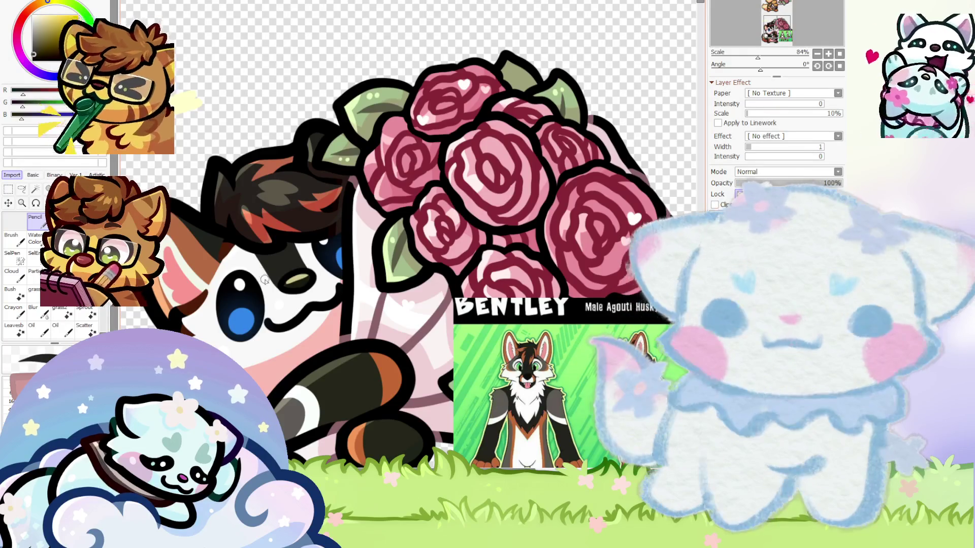
scroll(294, 293, "up", 3)
scroll(254, 264, "down", 4)
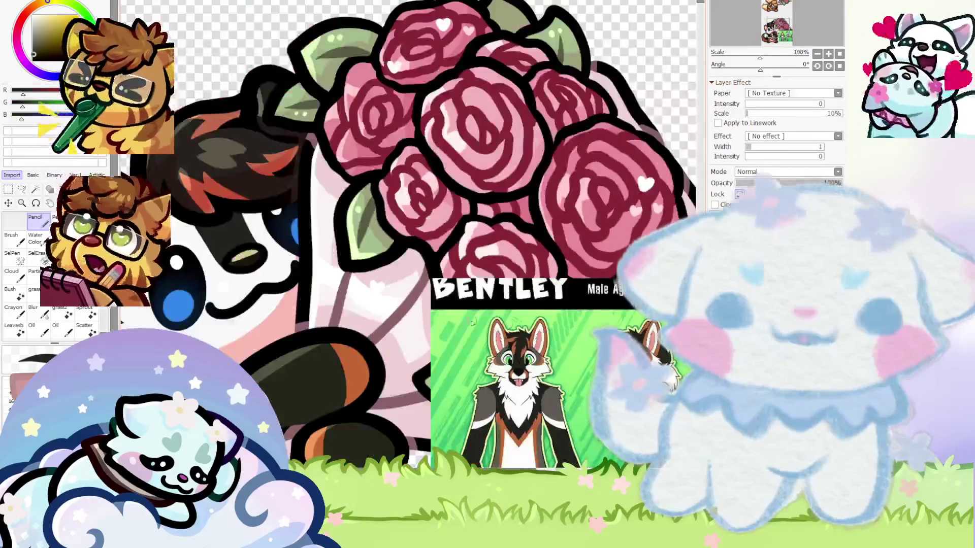
scroll(221, 242, "up", 3)
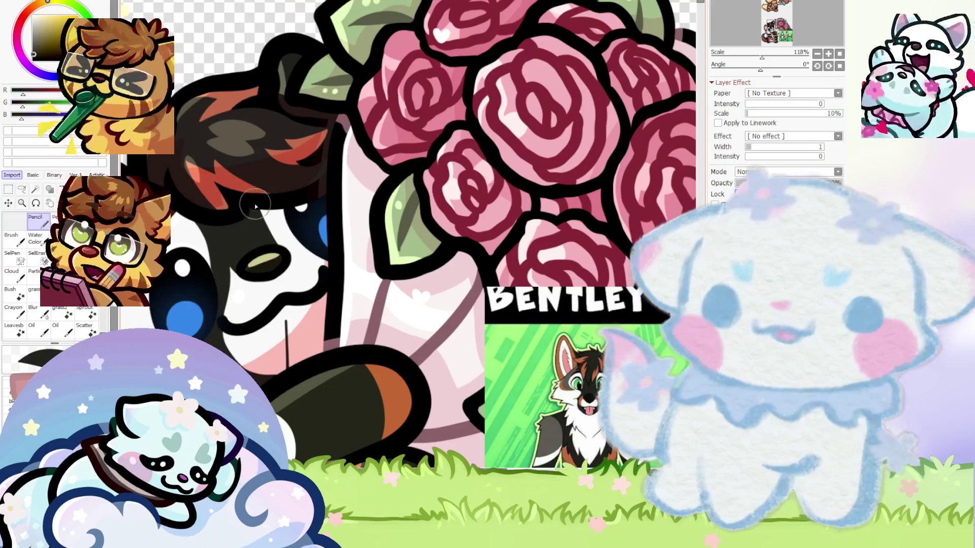
left_click_drag(255, 208, 226, 279)
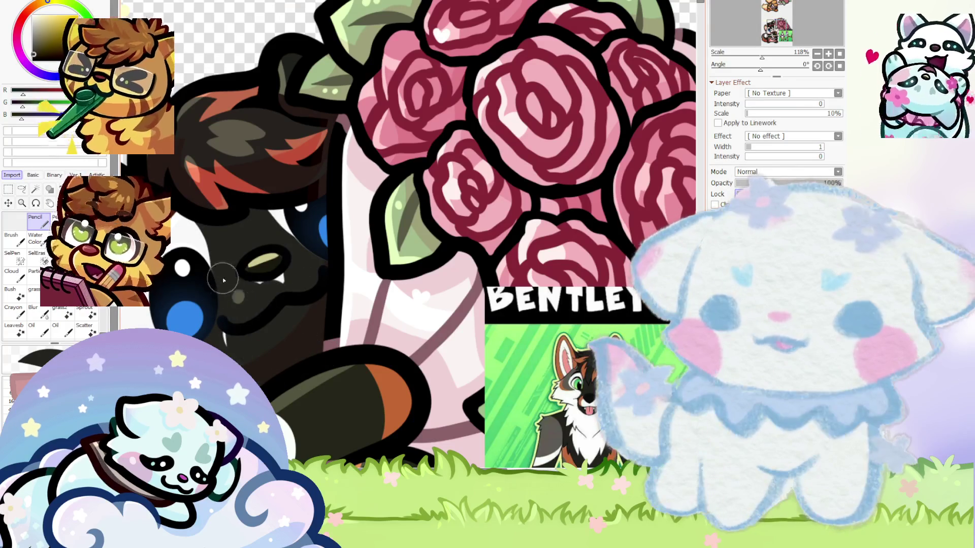
Sample the upper fox's warm orange fur, then return to the lower fox's face
scroll(281, 273, "up", 1)
scroll(239, 305, "down", 3)
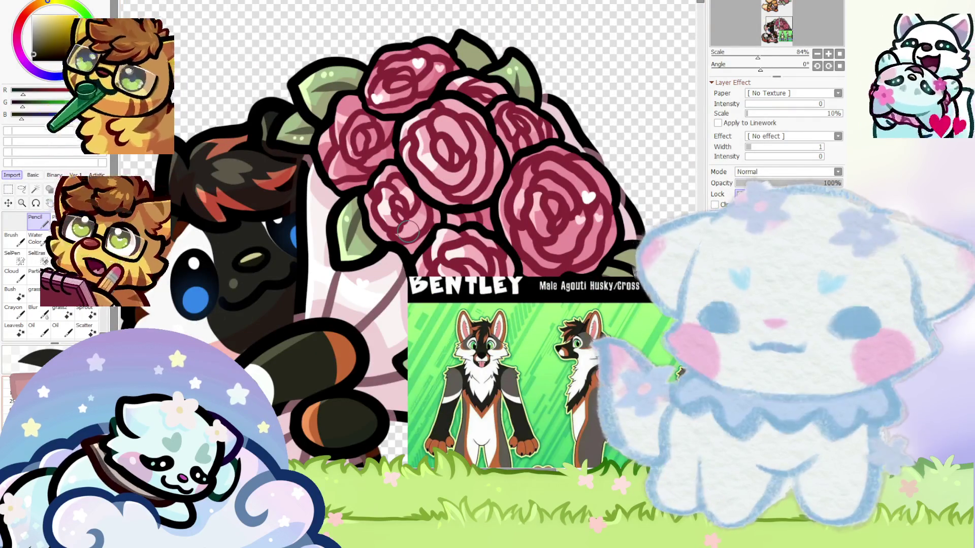
scroll(226, 303, "up", 1)
scroll(229, 315, "up", 3)
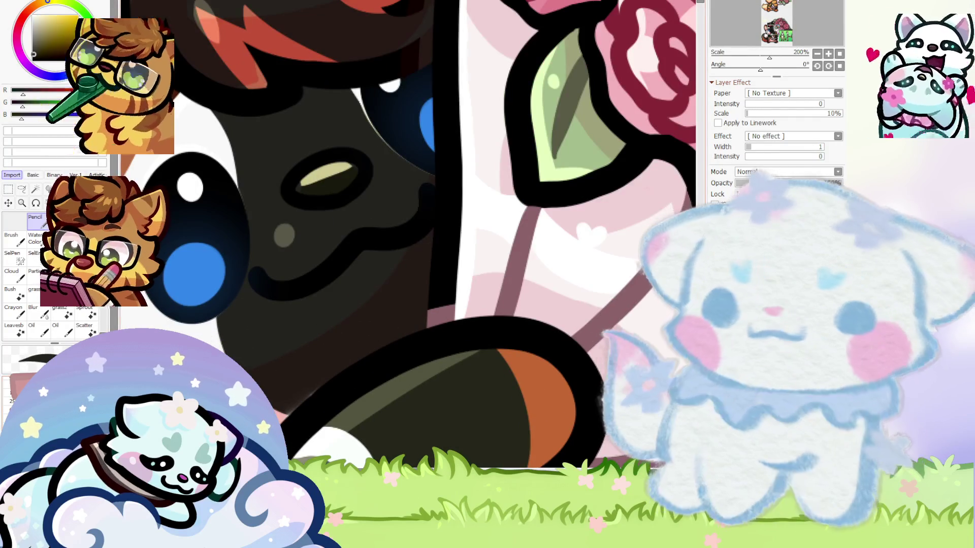
scroll(283, 425, "up", 3)
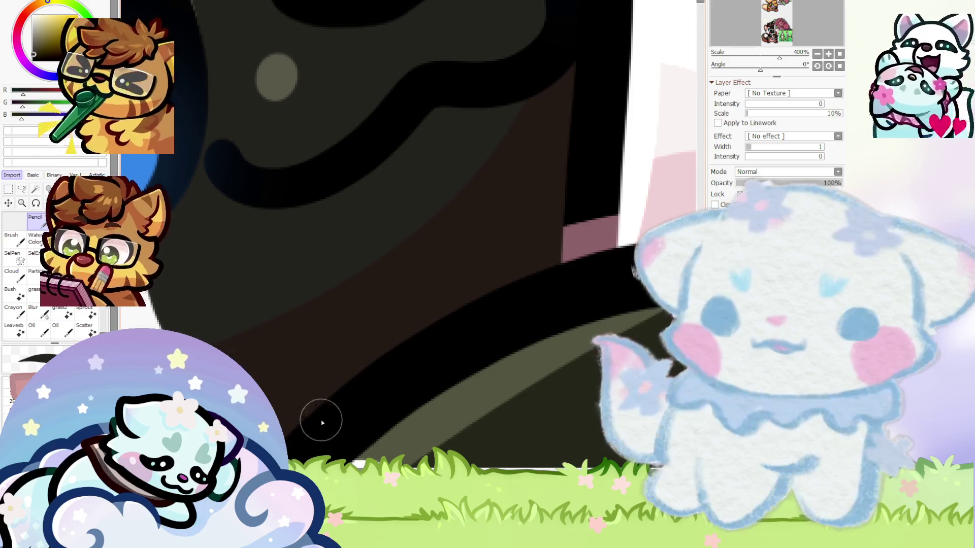
scroll(320, 428, "down", 4)
scroll(305, 222, "up", 1)
scroll(304, 222, "up", 1)
scroll(305, 222, "up", 1)
scroll(304, 218, "up", 1)
scroll(267, 202, "up", 2)
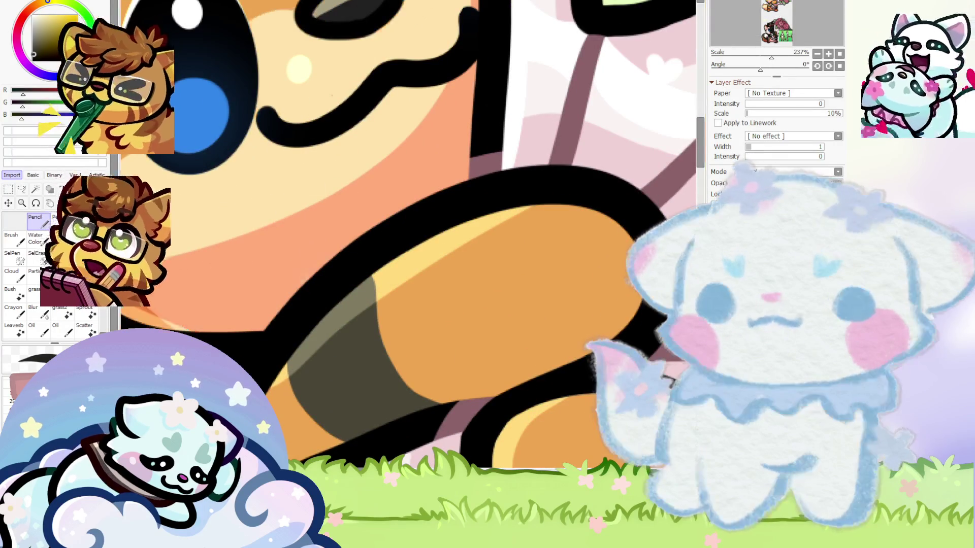
left_click(268, 218, "alt")
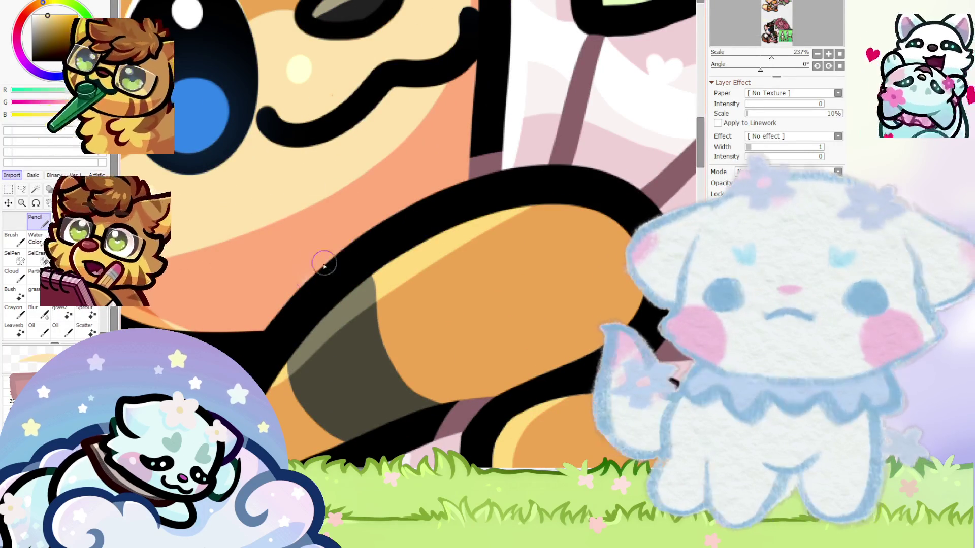
scroll(312, 238, "down", 6)
scroll(318, 249, "down", 2)
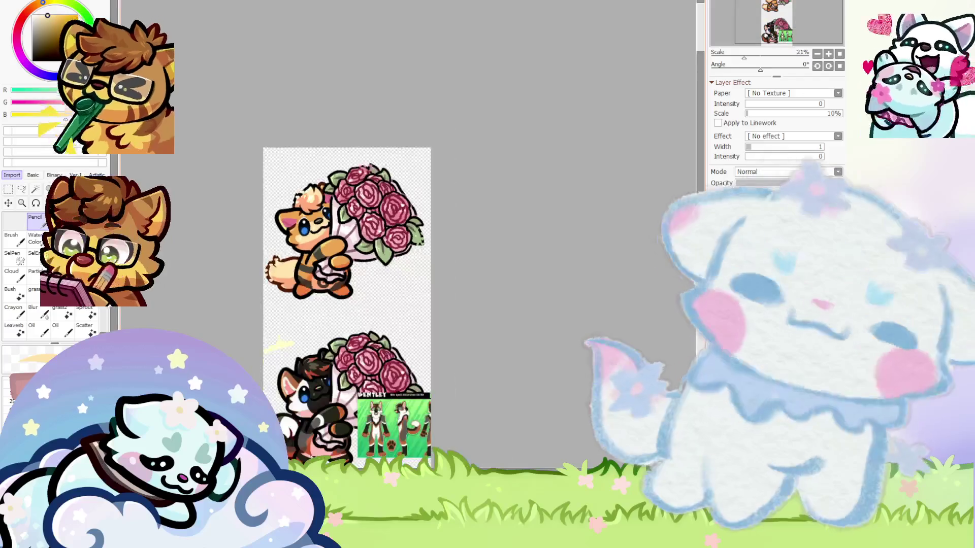
scroll(319, 305, "up", 1)
scroll(319, 349, "up", 1)
scroll(319, 348, "up", 2)
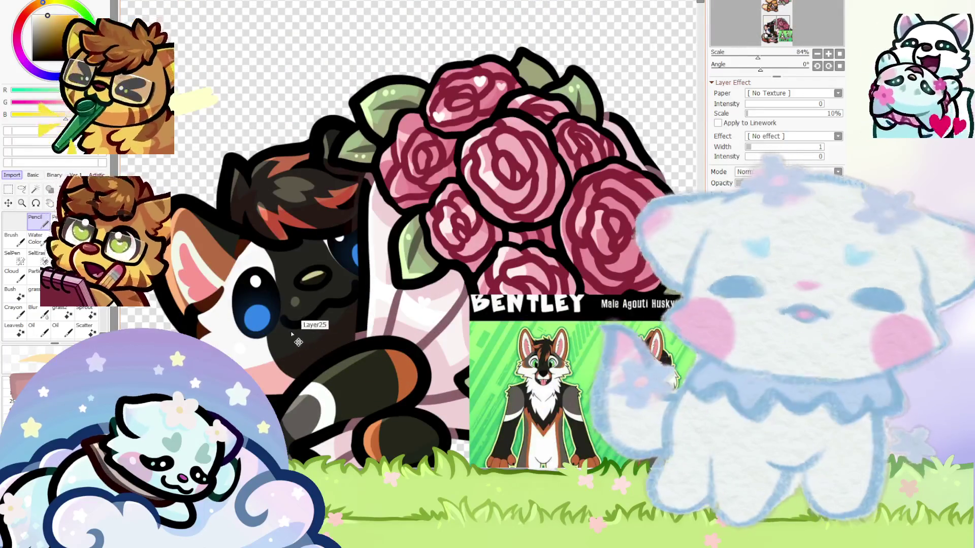
scroll(294, 352, "up", 2)
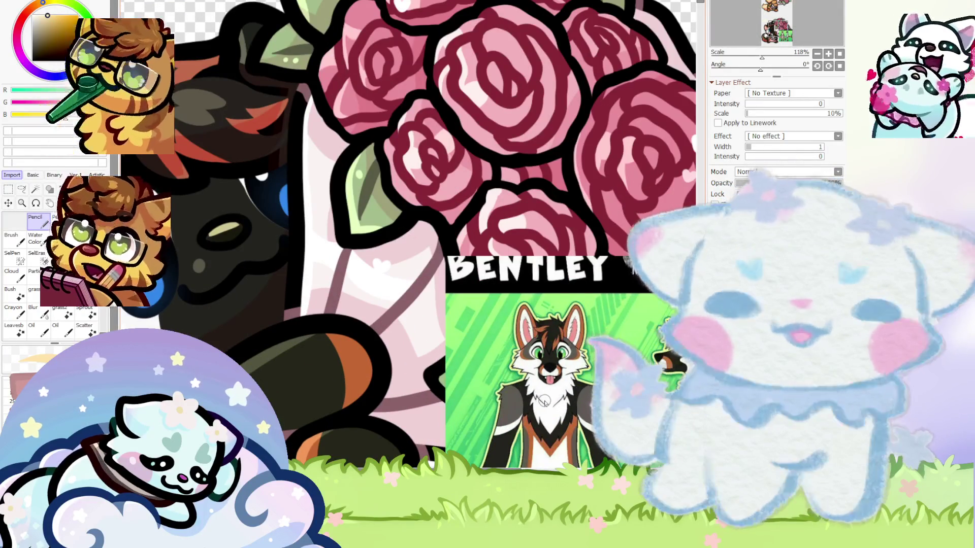
scroll(169, 322, "up", 2)
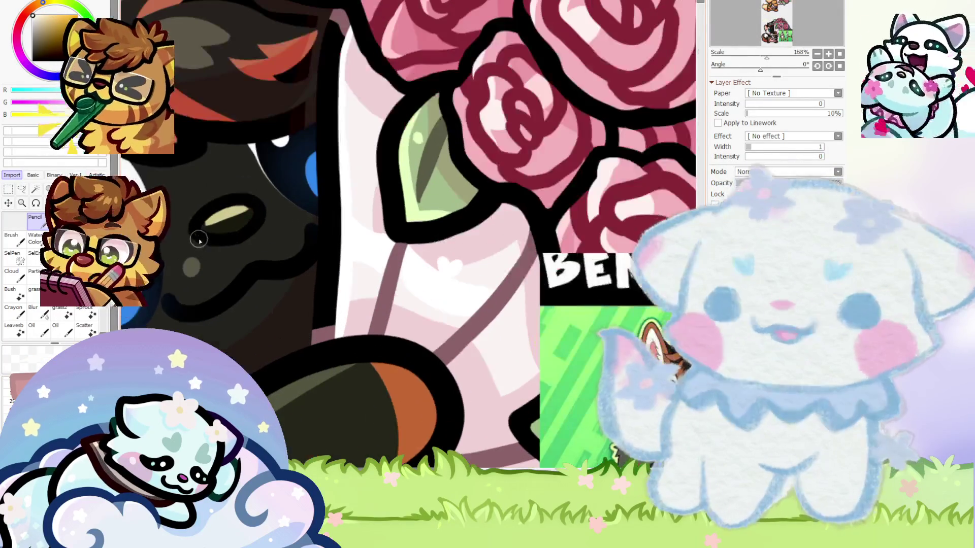
scroll(203, 311, "down", 2)
scroll(218, 311, "up", 3)
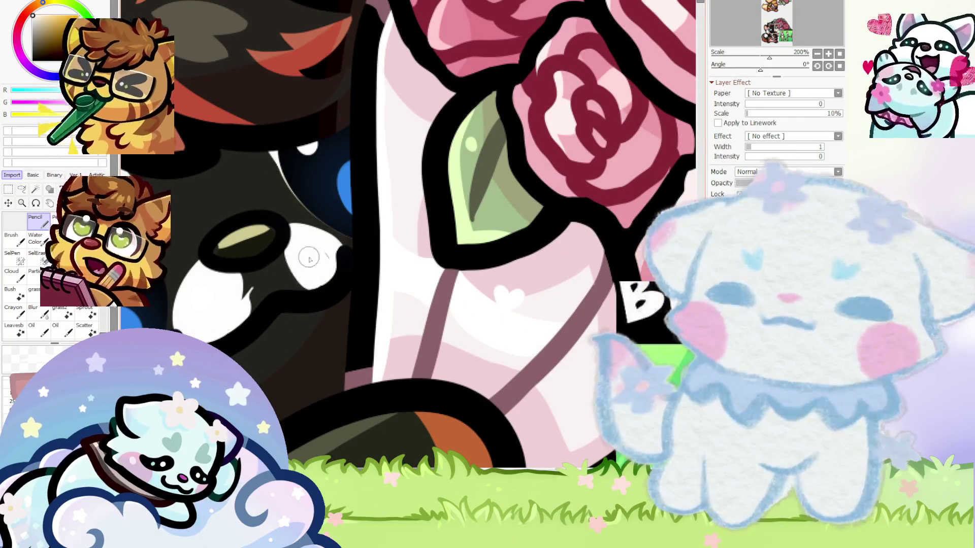
scroll(318, 278, "down", 2)
scroll(430, 333, "up", 2)
scroll(430, 332, "up", 3)
scroll(432, 333, "down", 3)
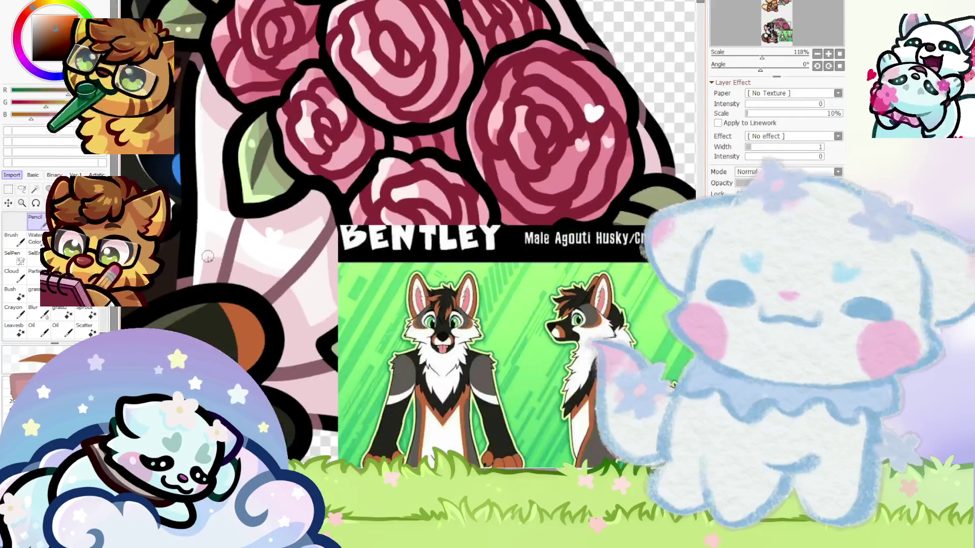
scroll(325, 305, "down", 1)
scroll(220, 283, "up", 4)
scroll(220, 282, "down", 1)
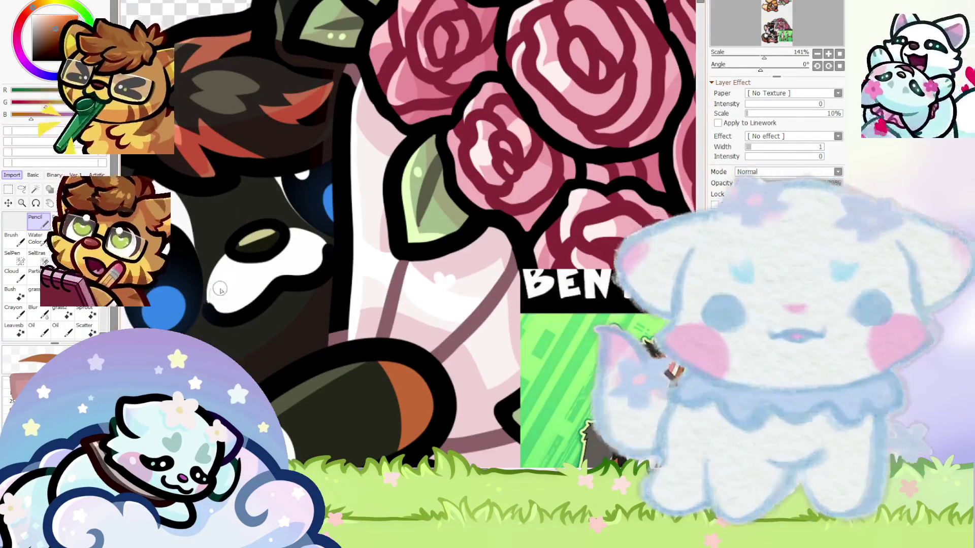
Paint an orange stripe from the eye down across the white muzzle, filling the gap beside it
left_click_drag(241, 250, 226, 312)
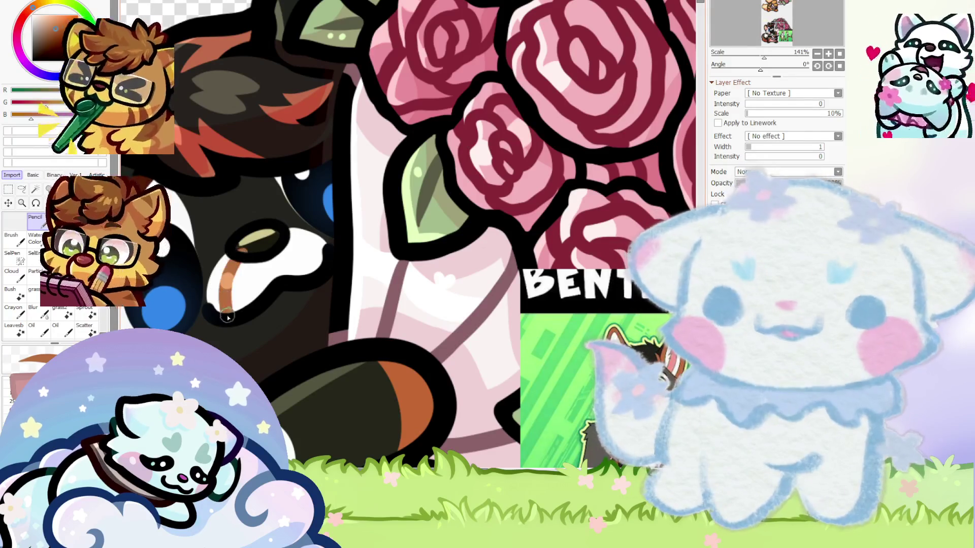
scroll(227, 266, "up", 1)
scroll(243, 261, "up", 2)
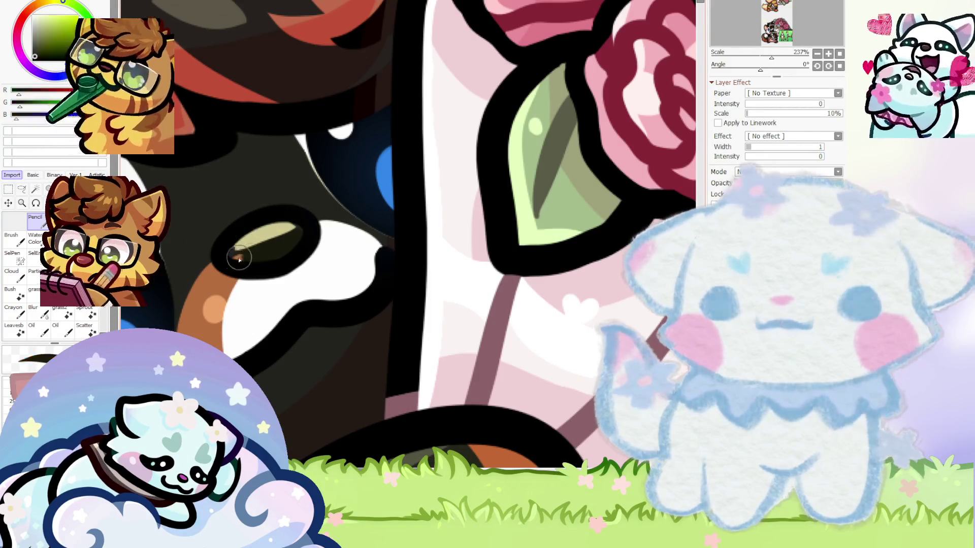
scroll(310, 241, "up", 4)
left_click_drag(317, 224, 424, 324)
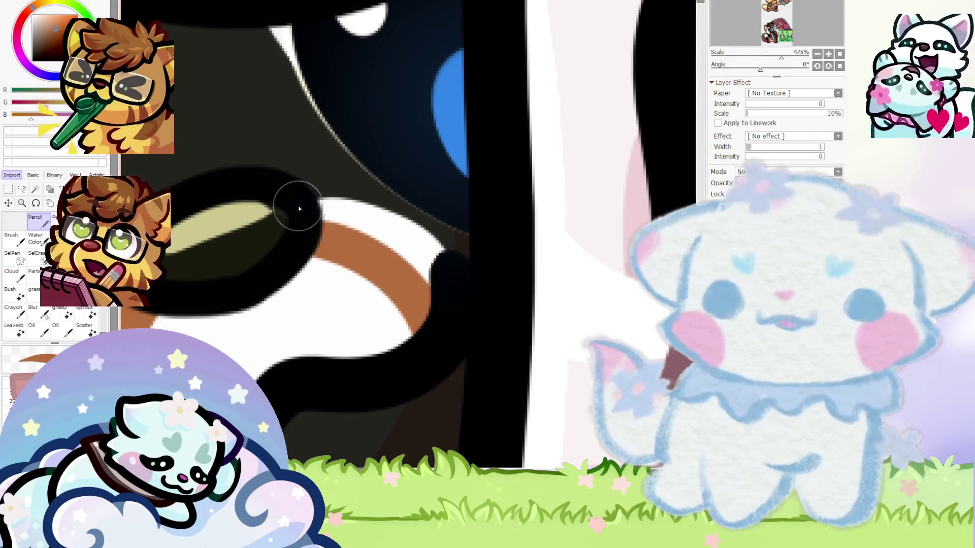
left_click_drag(295, 208, 371, 246)
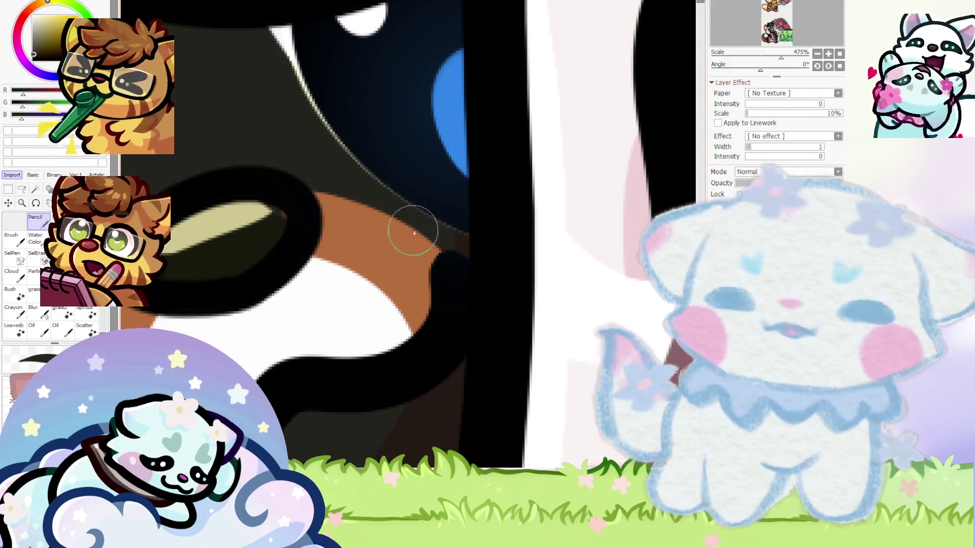
Widen the orange stripe beside the eye and check it against the Bentley reference
scroll(286, 227, "down", 8)
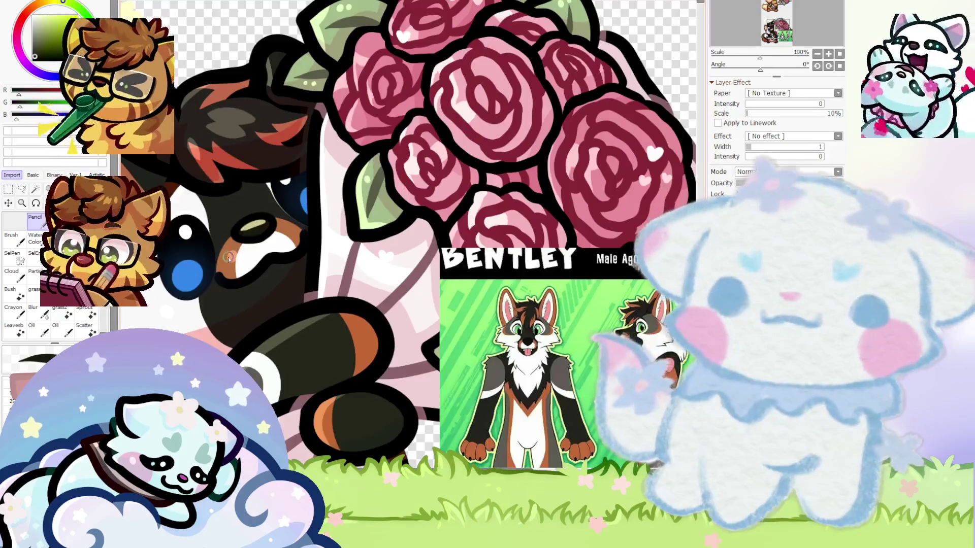
left_click_drag(229, 259, 233, 248)
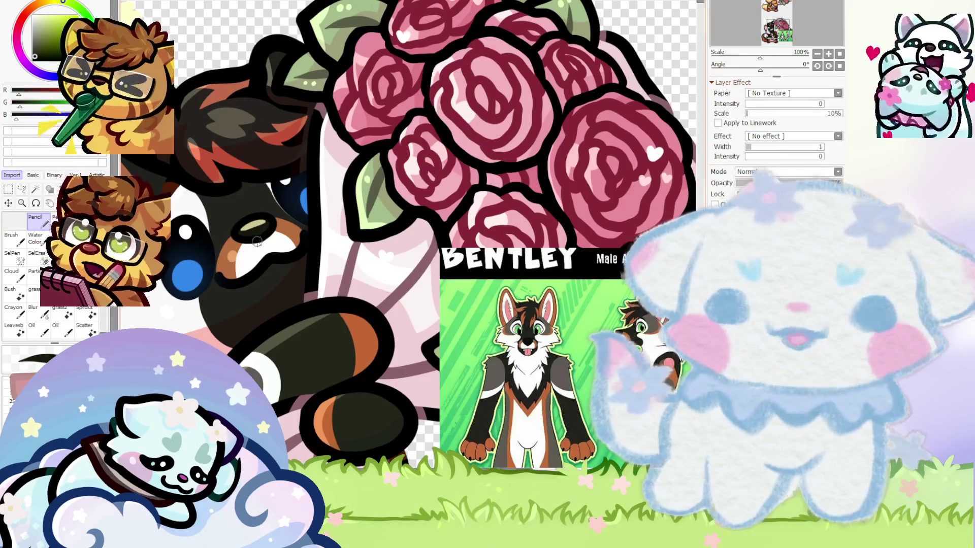
scroll(551, 360, "down", 1)
scroll(551, 360, "up", 2)
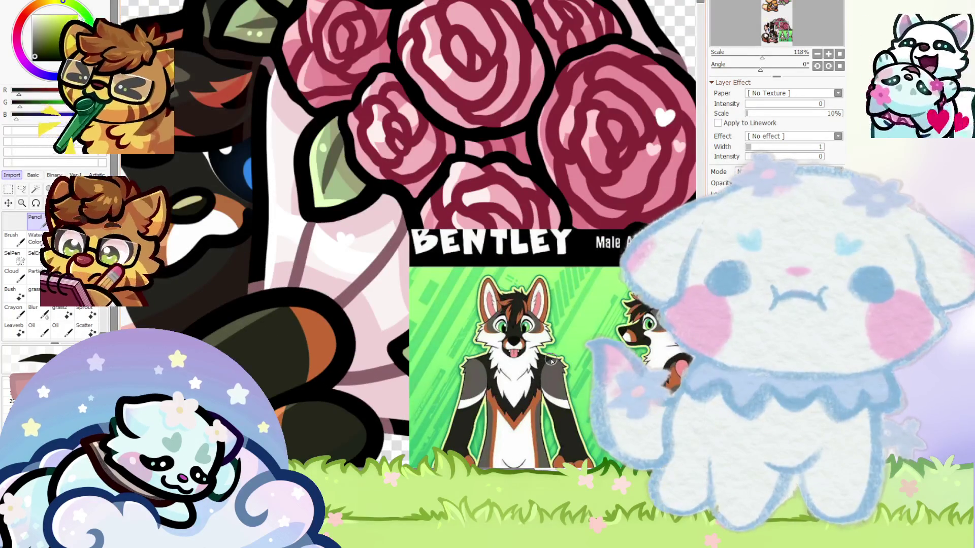
scroll(551, 361, "down", 1)
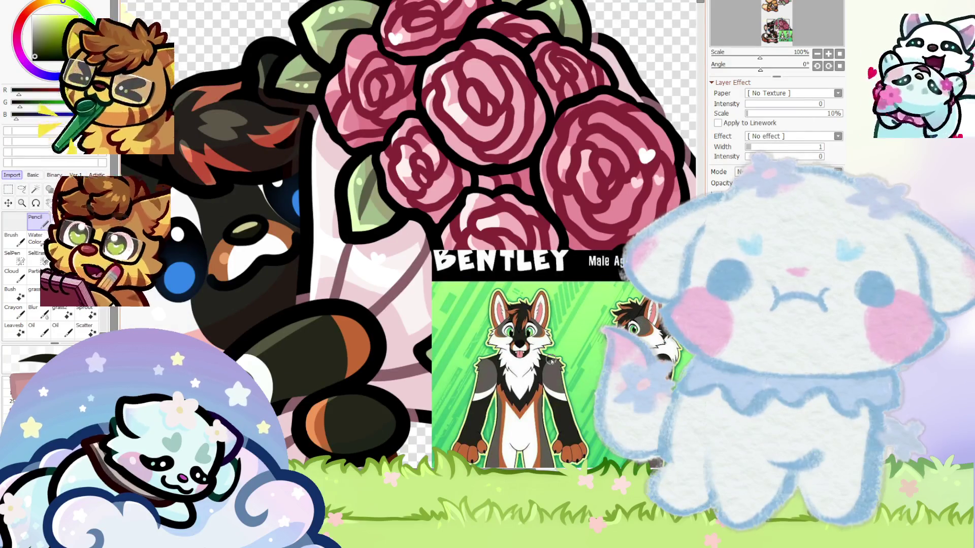
scroll(551, 361, "up", 2)
scroll(551, 361, "down", 2)
scroll(231, 202, "up", 4)
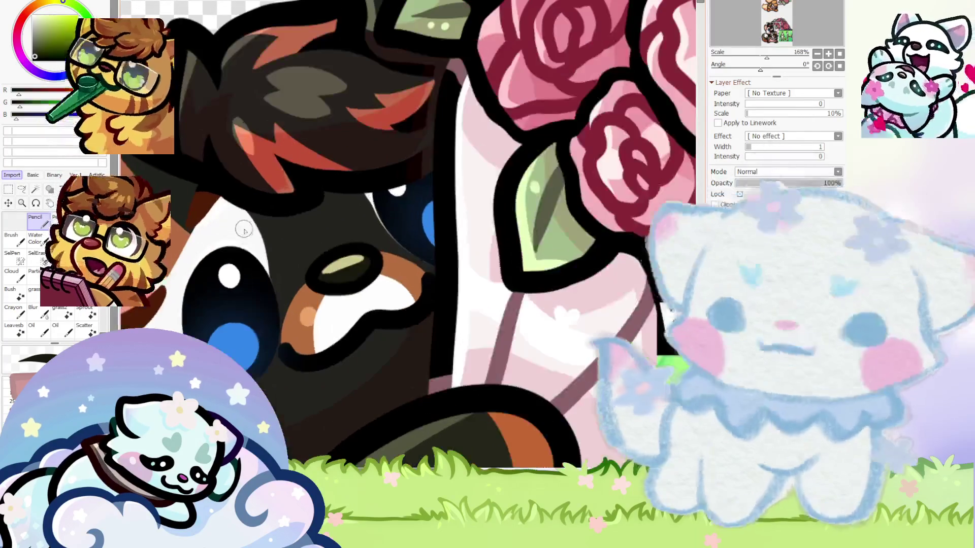
scroll(239, 227, "down", 4)
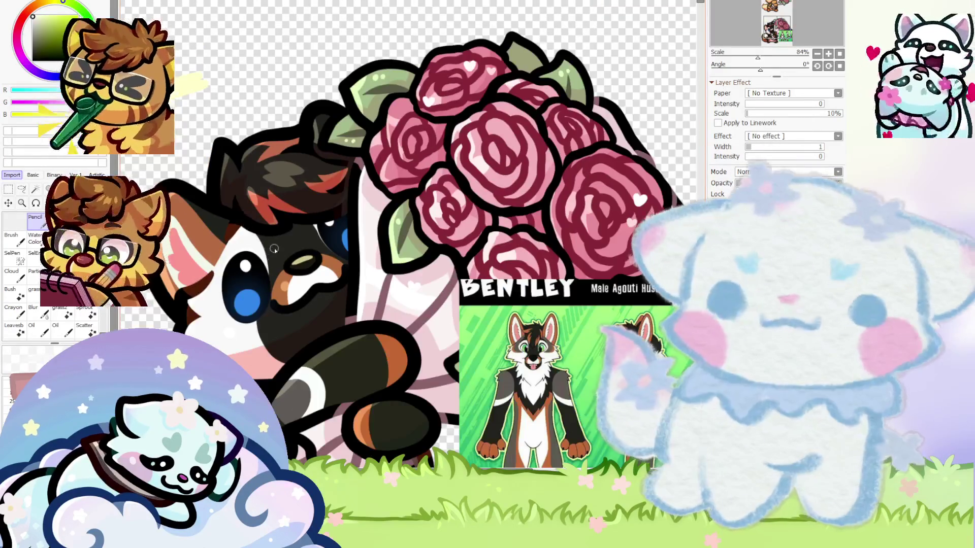
scroll(542, 352, "up", 8)
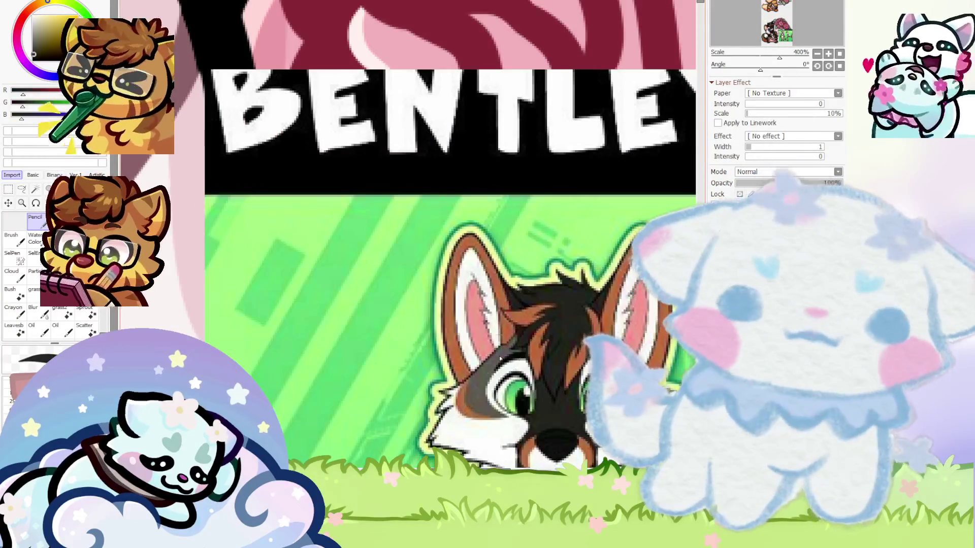
scroll(391, 242, "down", 9)
scroll(507, 332, "up", 3)
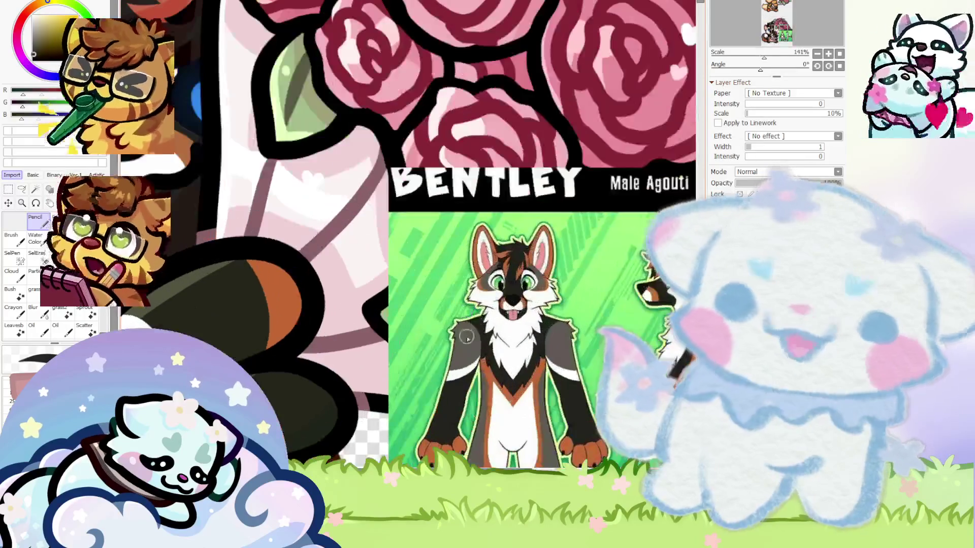
scroll(508, 332, "down", 4)
scroll(273, 226, "up", 3)
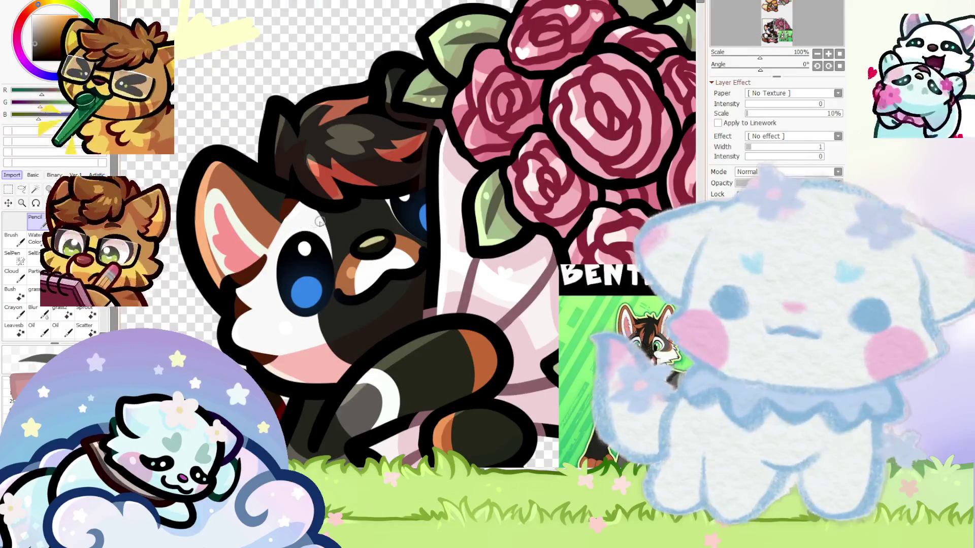
Trace grey along the eye's outline and over the white above the eye
scroll(303, 219, "up", 2)
left_click_drag(325, 213, 282, 376)
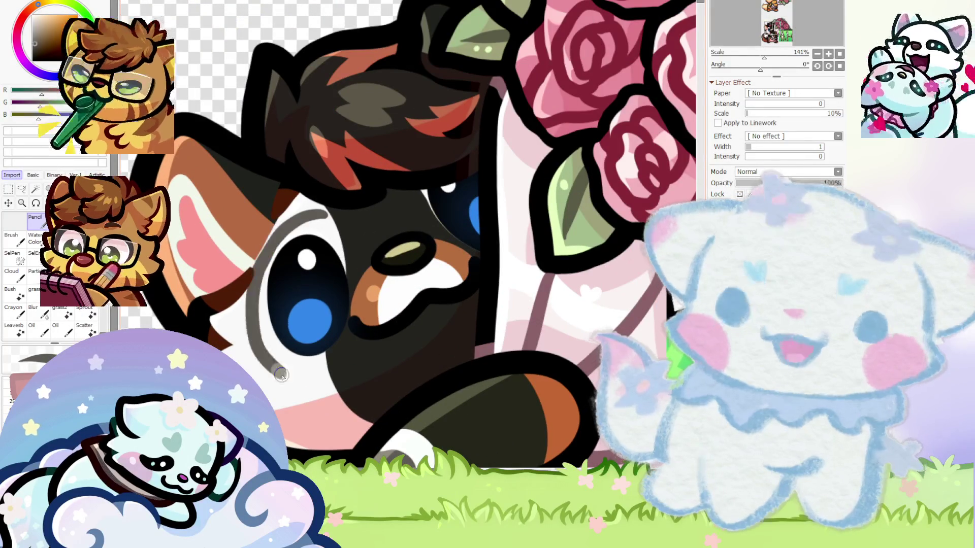
left_click_drag(307, 199, 258, 250)
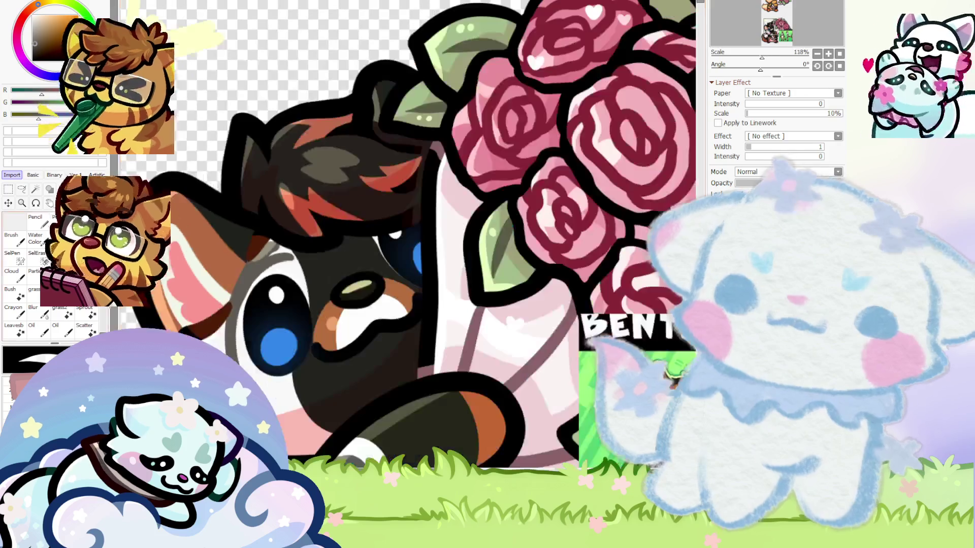
scroll(264, 262, "up", 7)
left_click_drag(264, 276, 314, 215)
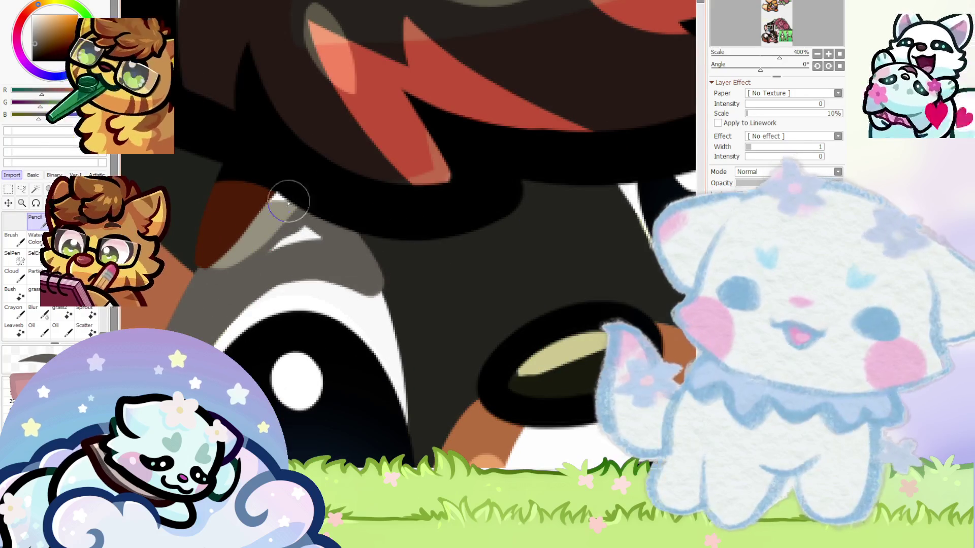
Thicken the white arc around the eye, edging its outer side in near-black
left_click(359, 304, "alt")
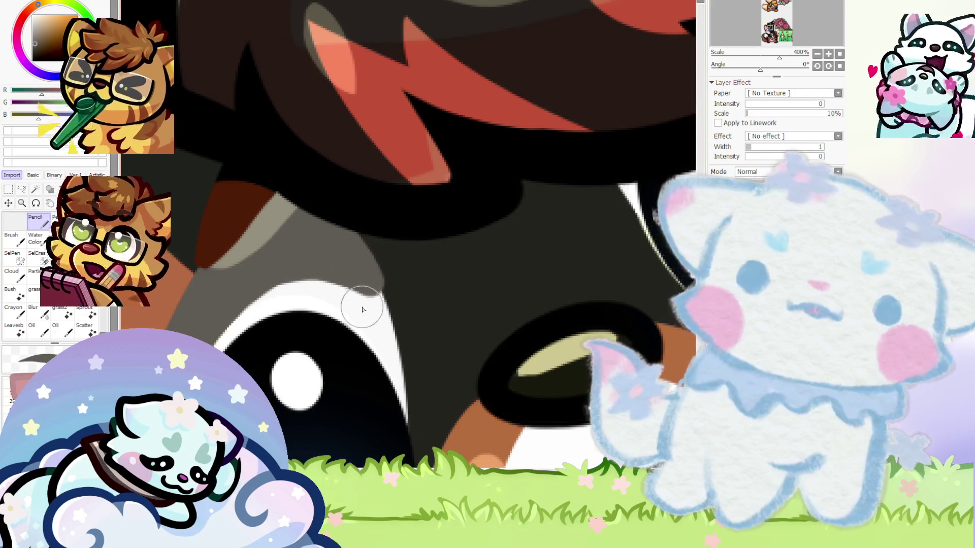
left_click_drag(376, 311, 212, 323)
scroll(213, 322, "down", 3)
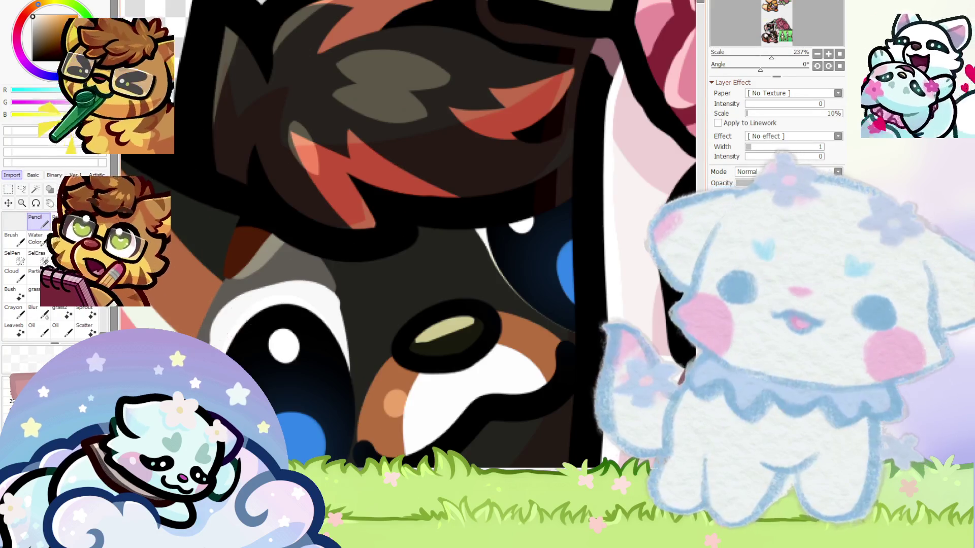
scroll(206, 335, "up", 2)
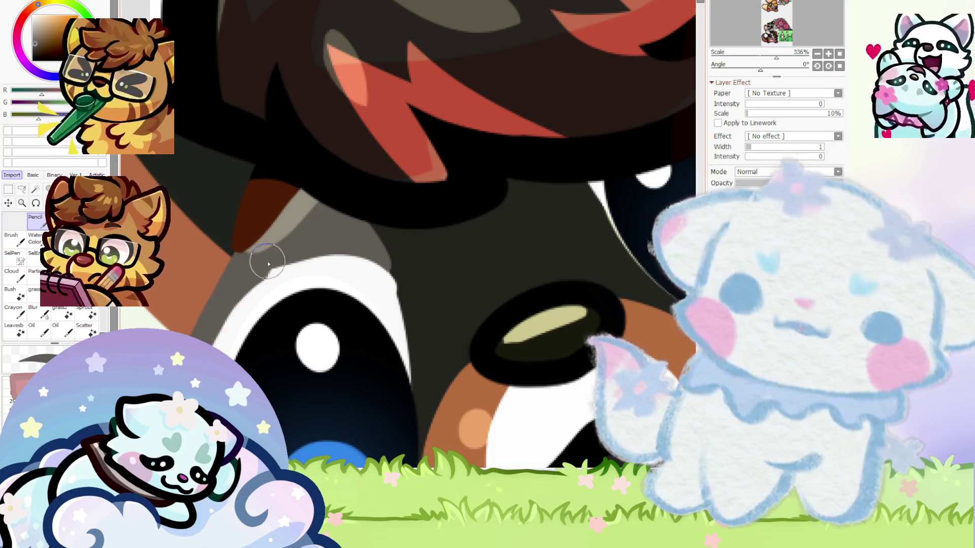
left_click(395, 246, "alt")
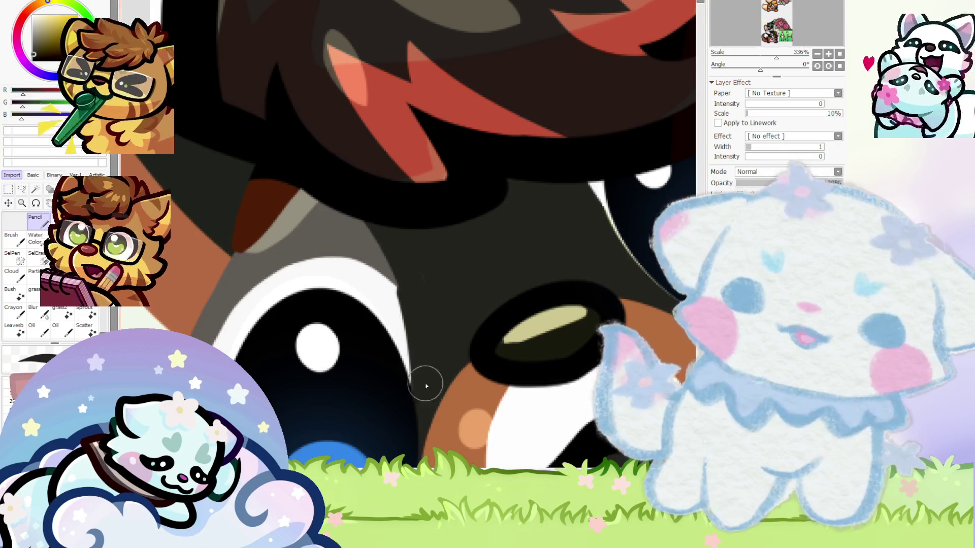
left_click_drag(427, 376, 302, 171)
scroll(304, 229, "up", 2)
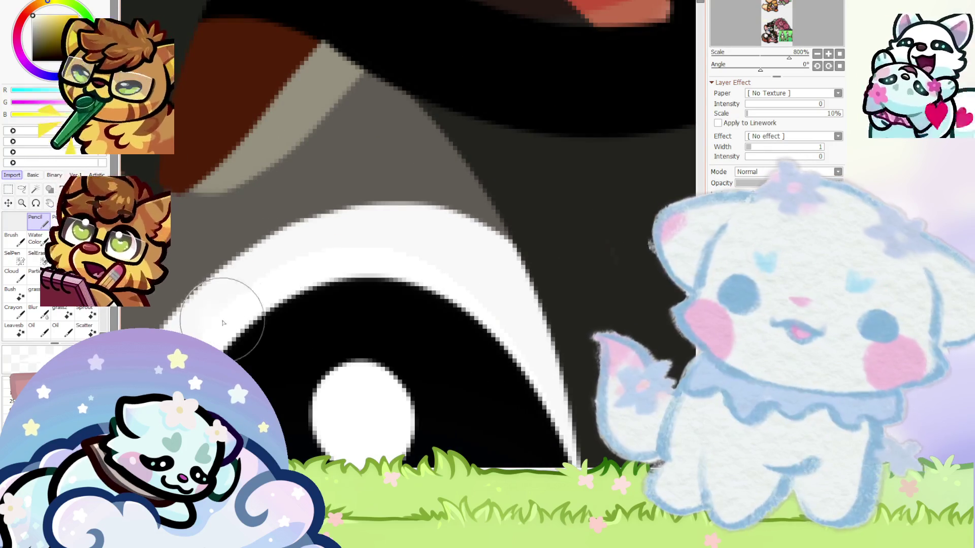
left_click(463, 272, "alt")
scroll(420, 279, "up", 1)
mouse_move(506, 418)
left_mouse_down()
mouse_move(420, 224)
mouse_move(289, 249)
left_mouse_up()
left_click_drag(219, 345, 381, 236)
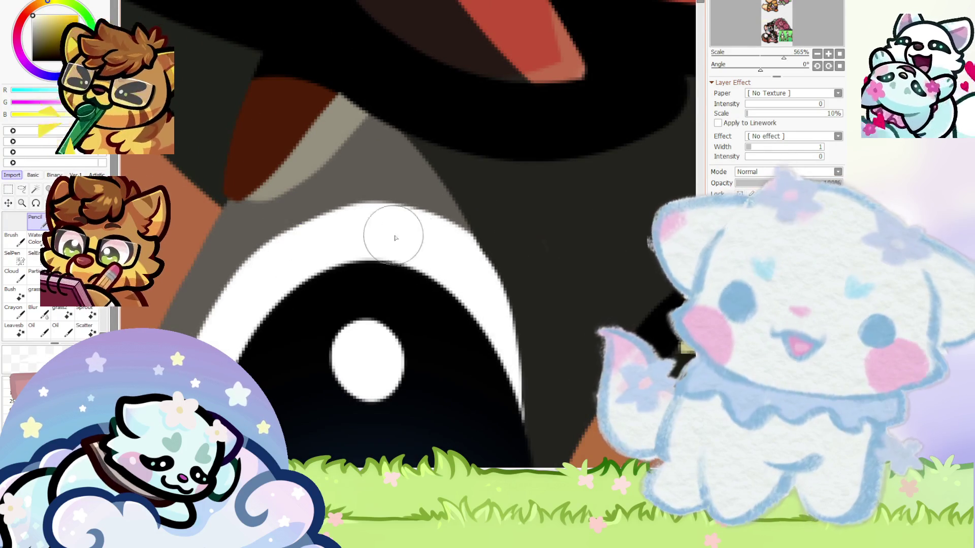
Paint darker grey down the eye's left rim and cover the grey patch below it white
scroll(305, 200, "down", 1)
scroll(305, 200, "up", 2)
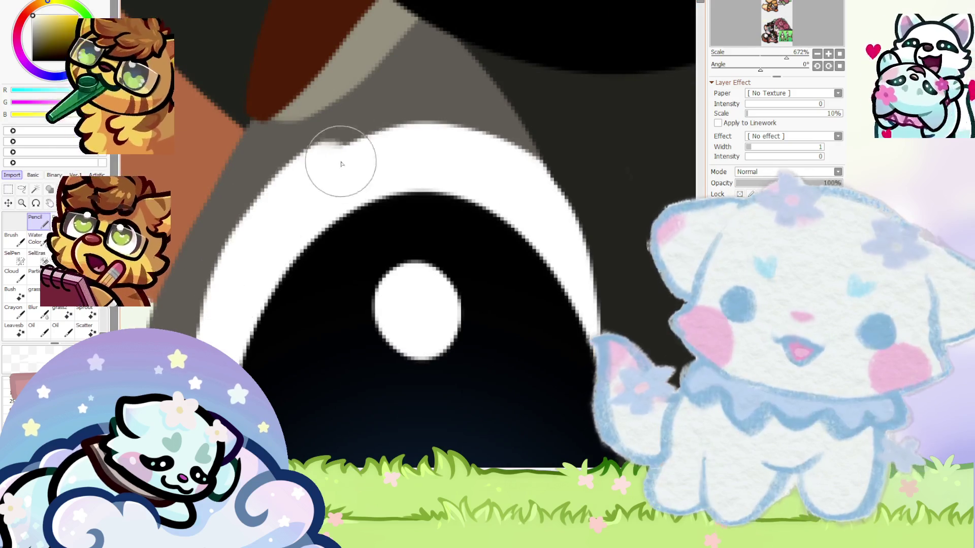
scroll(541, 317, "down", 2)
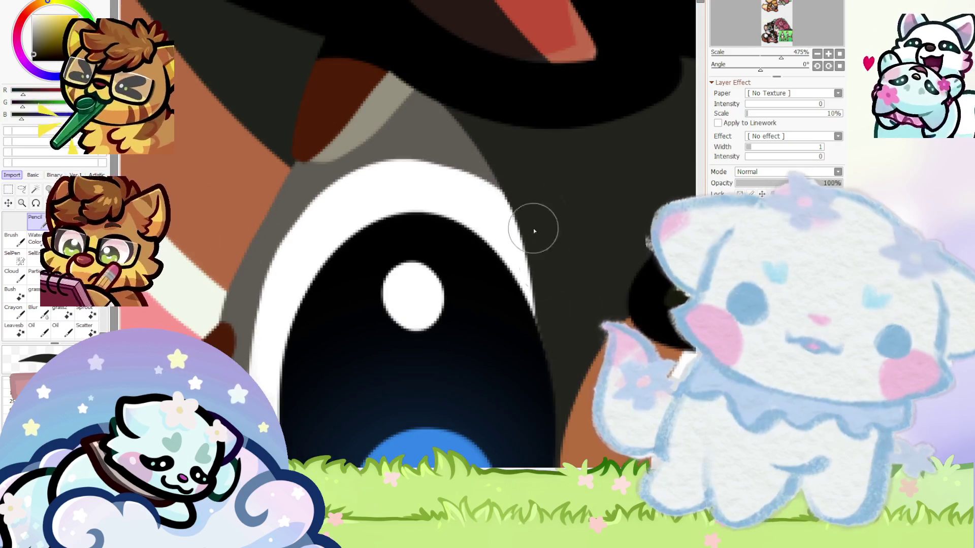
scroll(341, 210, "down", 2)
scroll(350, 268, "down", 1)
scroll(335, 272, "down", 2)
scroll(315, 274, "down", 1)
scroll(309, 278, "up", 1)
scroll(309, 277, "up", 4)
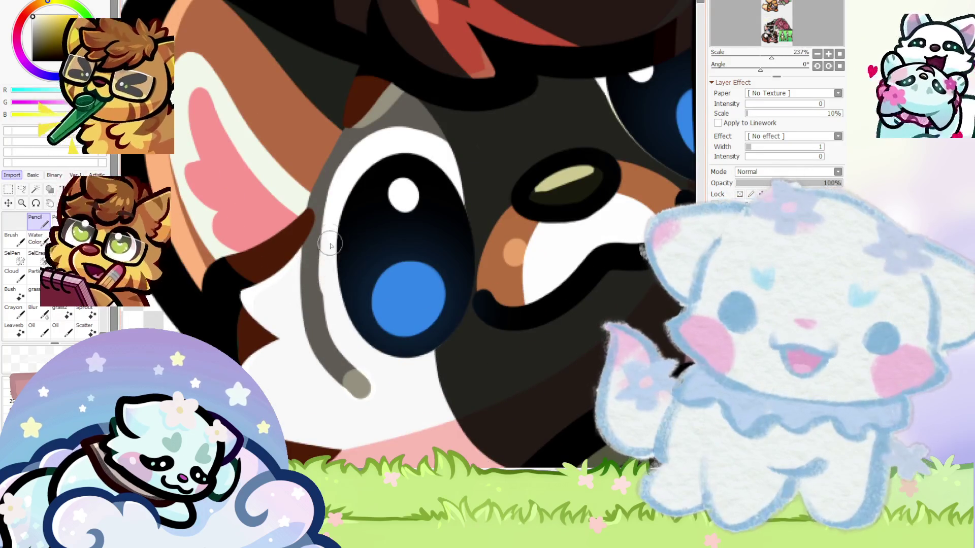
left_click(314, 250, "alt")
mouse_move(307, 246)
left_mouse_down()
mouse_move(370, 396)
mouse_move(292, 254)
mouse_move(379, 370)
left_mouse_up()
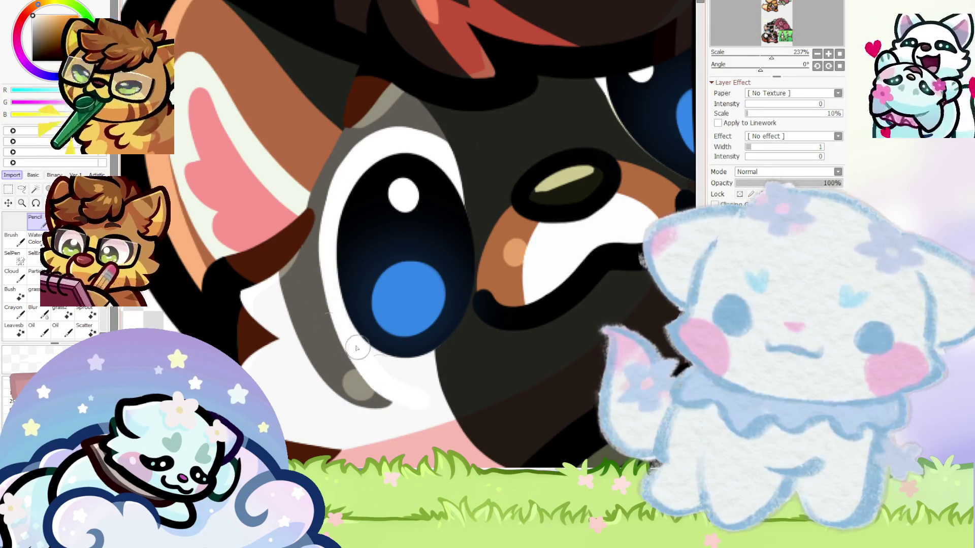
left_click_drag(319, 373, 404, 405)
Extend the grey cheek shading over the white beneath the eye
scroll(296, 352, "down", 4)
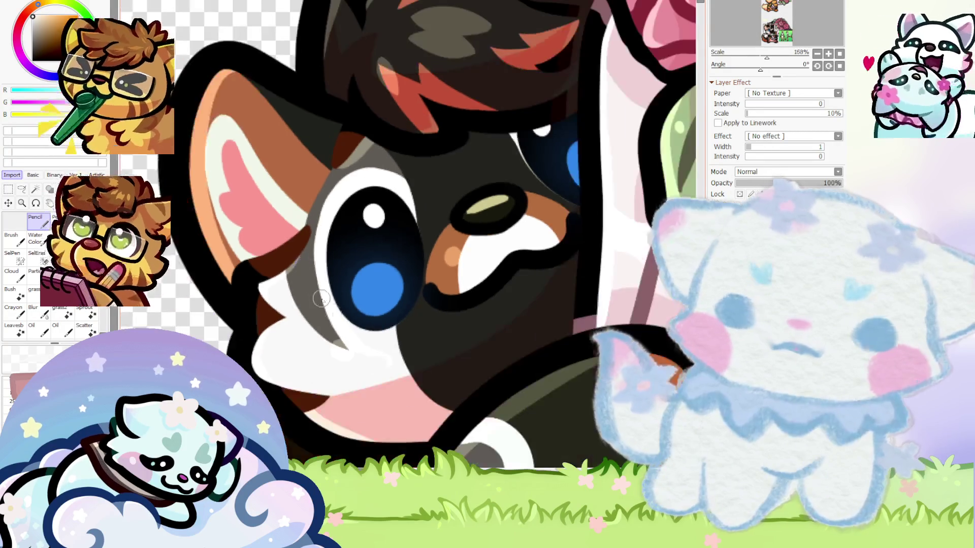
scroll(388, 346, "up", 4)
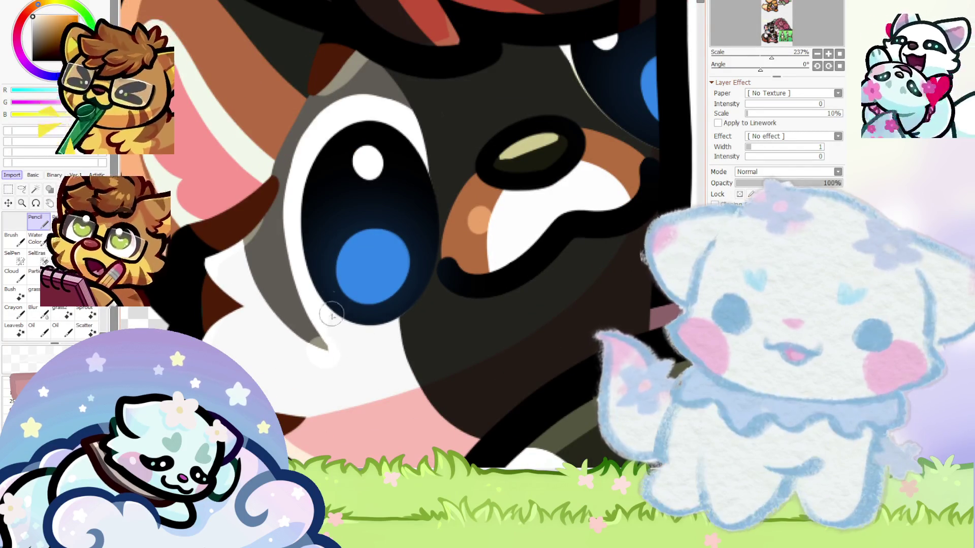
scroll(331, 356, "down", 1)
scroll(303, 338, "up", 2)
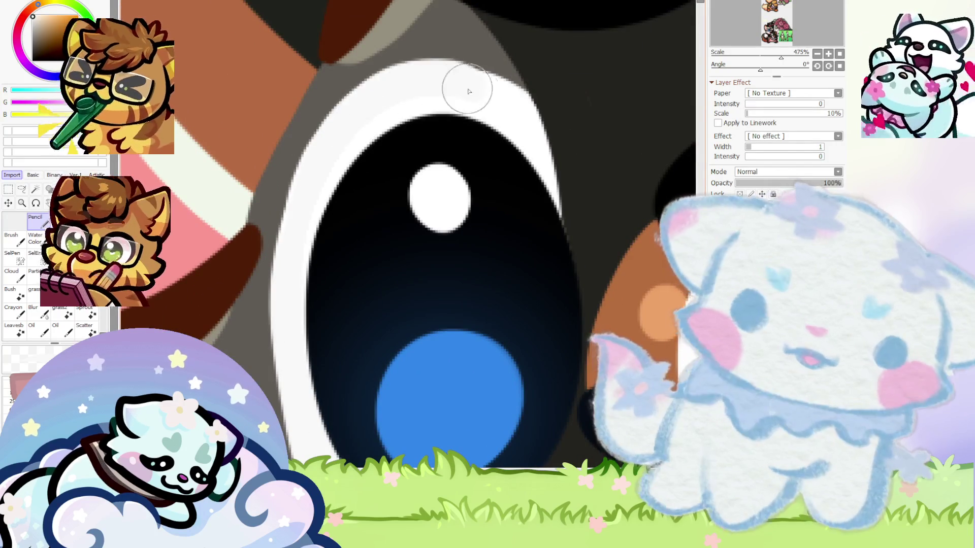
scroll(355, 162, "down", 1)
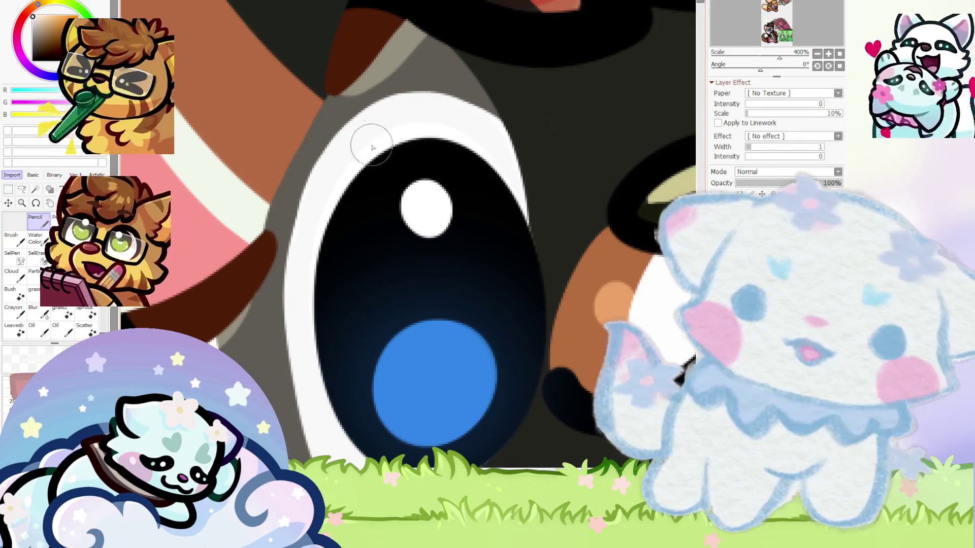
scroll(465, 169, "down", 1)
scroll(472, 162, "up", 1)
scroll(505, 333, "down", 1)
scroll(457, 315, "down", 1)
scroll(396, 305, "down", 2)
scroll(347, 291, "up", 2)
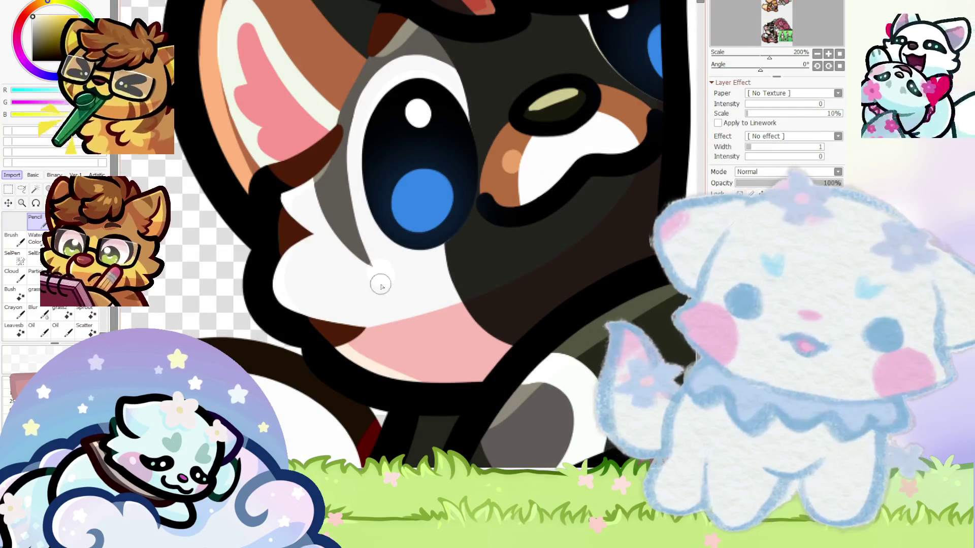
scroll(400, 269, "down", 3)
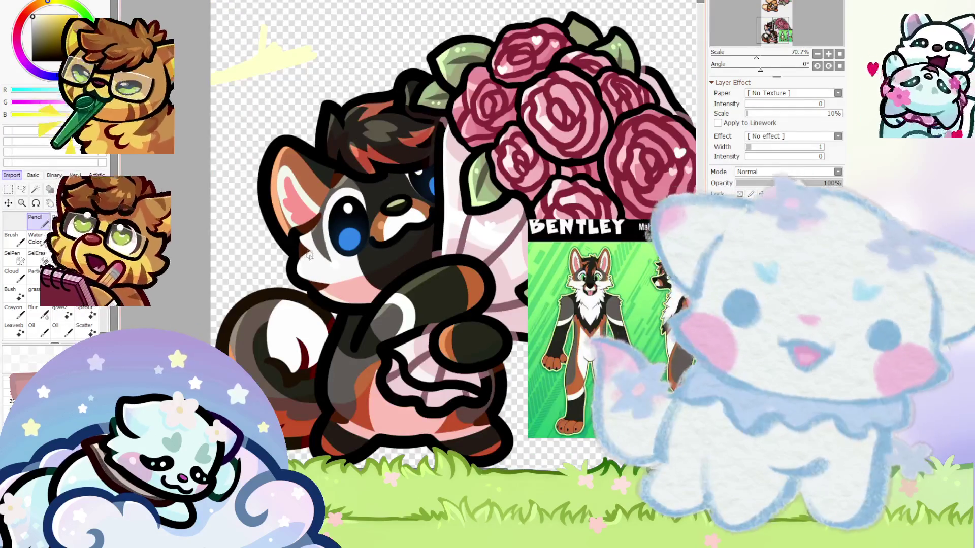
scroll(313, 244, "up", 4)
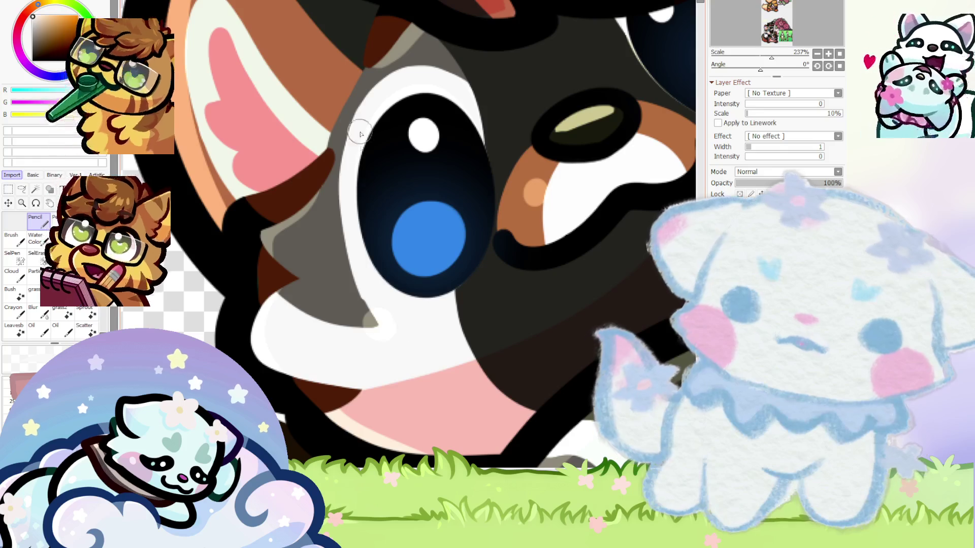
scroll(309, 277, "down", 2)
scroll(380, 293, "down", 2)
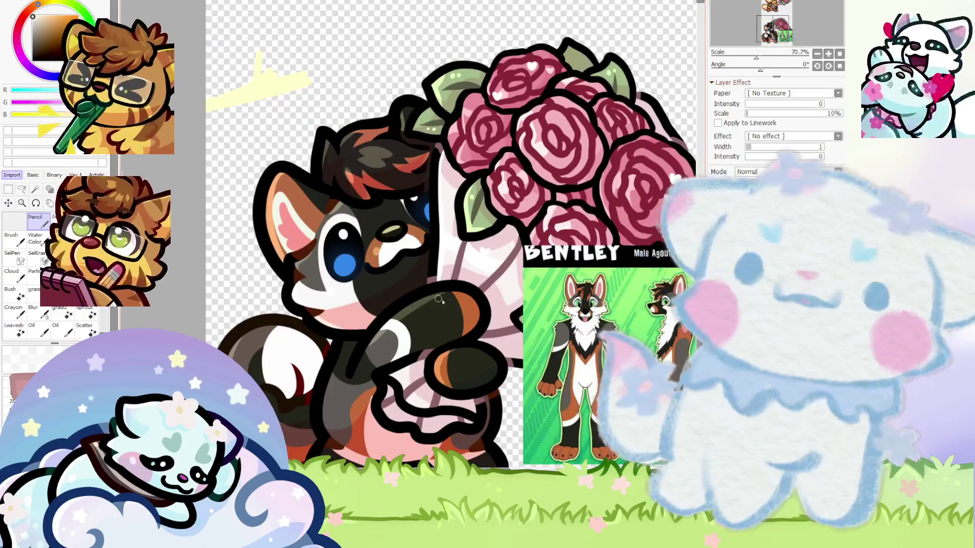
scroll(379, 294, "up", 2)
scroll(383, 298, "up", 2)
mouse_move(382, 298)
left_mouse_down()
mouse_move(420, 326)
mouse_move(309, 288)
left_mouse_up()
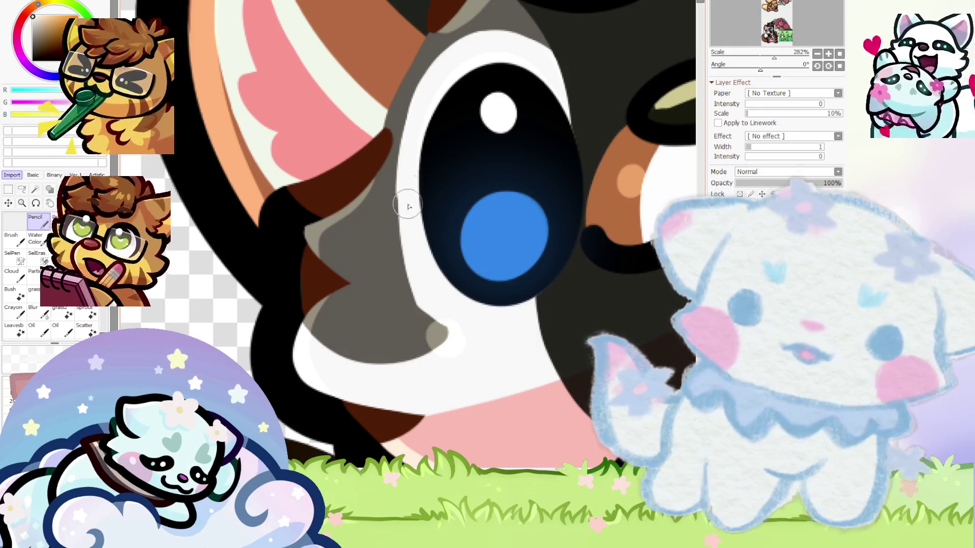
Paint orange over the grey cheek patch under the eye
scroll(477, 322, "down", 2)
scroll(477, 314, "down", 1)
scroll(478, 305, "up", 2)
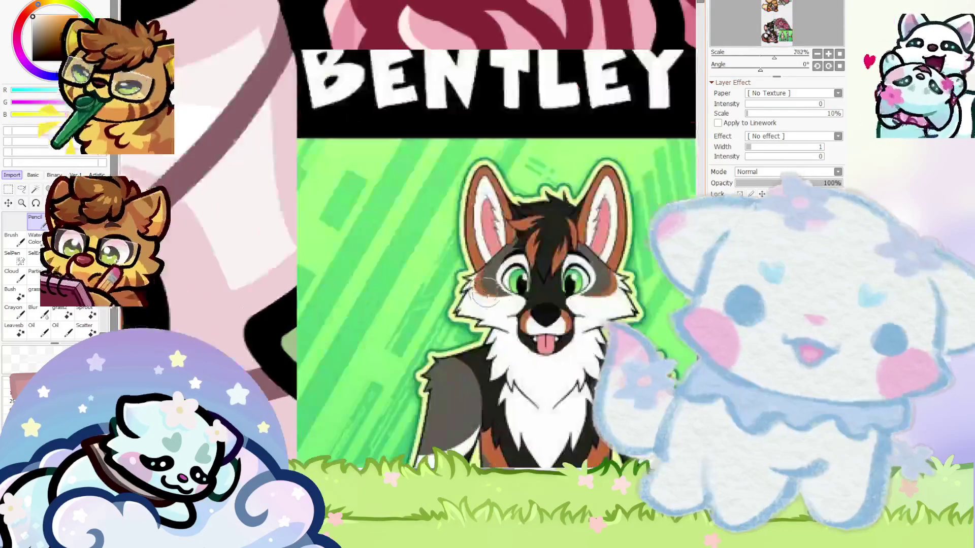
scroll(477, 295, "up", 2)
scroll(477, 295, "down", 2)
scroll(457, 285, "down", 1)
scroll(330, 259, "up", 2)
scroll(308, 250, "up", 1)
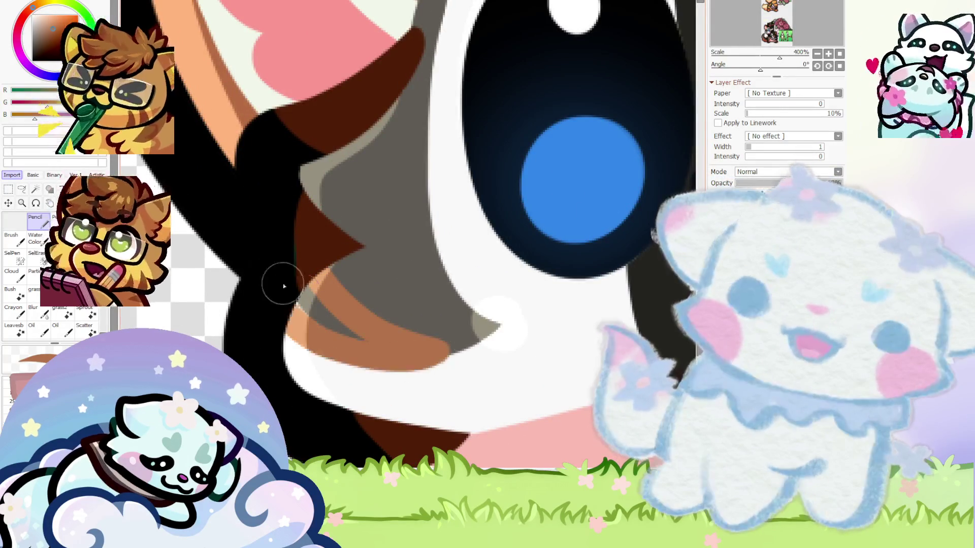
scroll(268, 272, "down", 2)
scroll(333, 310, "up", 5)
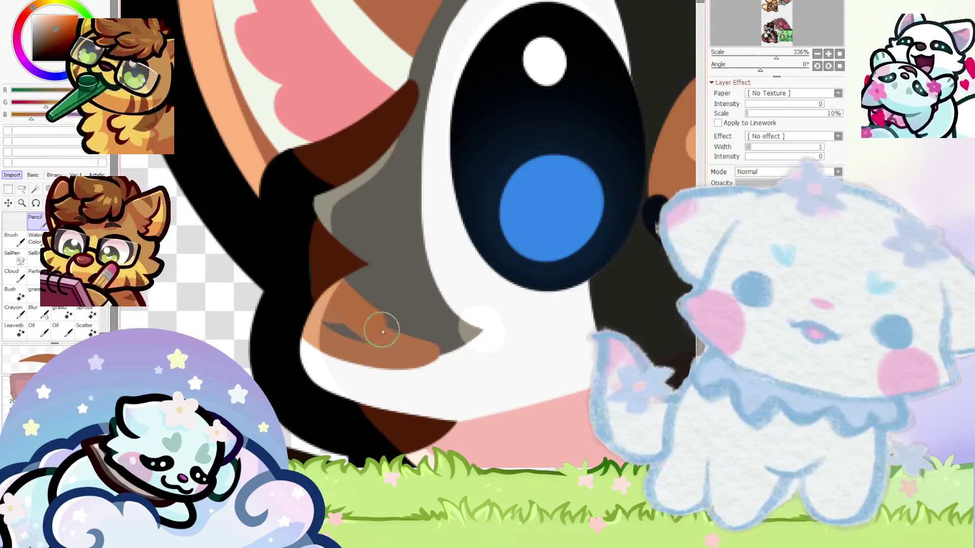
left_click_drag(372, 323, 382, 366)
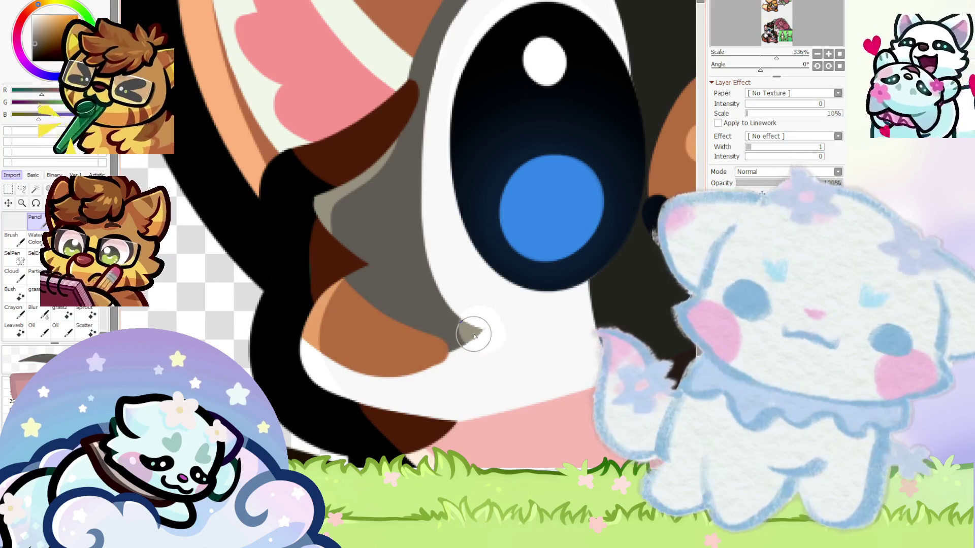
Edge the orange cheek marking with a tapering dark grey line, tidying it in orange-brown
left_click_drag(473, 335, 351, 321)
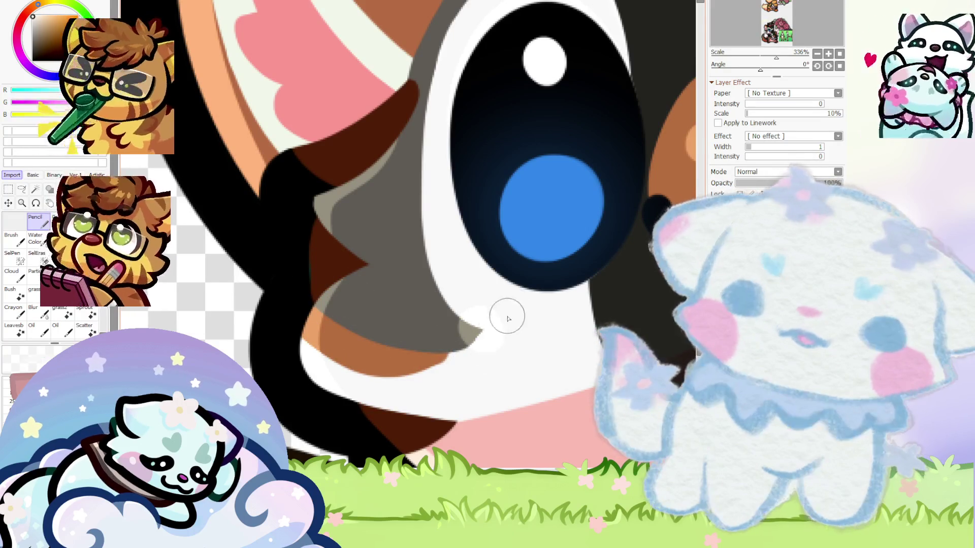
scroll(335, 308, "down", 2)
scroll(336, 308, "down", 2)
scroll(336, 308, "down", 1)
scroll(336, 308, "up", 3)
scroll(335, 308, "up", 2)
mouse_move(509, 343)
left_mouse_down()
mouse_move(273, 322)
mouse_move(450, 352)
left_mouse_up()
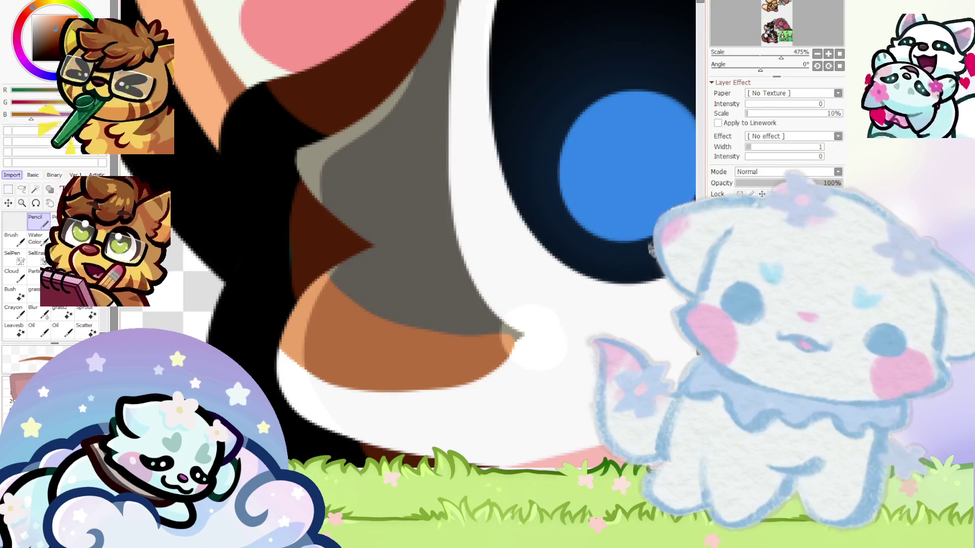
scroll(450, 322, "up", 2)
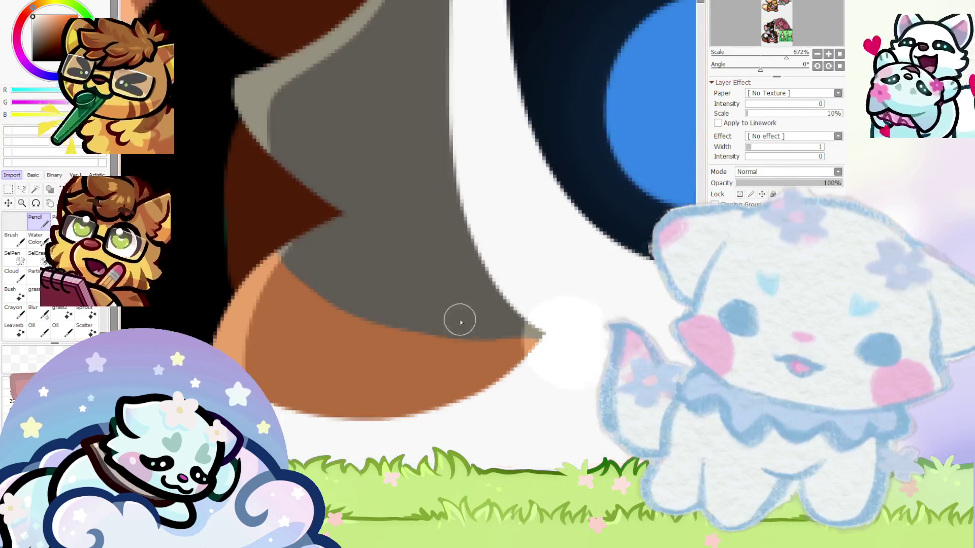
mouse_move(529, 331)
left_mouse_down()
mouse_move(373, 338)
mouse_move(404, 333)
left_mouse_up()
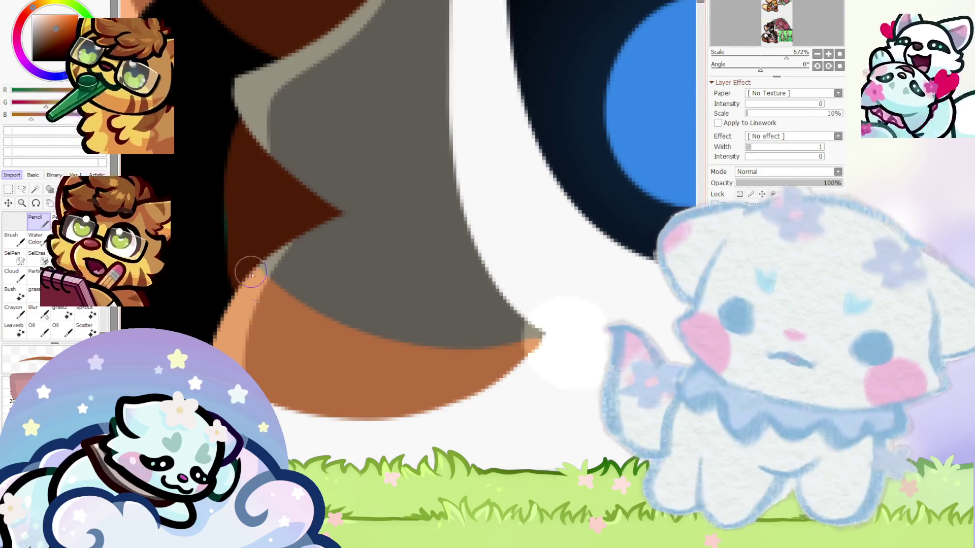
scroll(254, 213, "down", 4)
scroll(284, 285, "down", 2)
scroll(298, 323, "down", 1)
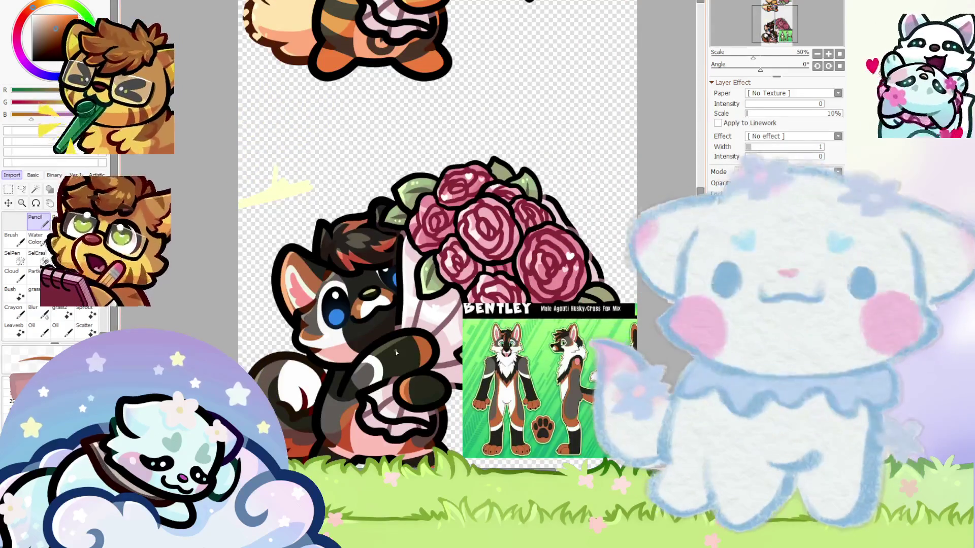
Paint a dark curve above the eye, undo it, and darken the grey band with short strokes
scroll(340, 334, "up", 1)
scroll(339, 334, "up", 1)
scroll(339, 334, "down", 1)
scroll(340, 334, "up", 3)
scroll(330, 233, "up", 1)
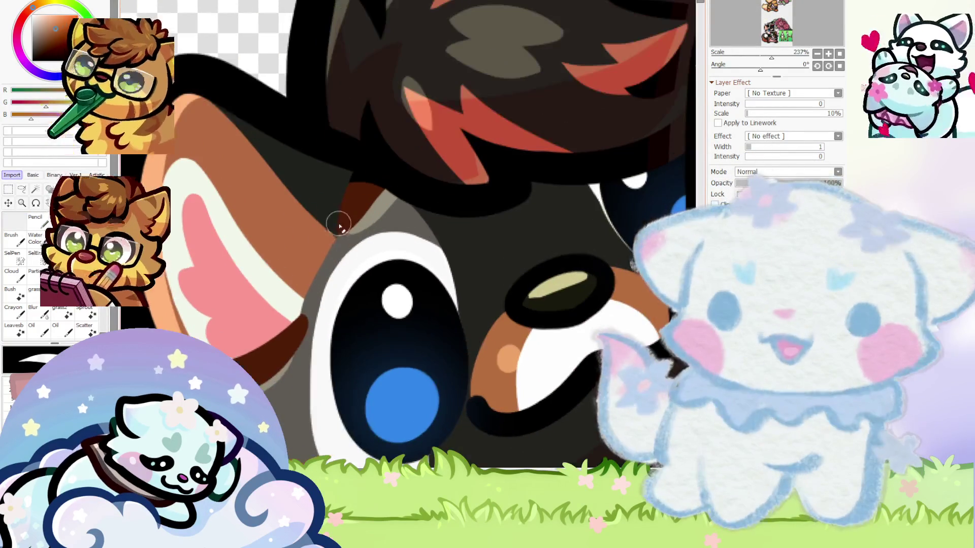
scroll(291, 313, "down", 5)
scroll(355, 313, "down", 2)
scroll(441, 312, "up", 5)
scroll(440, 312, "up", 4)
scroll(442, 312, "down", 3)
scroll(406, 304, "down", 2)
scroll(304, 300, "up", 3)
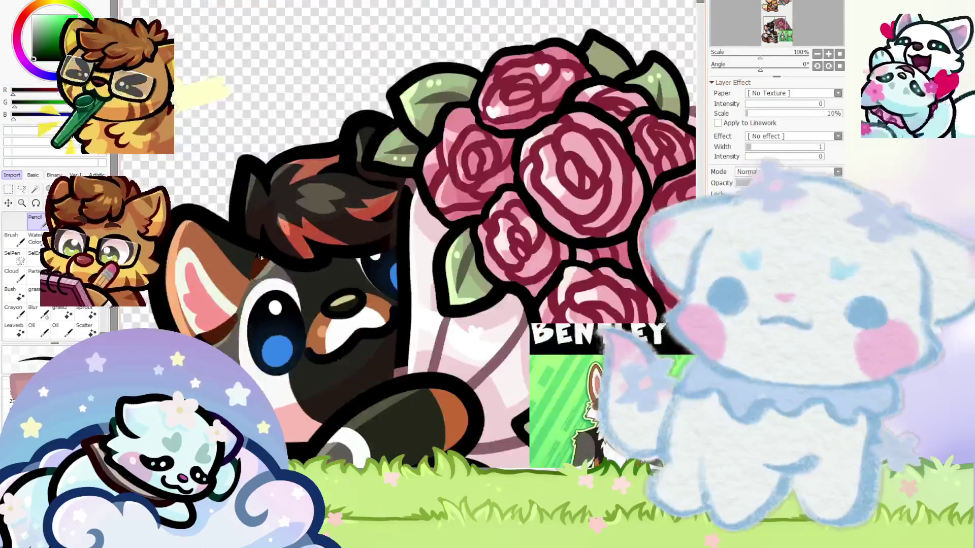
scroll(268, 296, "up", 3)
scroll(268, 296, "up", 3)
left_click_drag(244, 272, 201, 333)
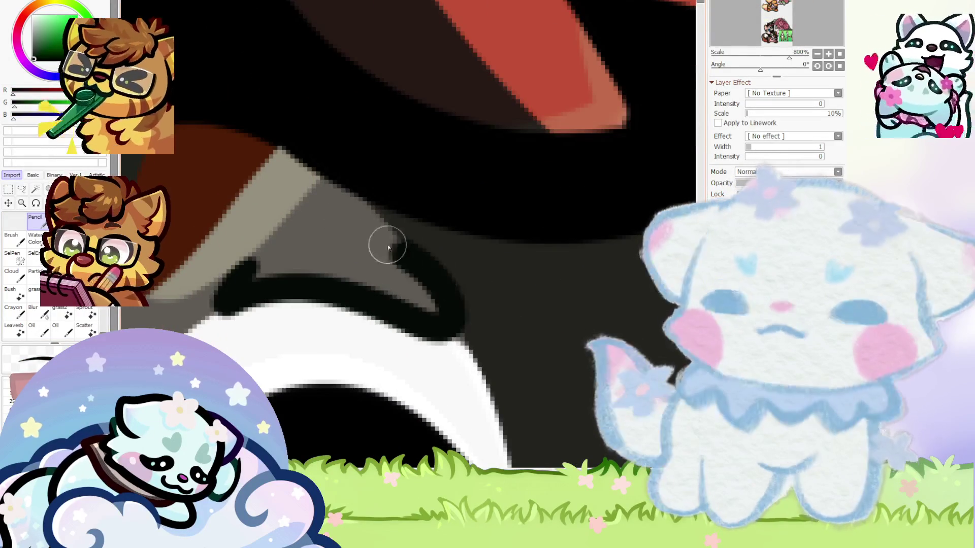
key("ctrl+z")
mouse_move(229, 265)
left_mouse_down()
mouse_move(204, 303)
mouse_move(435, 261)
mouse_move(157, 304)
mouse_move(414, 303)
mouse_move(217, 276)
mouse_move(237, 276)
left_mouse_up()
Check the darkened band up close and make the brush much larger
scroll(244, 264, "down", 10)
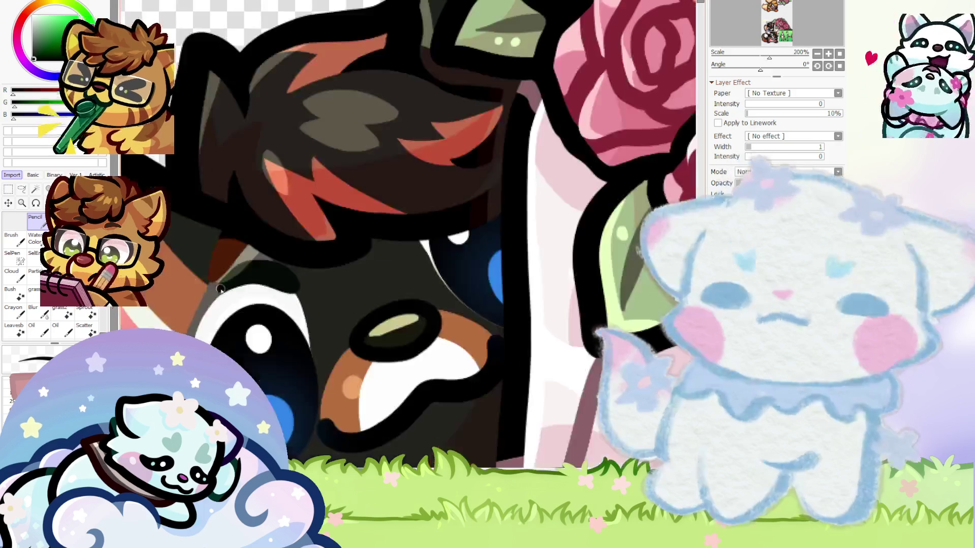
scroll(295, 262, "up", 4)
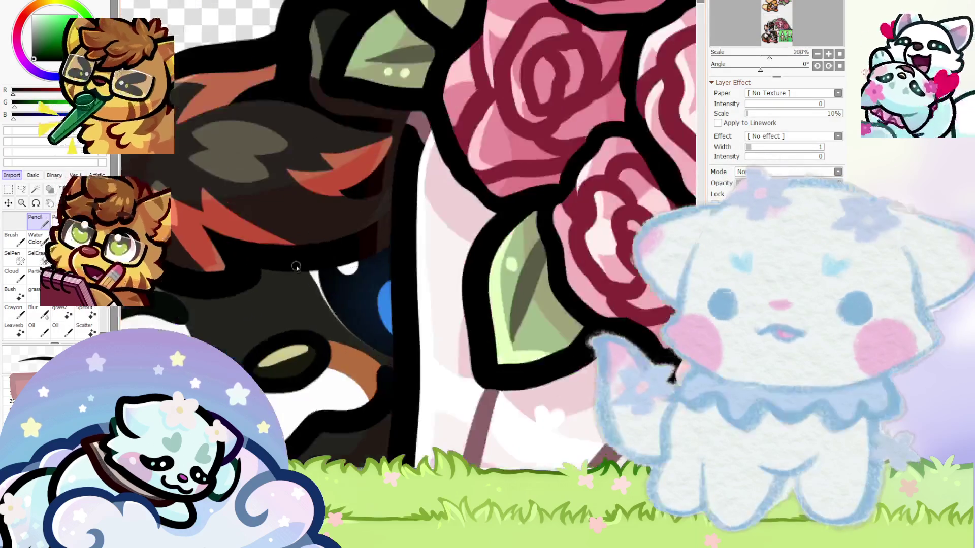
scroll(300, 269, "up", 4)
scroll(391, 279, "down", 8)
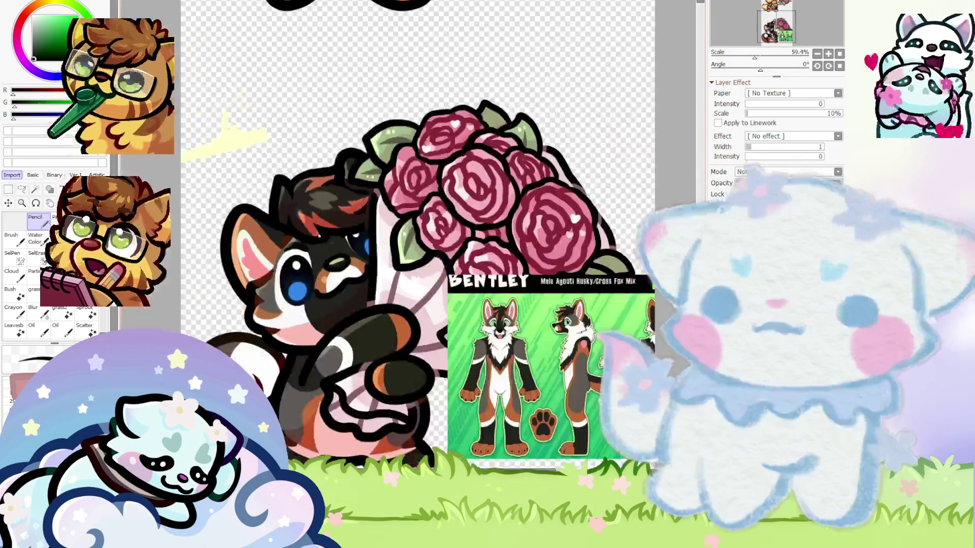
scroll(599, 284, "up", 2)
scroll(495, 310, "up", 4)
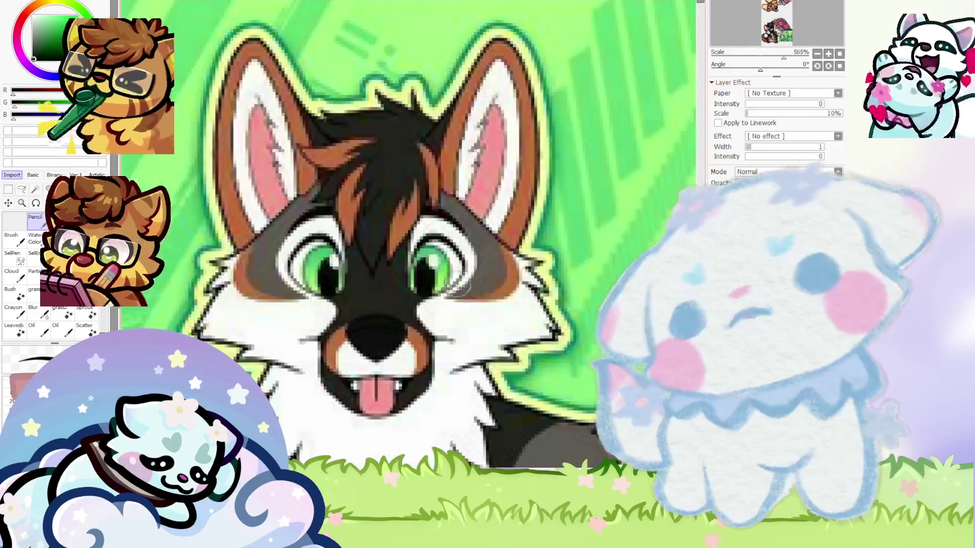
scroll(443, 263, "down", 3)
scroll(442, 263, "down", 3)
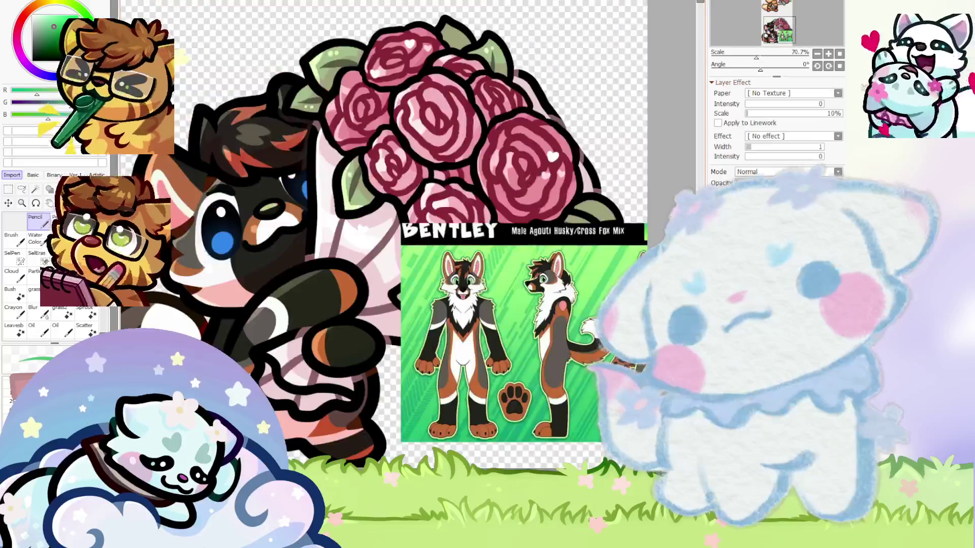
scroll(271, 280, "up", 2)
scroll(271, 279, "up", 2)
left_click_drag(408, 231, 435, 231)
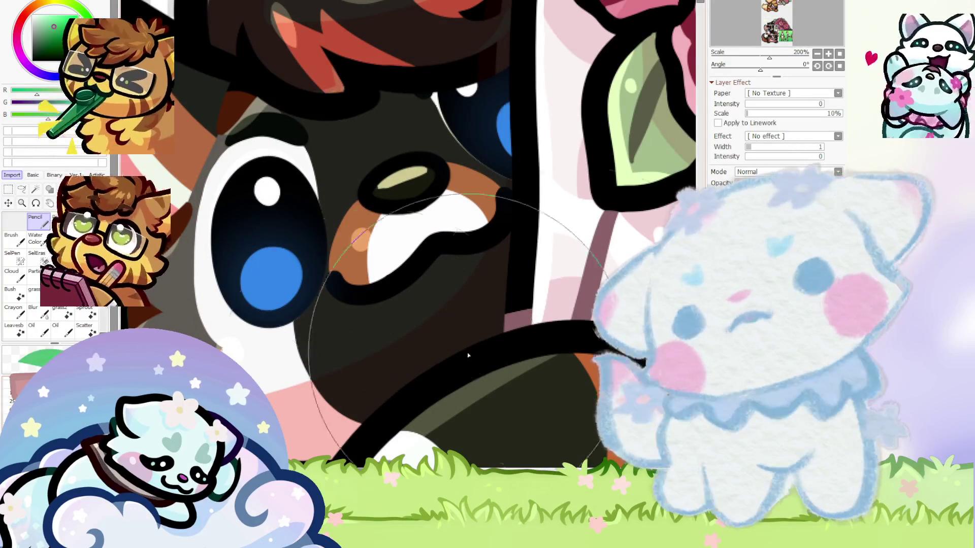
Paint green over the lower fox's blue iris and inspect the recoloured eye
left_click_drag(323, 279, 243, 297)
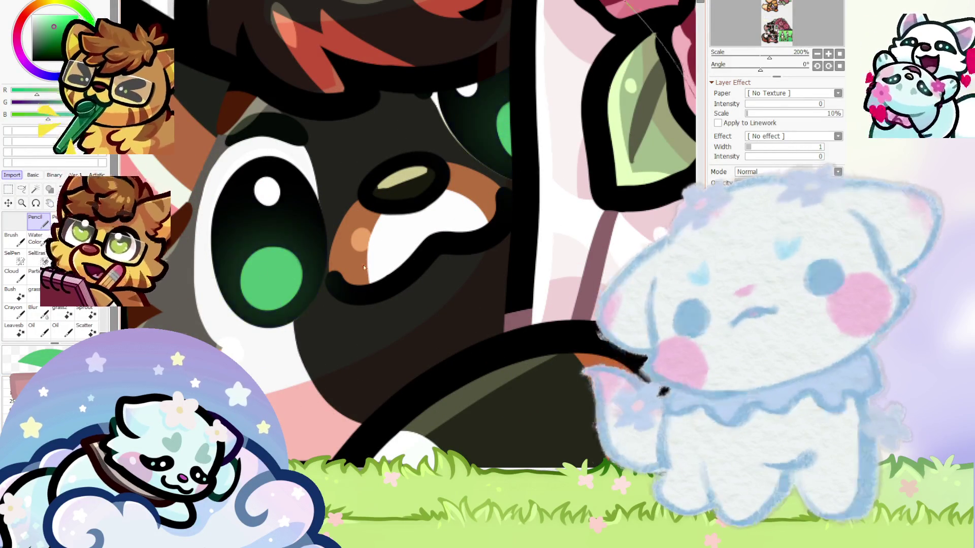
scroll(364, 268, "down", 3)
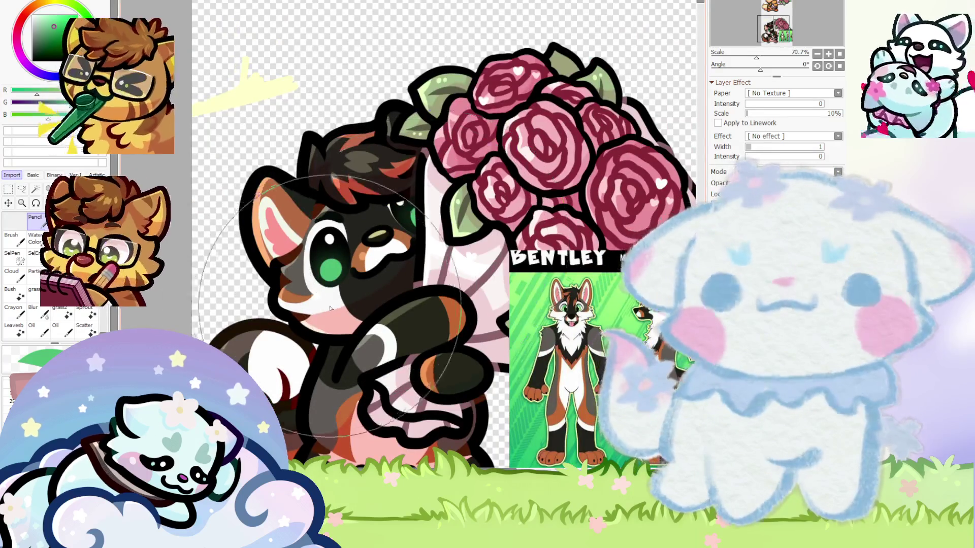
scroll(376, 300, "up", 1)
scroll(259, 291, "up", 3)
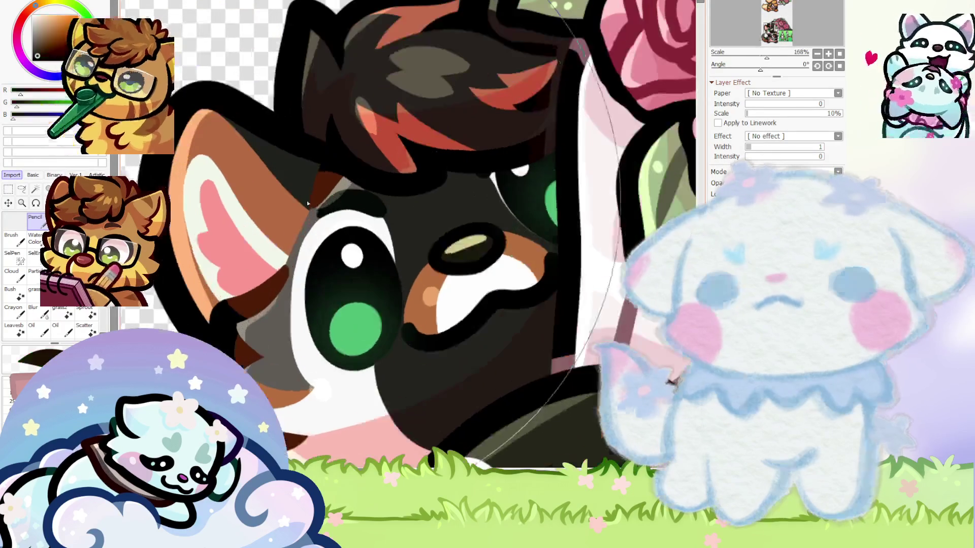
scroll(260, 303, "up", 2)
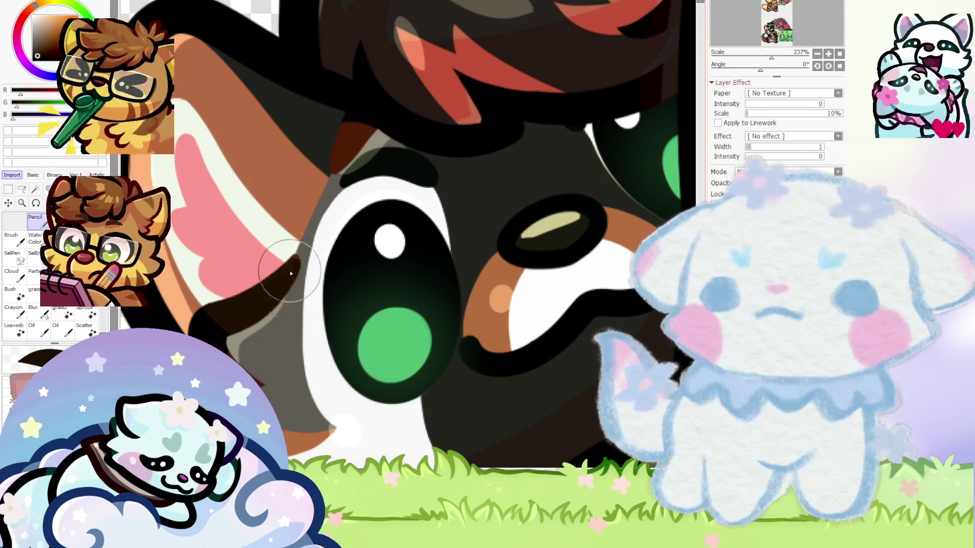
scroll(260, 385, "down", 5)
scroll(269, 391, "up", 4)
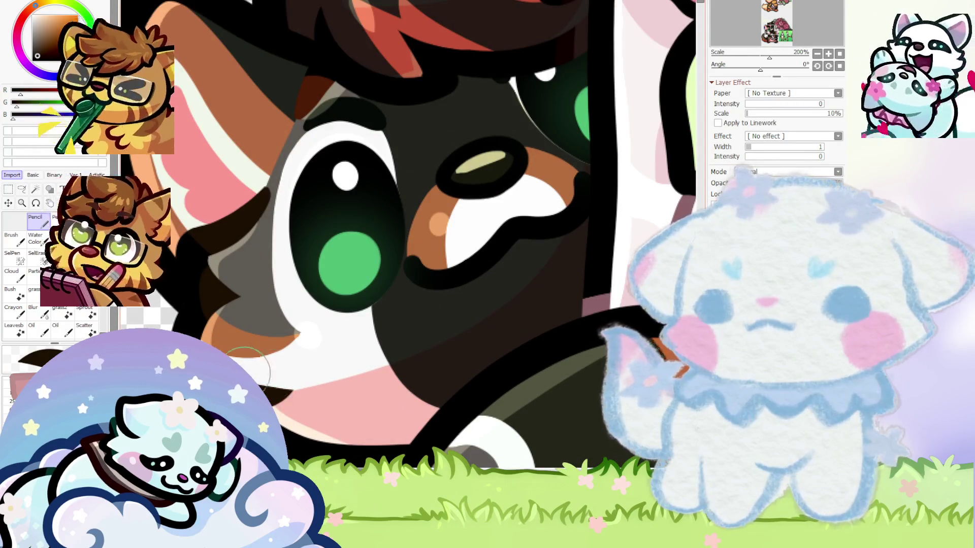
scroll(283, 193, "up", 2)
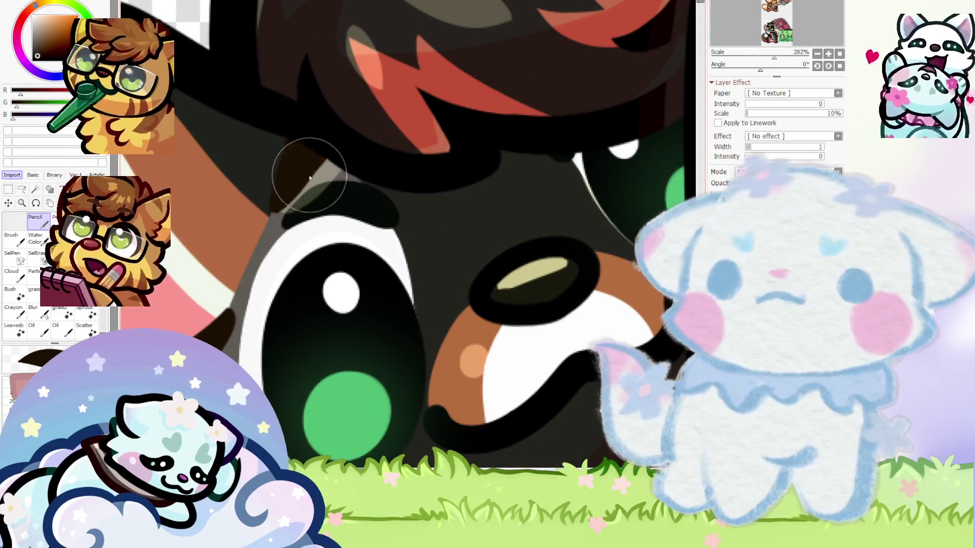
scroll(264, 213, "down", 1)
scroll(274, 231, "down", 1)
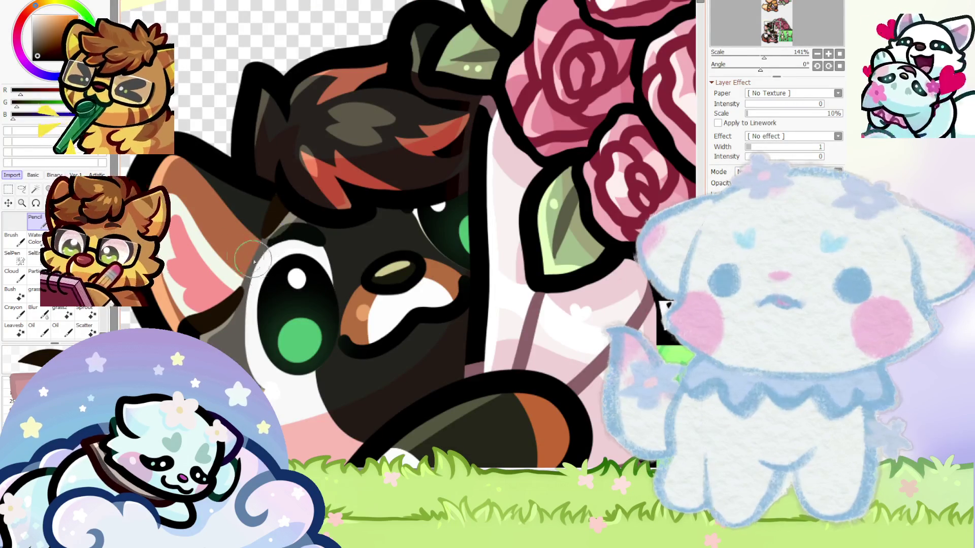
scroll(257, 262, "up", 3)
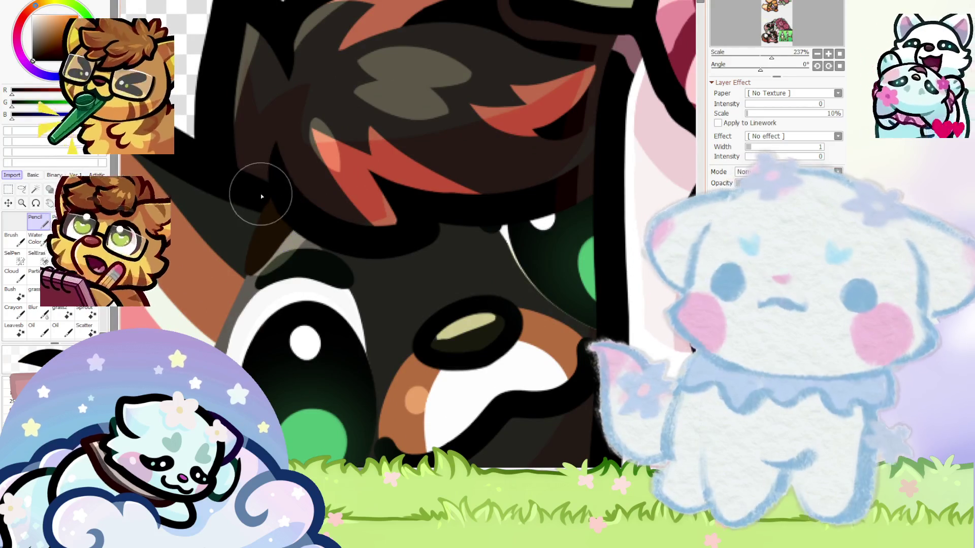
scroll(282, 224, "down", 3)
scroll(330, 158, "up", 2)
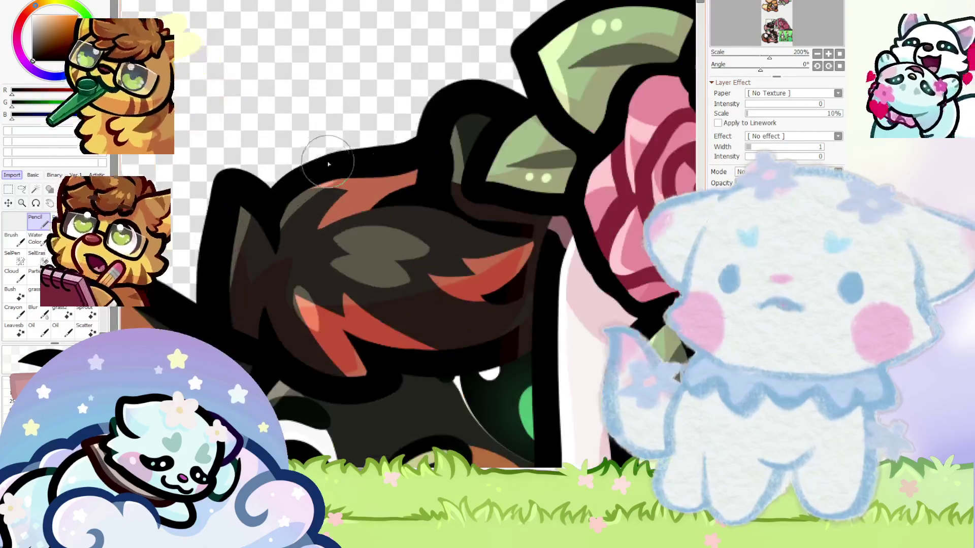
Sample the hair's dark brown and brush it over the black outline atop the fox's head
scroll(405, 193, "up", 3)
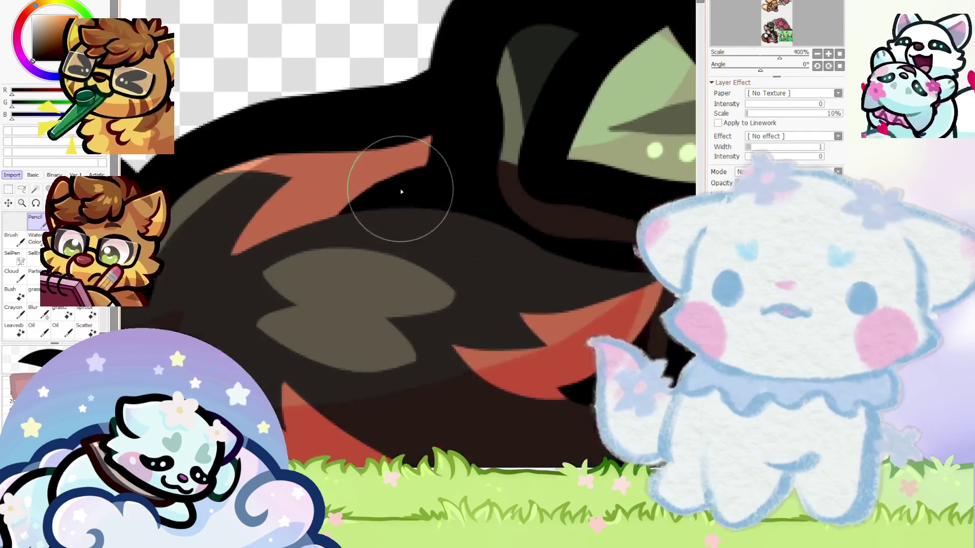
scroll(379, 202, "down", 3)
scroll(377, 261, "up", 2)
scroll(329, 211, "up", 1)
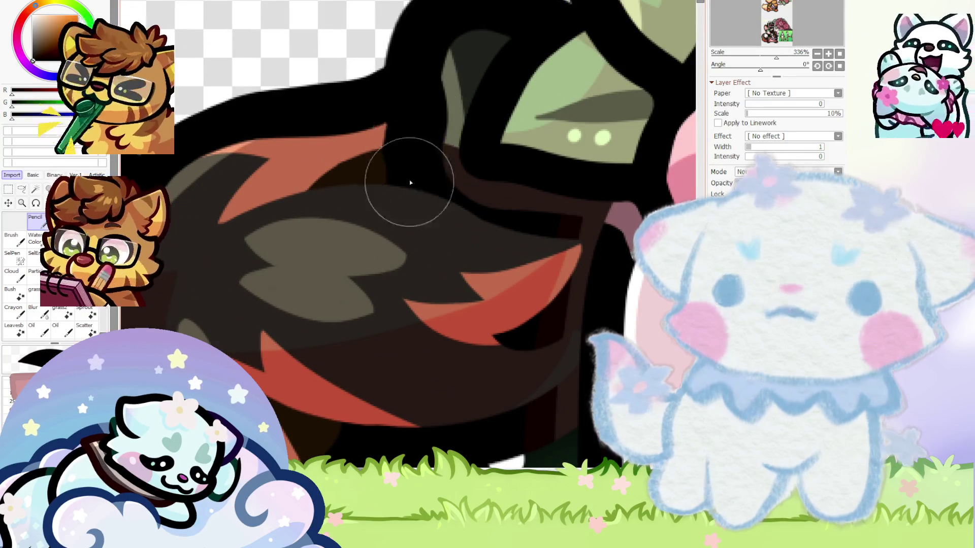
left_click(203, 225, "alt")
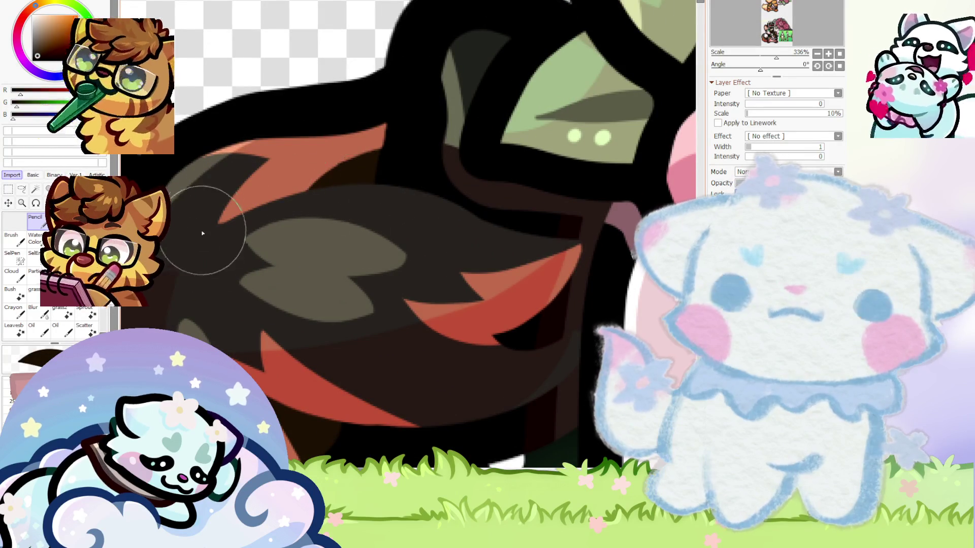
scroll(275, 294, "down", 4)
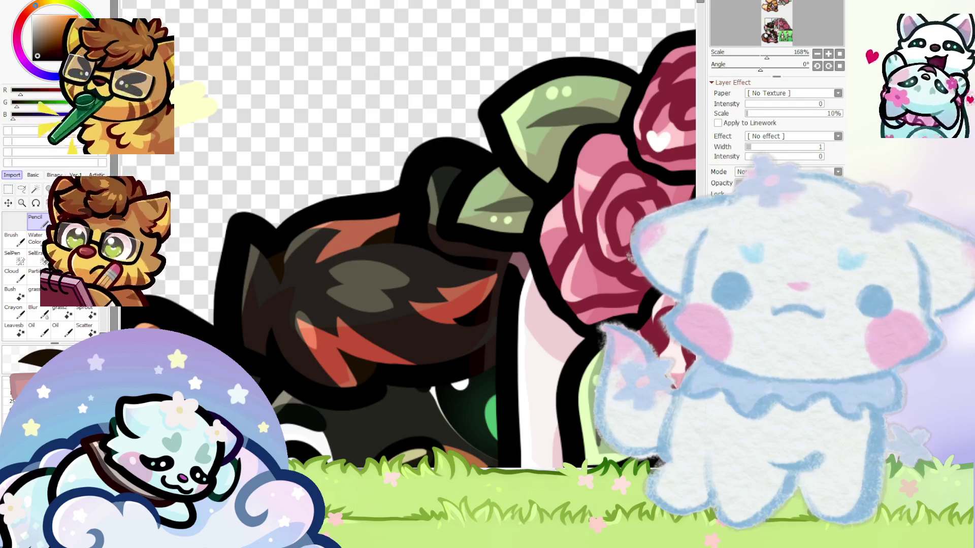
left_click_drag(414, 175, 479, 168)
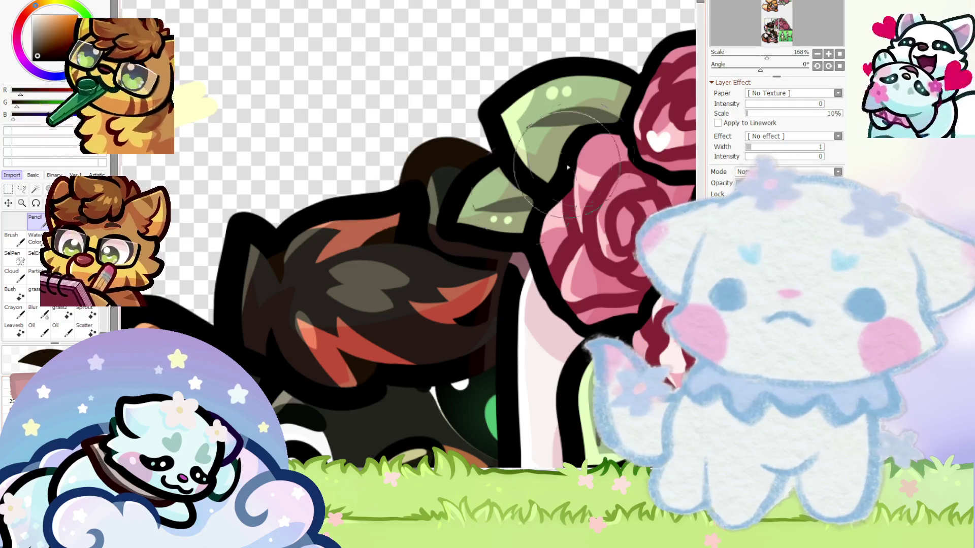
scroll(268, 126, "down", 4)
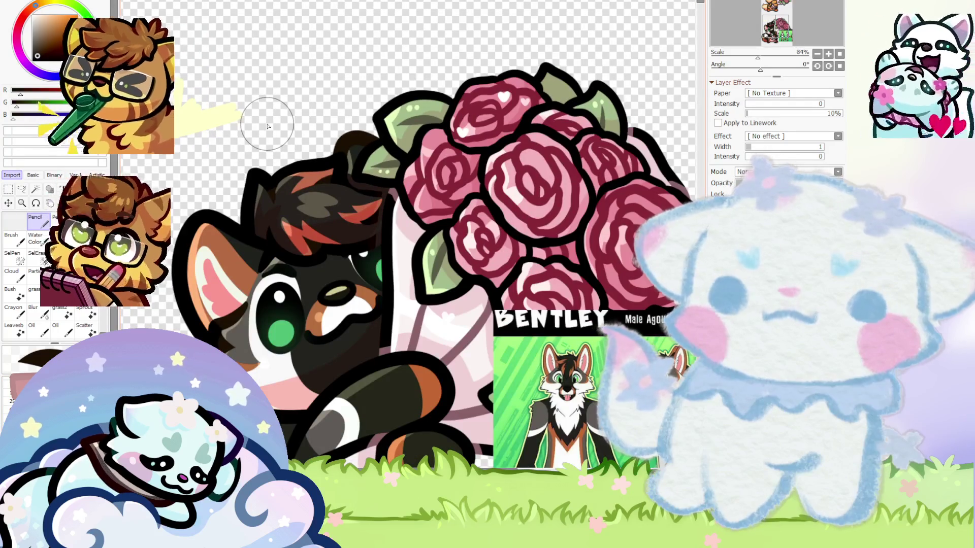
scroll(267, 126, "down", 2)
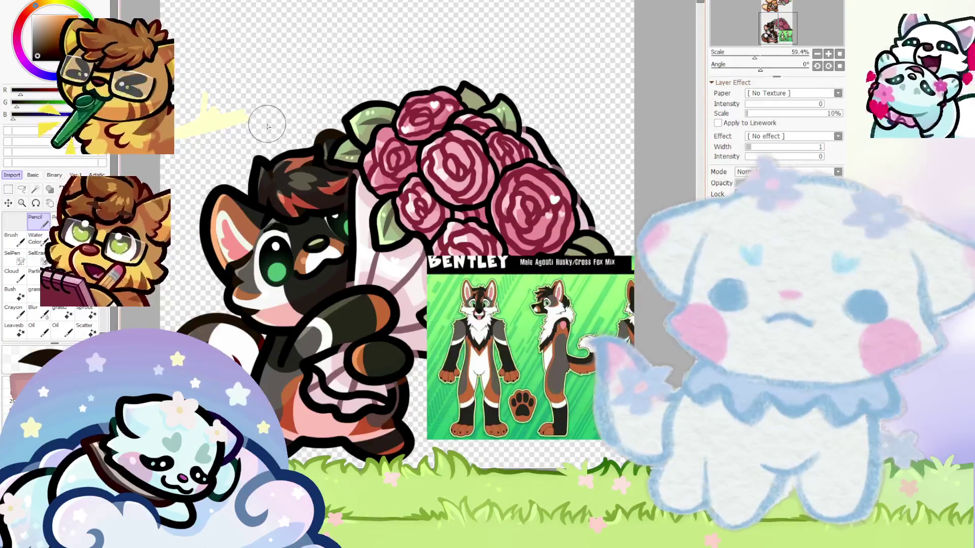
Sample the dark green-black from the fox eye's edge as the painting colour
scroll(298, 190, "up", 1)
scroll(376, 193, "up", 1)
scroll(365, 223, "up", 2)
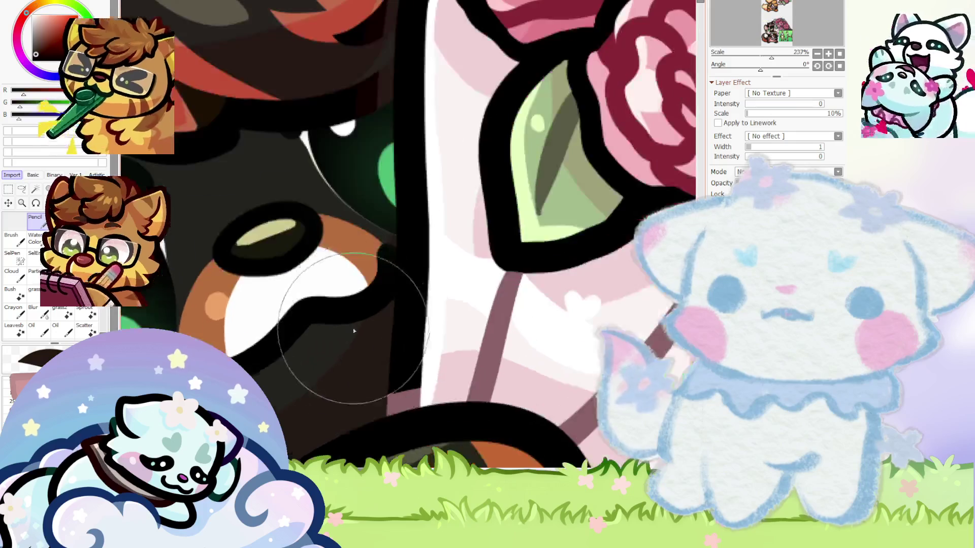
scroll(401, 238, "up", 2)
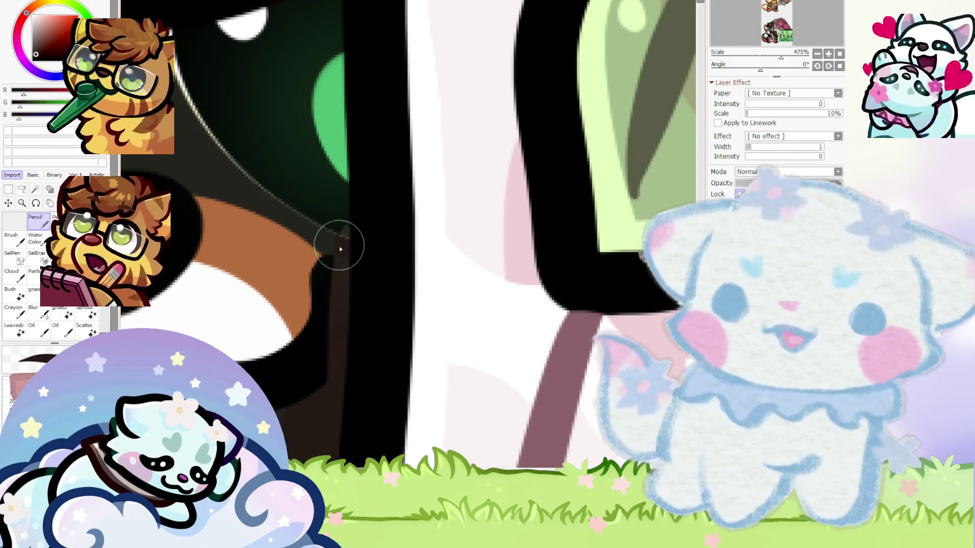
left_click(337, 219, "alt")
scroll(343, 224, "down", 2)
scroll(234, 154, "down", 1)
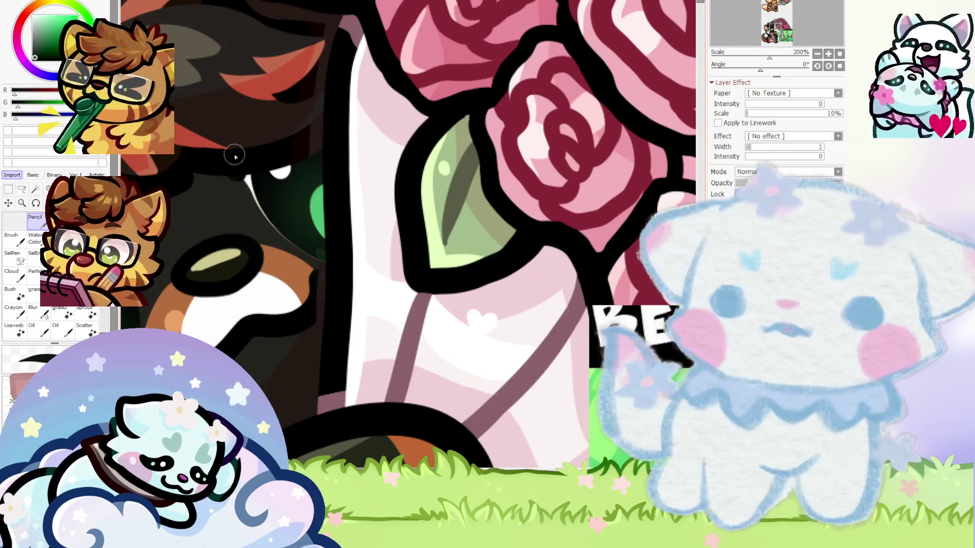
scroll(329, 239, "down", 2)
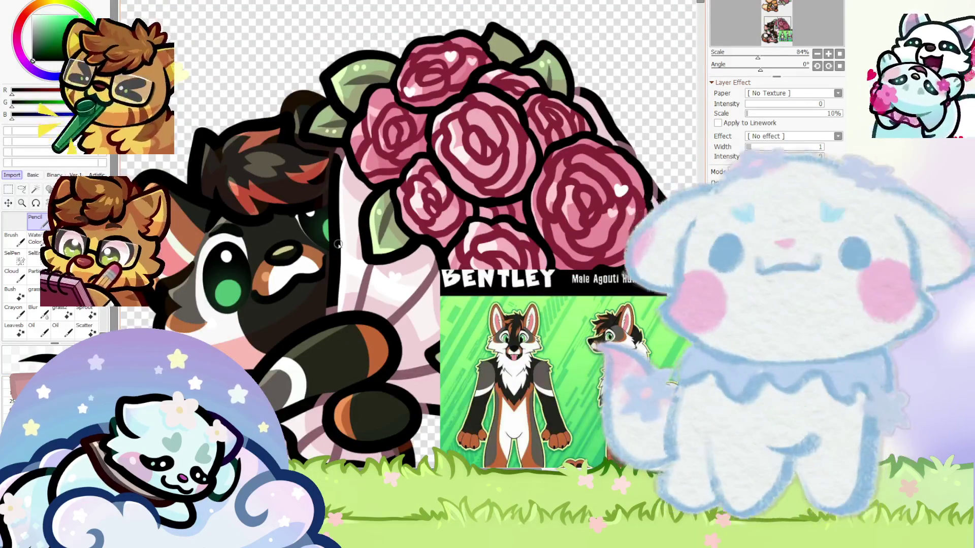
scroll(334, 216, "down", 1)
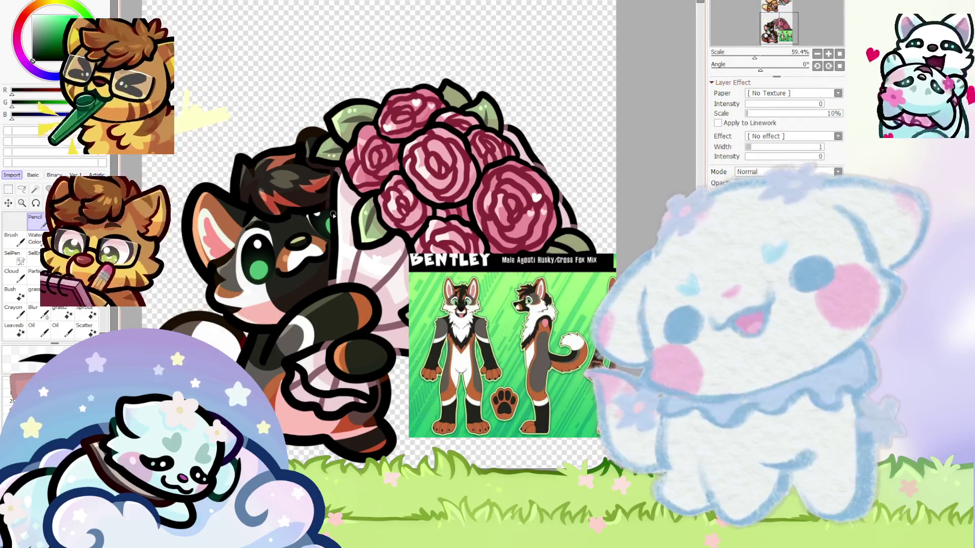
scroll(334, 215, "down", 1)
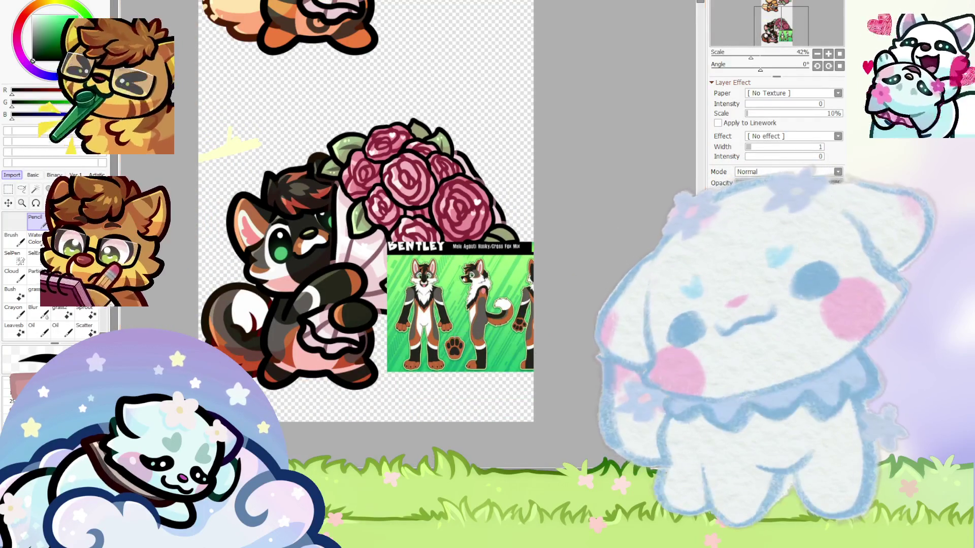
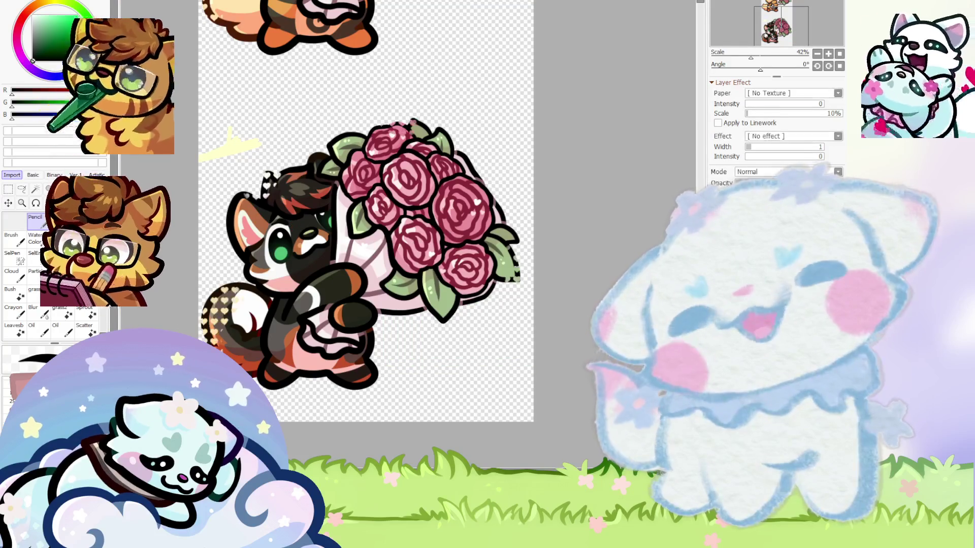
Bring the Bentley reference sheet back and zoom around to inspect the red panda
key("ctrl+z")
scroll(203, 148, "up", 1)
scroll(203, 147, "up", 1)
scroll(302, 170, "down", 1)
scroll(302, 170, "down", 1)
scroll(302, 170, "down", 1)
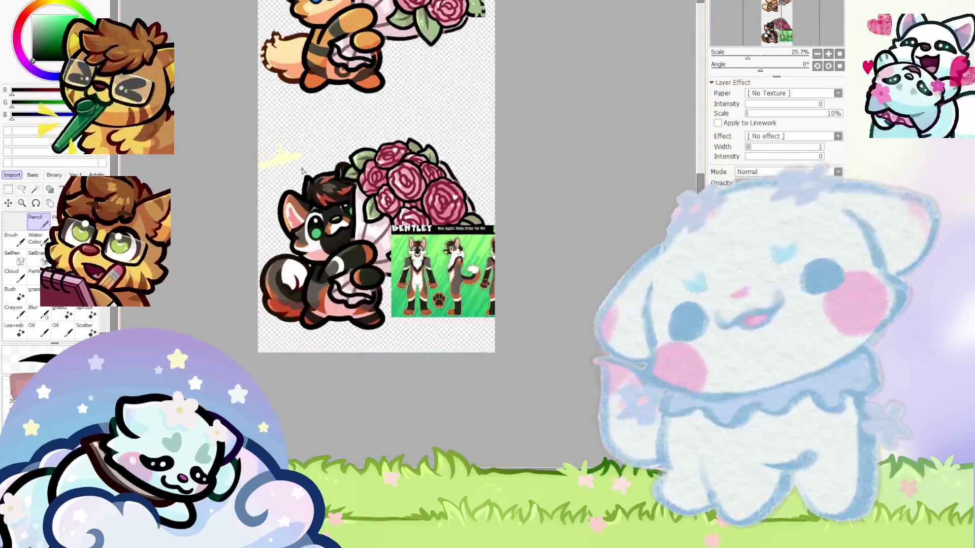
scroll(325, 253, "up", 1)
scroll(348, 345, "down", 2)
scroll(348, 345, "up", 2)
scroll(406, 305, "up", 5)
scroll(457, 266, "up", 4)
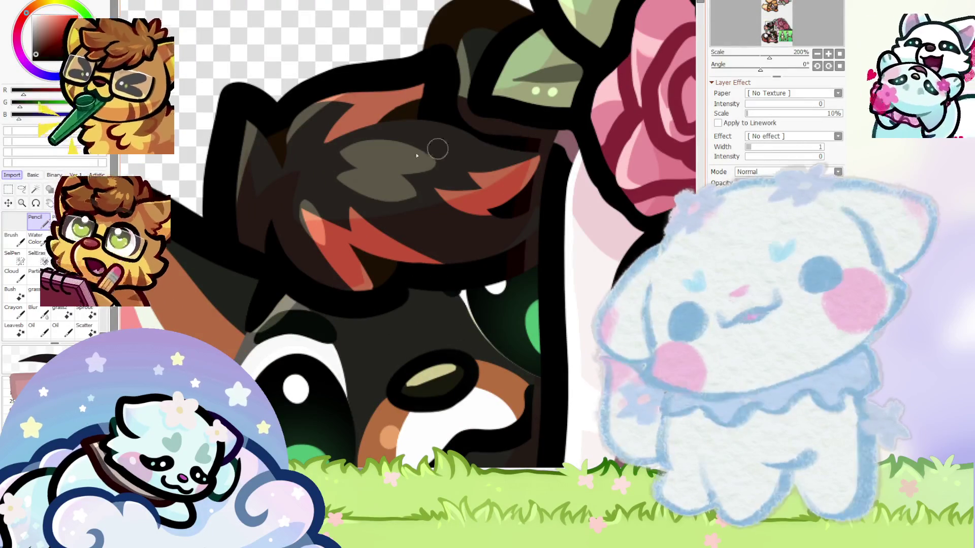
scroll(207, 208, "up", 3)
scroll(406, 272, "up", 2)
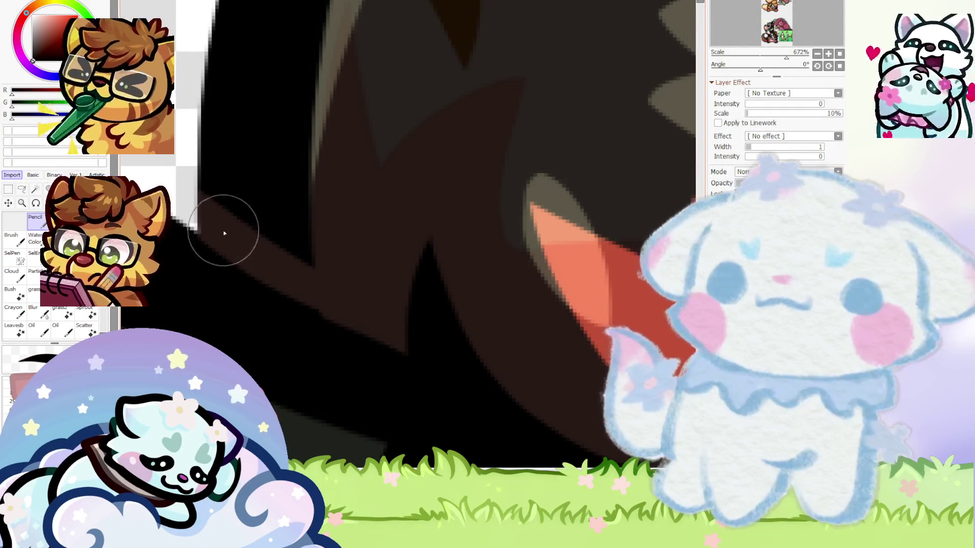
scroll(288, 241, "down", 5)
scroll(288, 240, "down", 5)
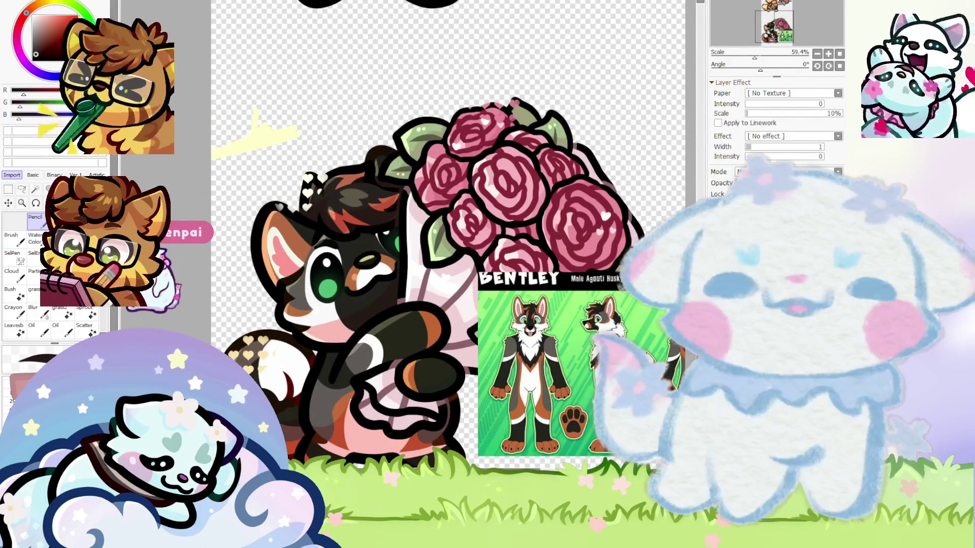
scroll(270, 298, "down", 1)
scroll(51, 274, "down", 3)
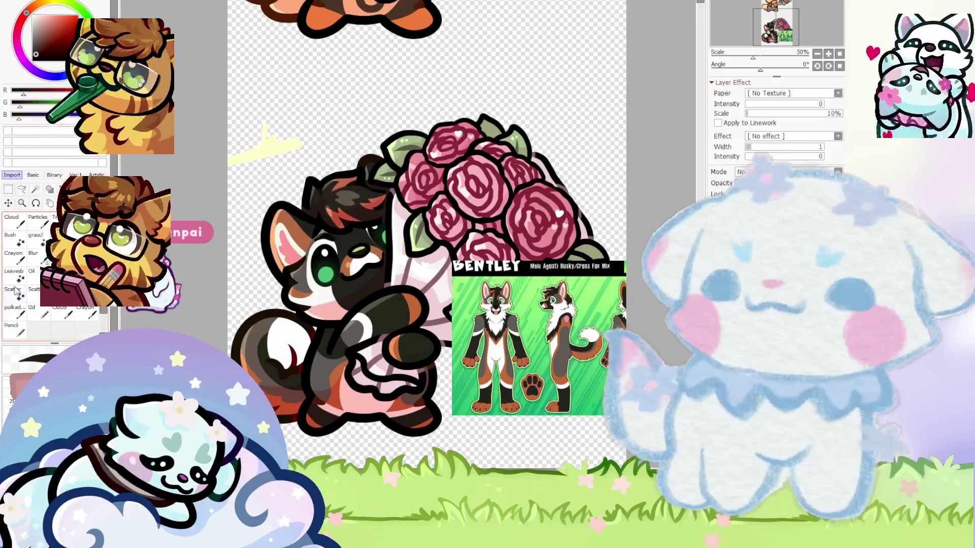
Select the polka-dot brush from the brush list
left_click(15, 309)
scroll(249, 323, "up", 1)
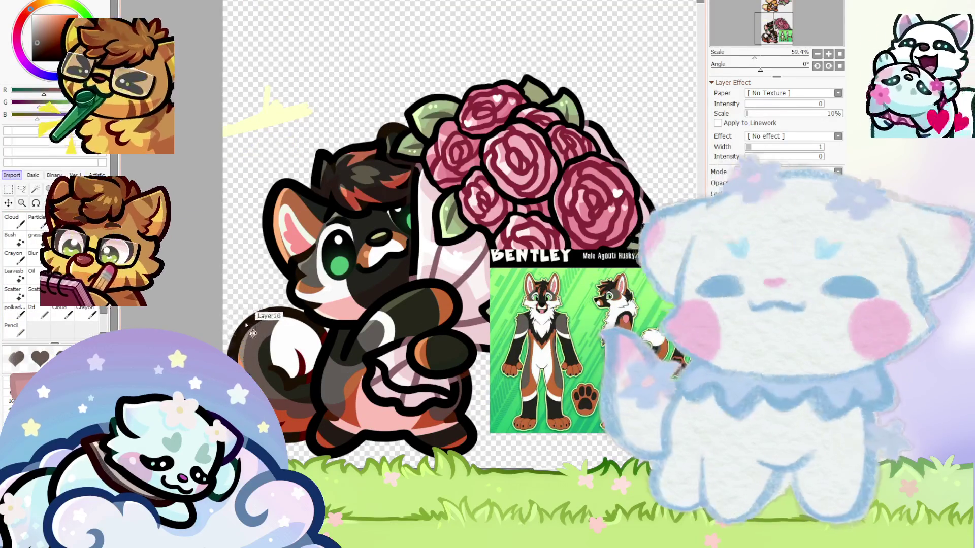
scroll(426, 203, "up", 4)
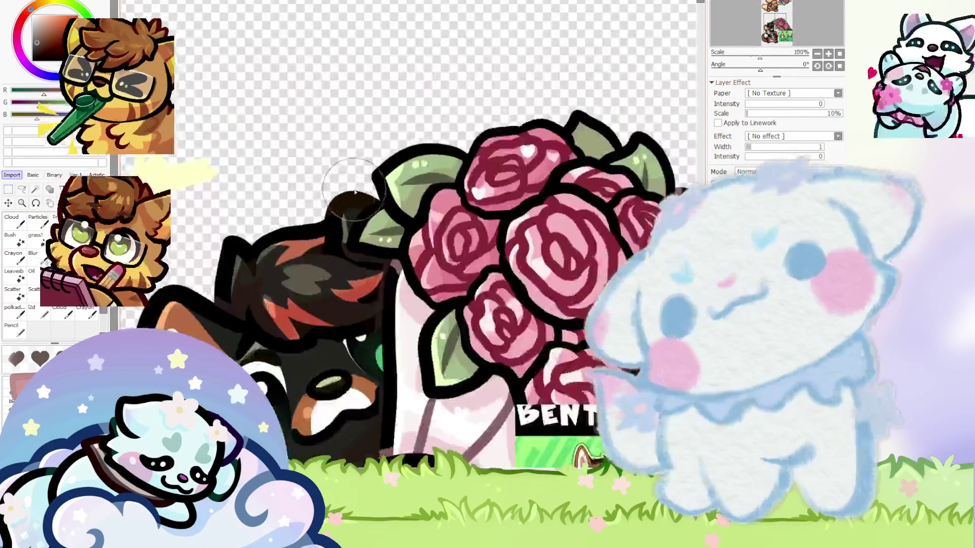
scroll(426, 203, "up", 3)
scroll(305, 129, "down", 3)
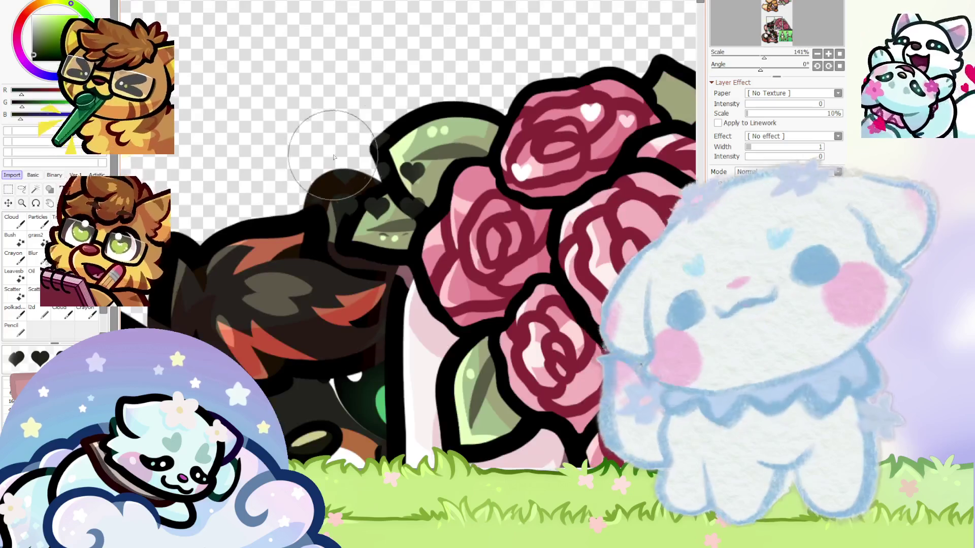
scroll(402, 133, "down", 1)
scroll(403, 133, "down", 2)
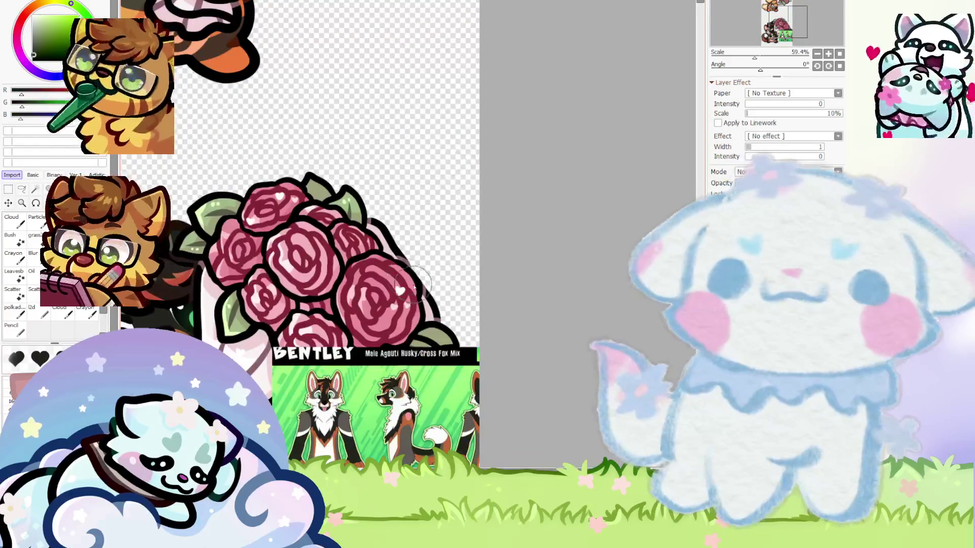
scroll(406, 267, "up", 1)
scroll(396, 236, "down", 6)
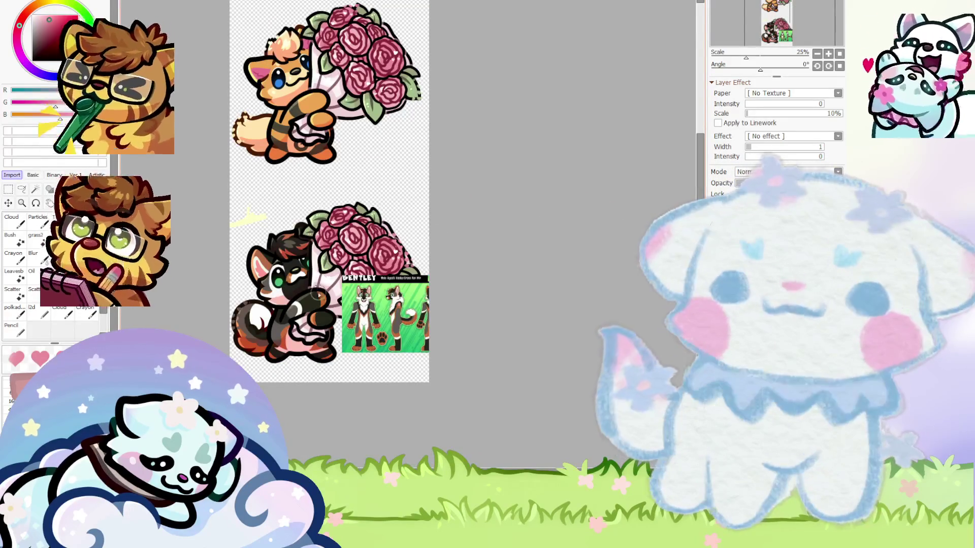
scroll(406, 223, "up", 2)
scroll(365, 204, "up", 2)
scroll(315, 181, "down", 4)
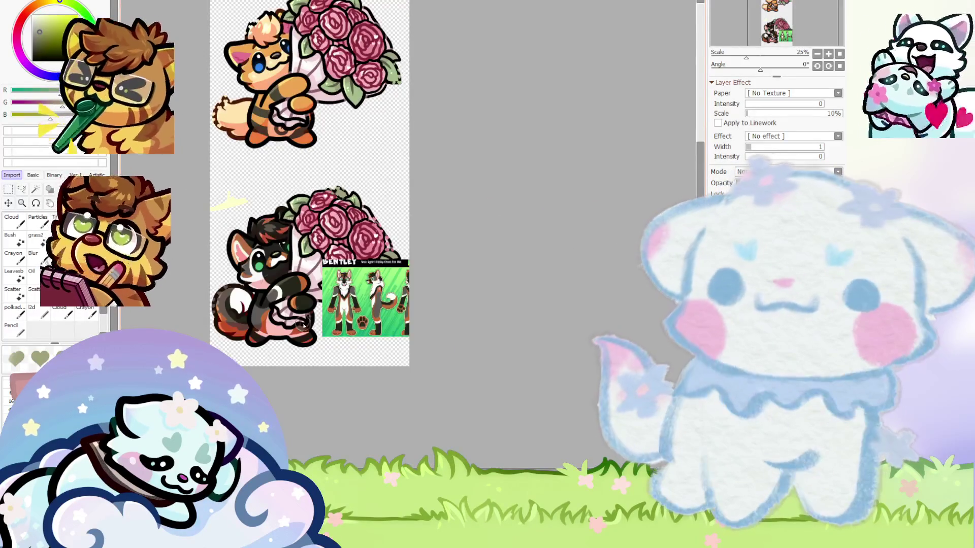
scroll(295, 316, "up", 5)
scroll(305, 350, "down", 1)
scroll(317, 386, "down", 4)
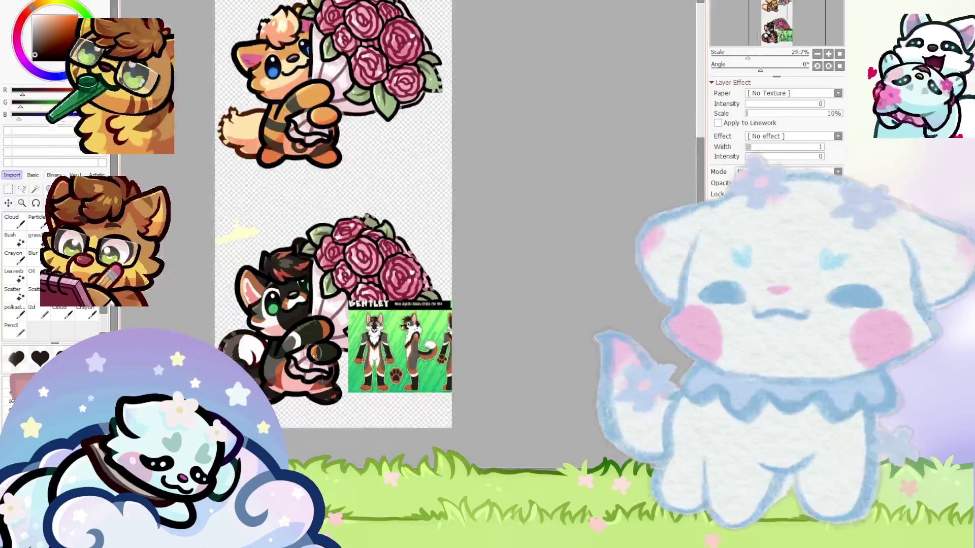
scroll(249, 273, "up", 4)
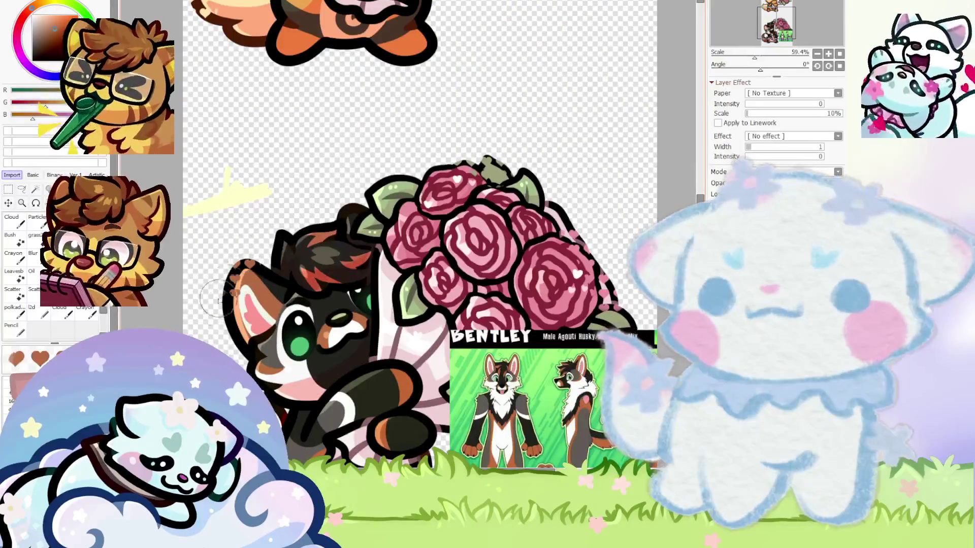
scroll(367, 235, "up", 4)
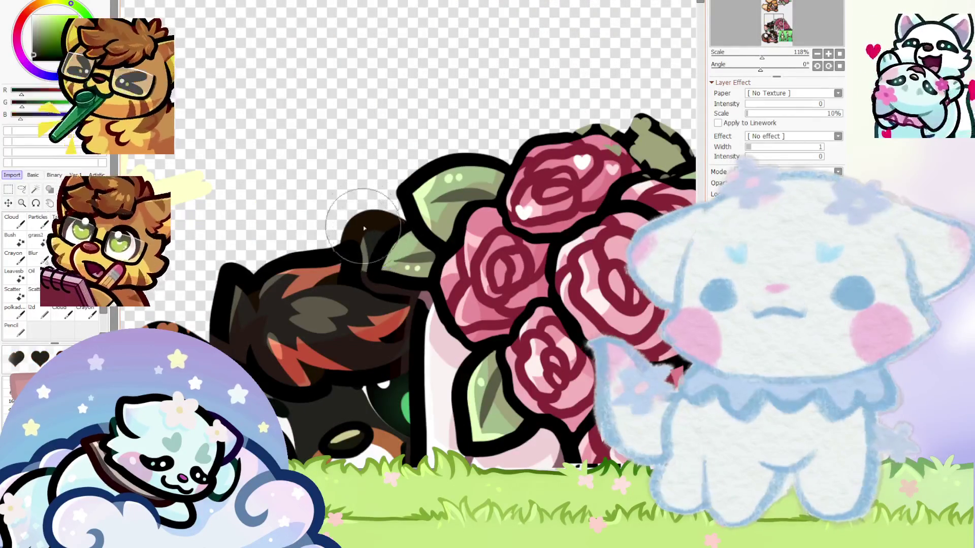
scroll(350, 229, "up", 2)
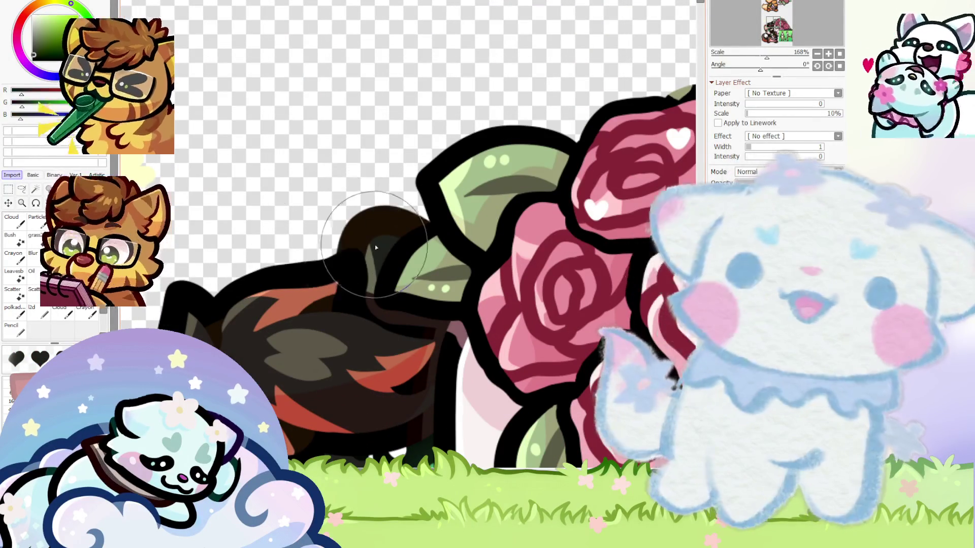
scroll(352, 236, "up", 3)
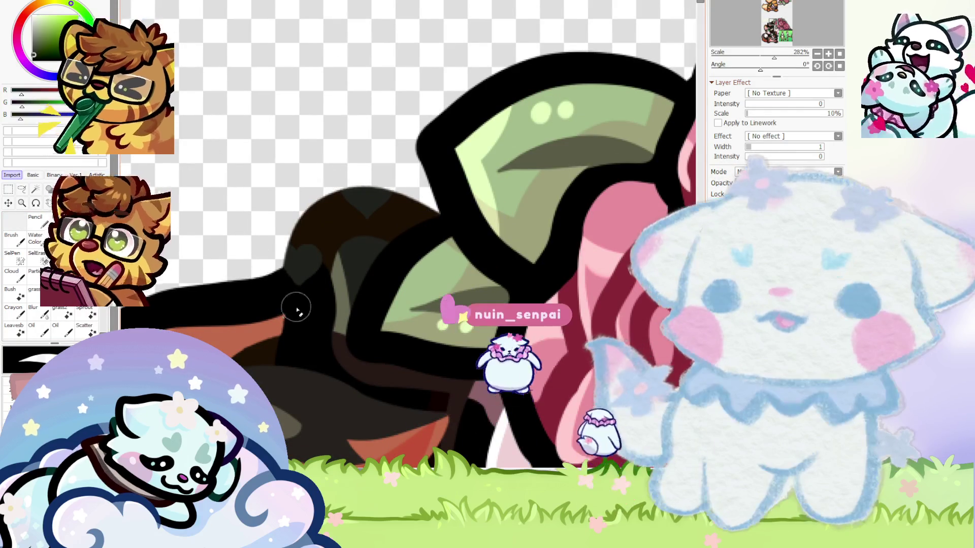
scroll(287, 290, "up", 1)
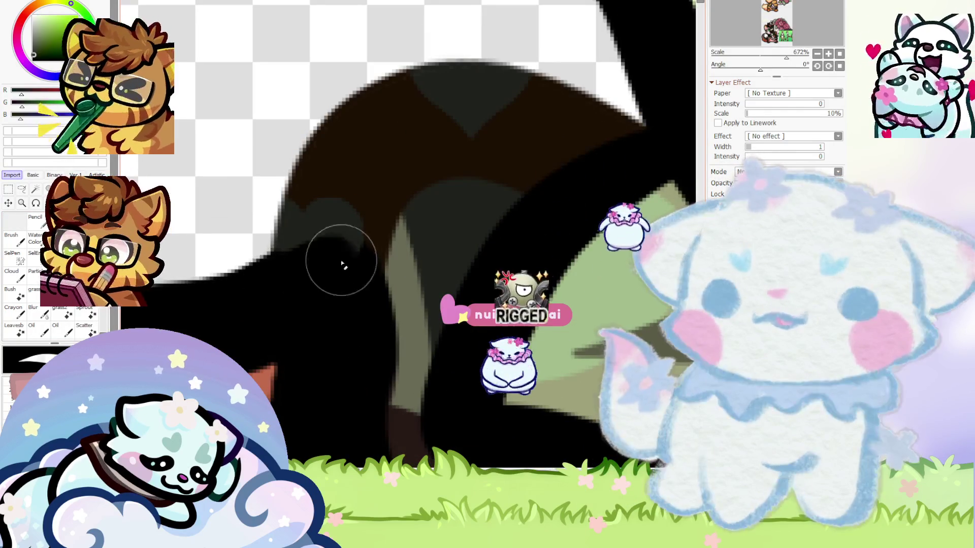
scroll(277, 285, "down", 2)
scroll(277, 284, "down", 5)
scroll(277, 284, "down", 4)
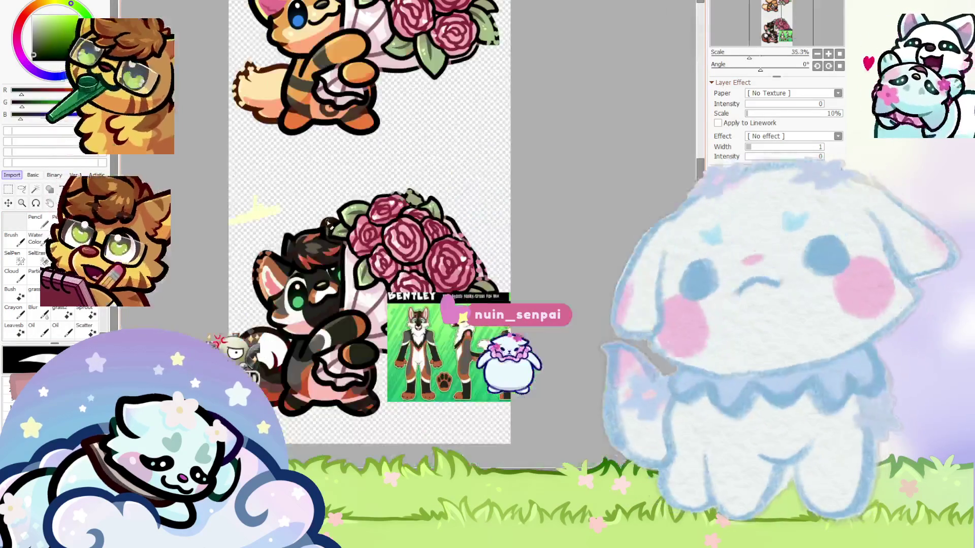
scroll(386, 202, "down", 1)
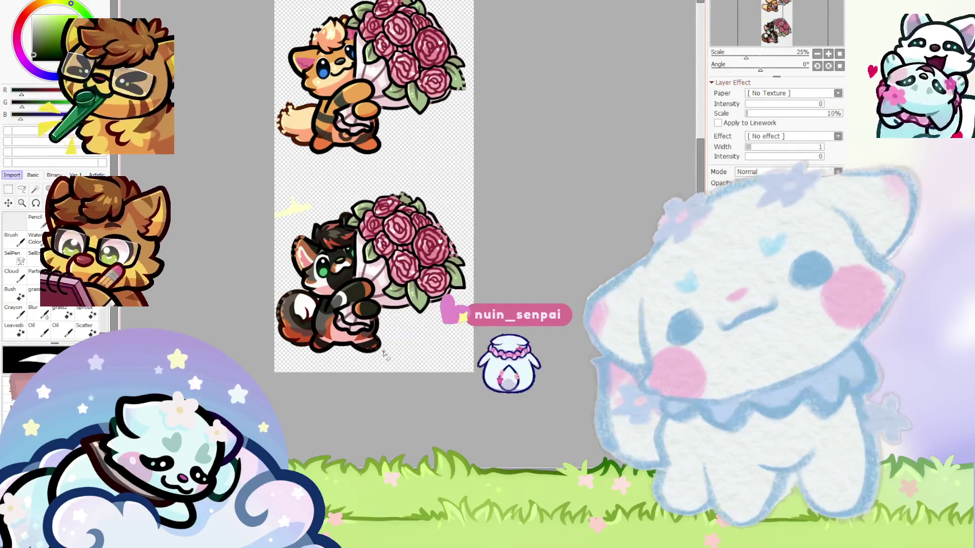
scroll(376, 277, "up", 4)
scroll(376, 277, "down", 5)
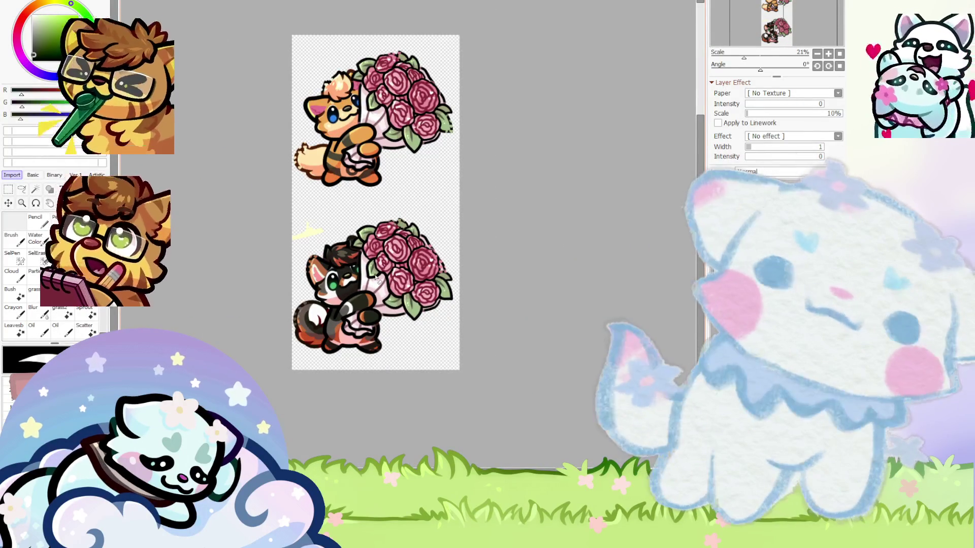
scroll(376, 276, "down", 1)
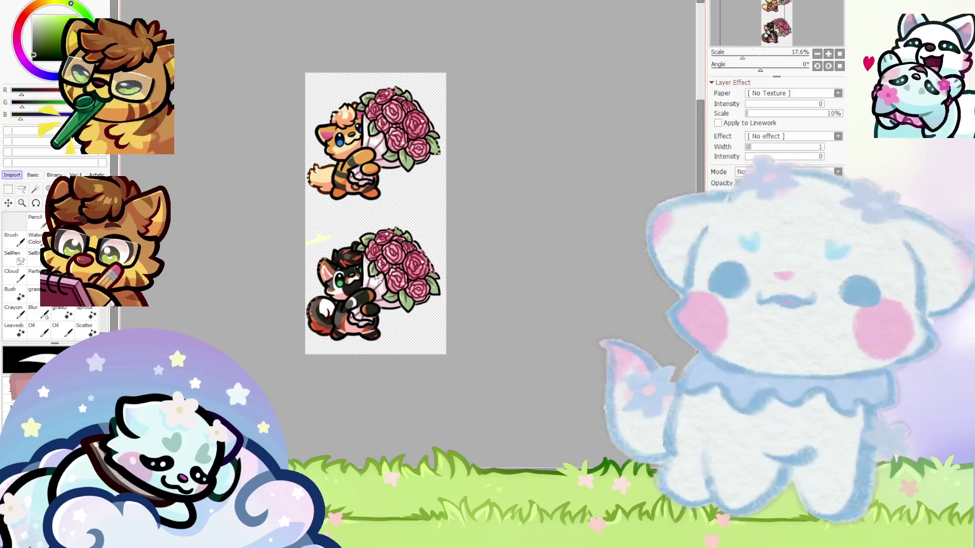
scroll(376, 277, "up", 2)
scroll(376, 276, "up", 2)
key("ctrl+v")
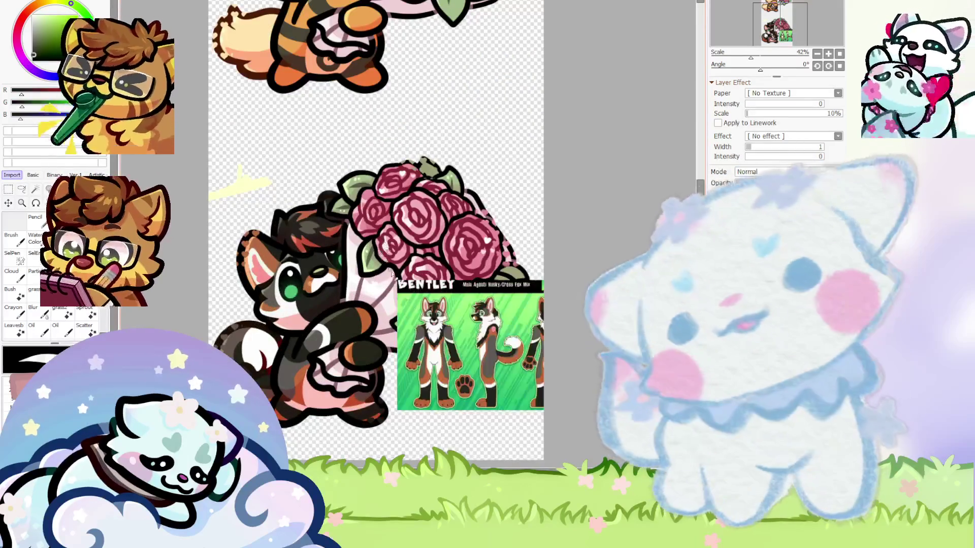
With a fine brush, touch up the dark fur below the green eye
scroll(428, 321, "up", 2)
scroll(428, 322, "up", 2)
scroll(428, 322, "down", 2)
scroll(315, 310, "up", 2)
scroll(315, 310, "down", 1)
scroll(316, 311, "up", 1)
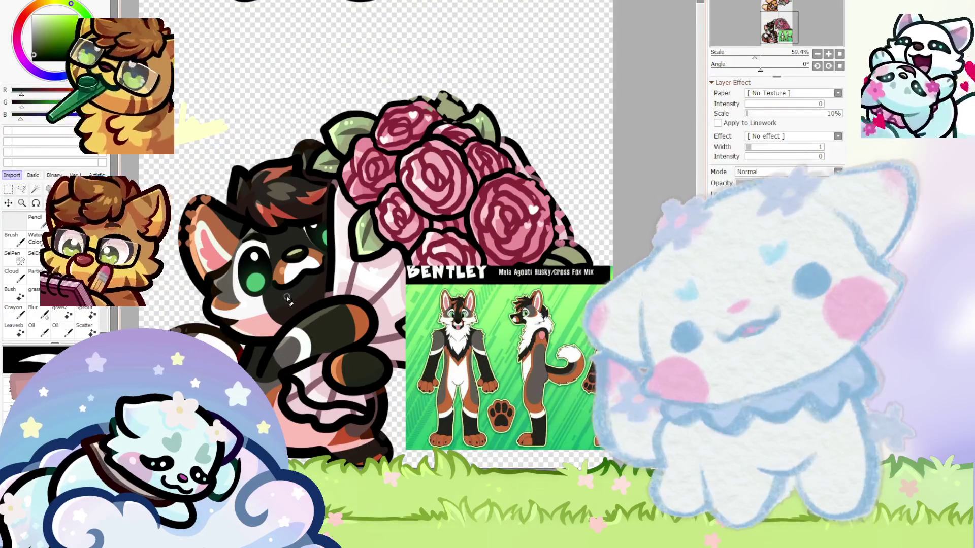
scroll(287, 297, "up", 2)
scroll(237, 316, "up", 3)
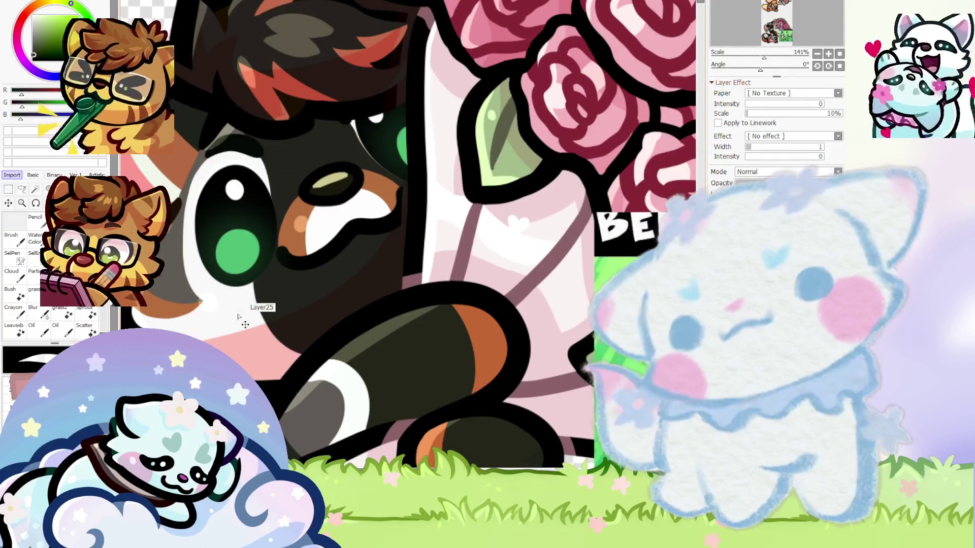
scroll(238, 316, "down", 4)
scroll(237, 316, "up", 4)
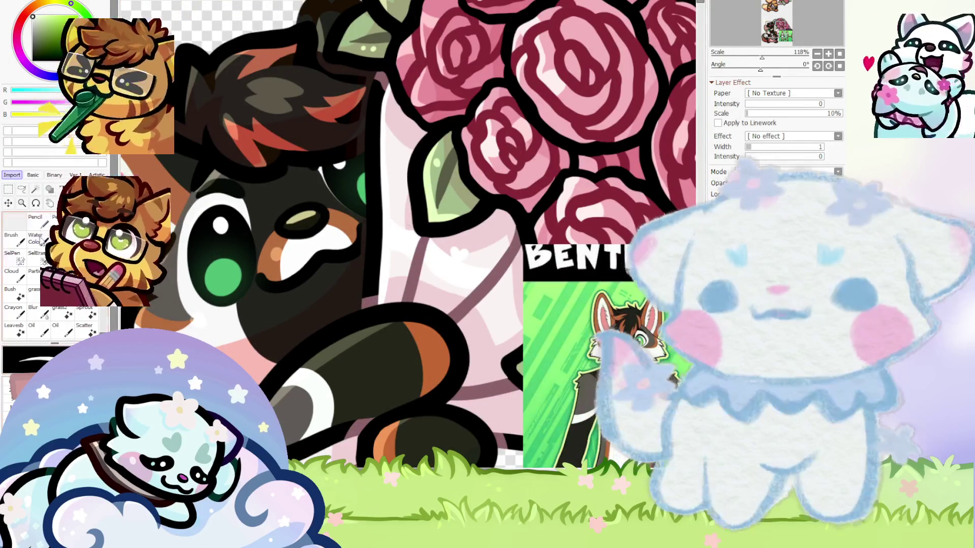
left_click(35, 219)
scroll(210, 253, "up", 4)
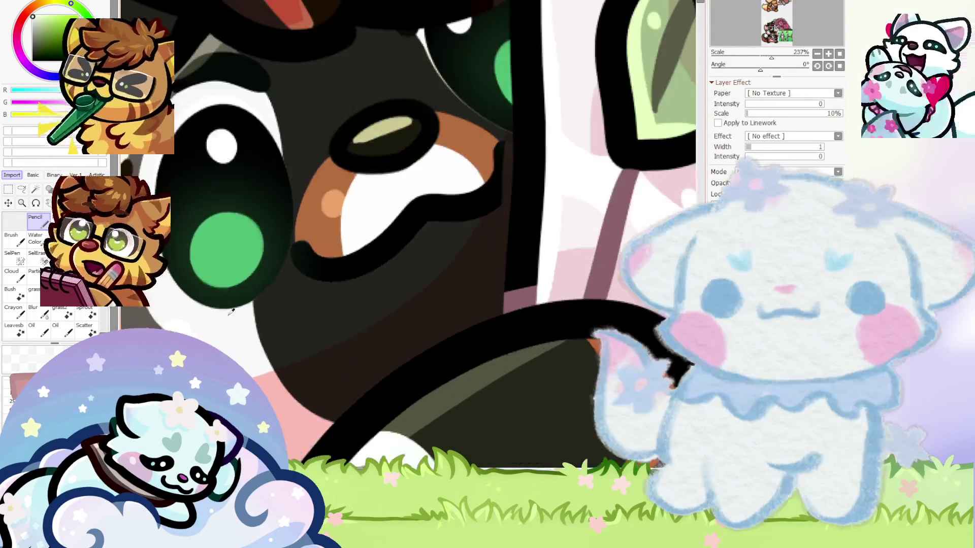
left_click_drag(268, 252, 263, 358)
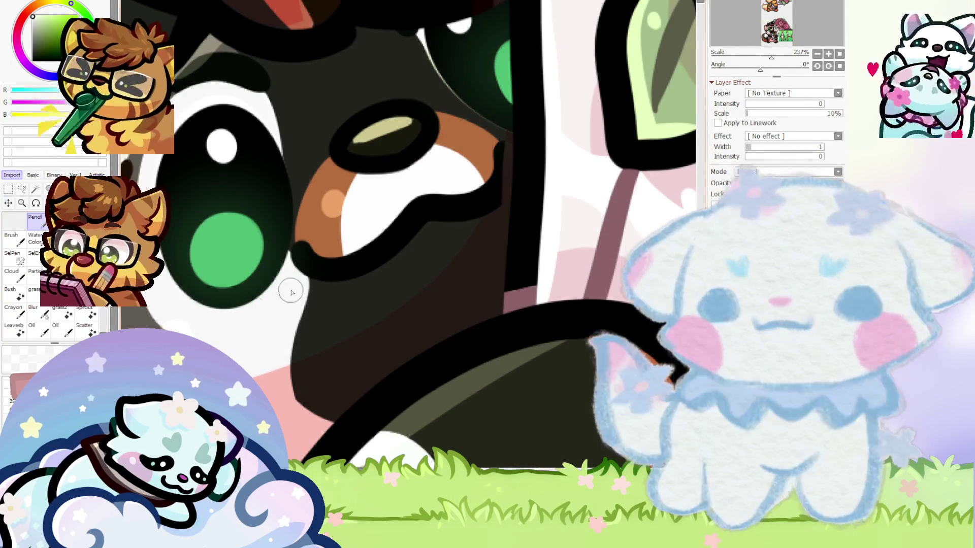
Sample the brown fur colour and paint over the white muzzle patch's upper-left edge
scroll(272, 271, "down", 5)
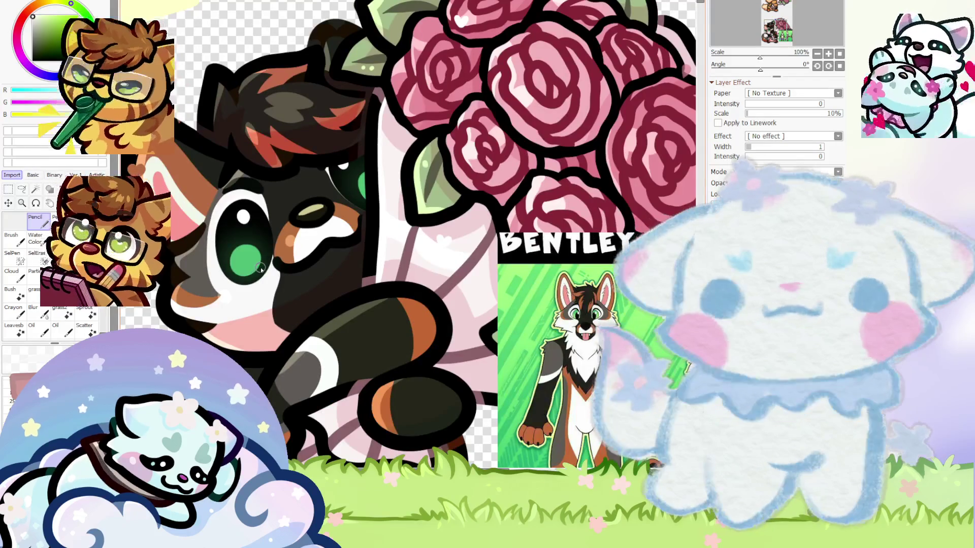
scroll(261, 265, "up", 3)
scroll(272, 238, "up", 3)
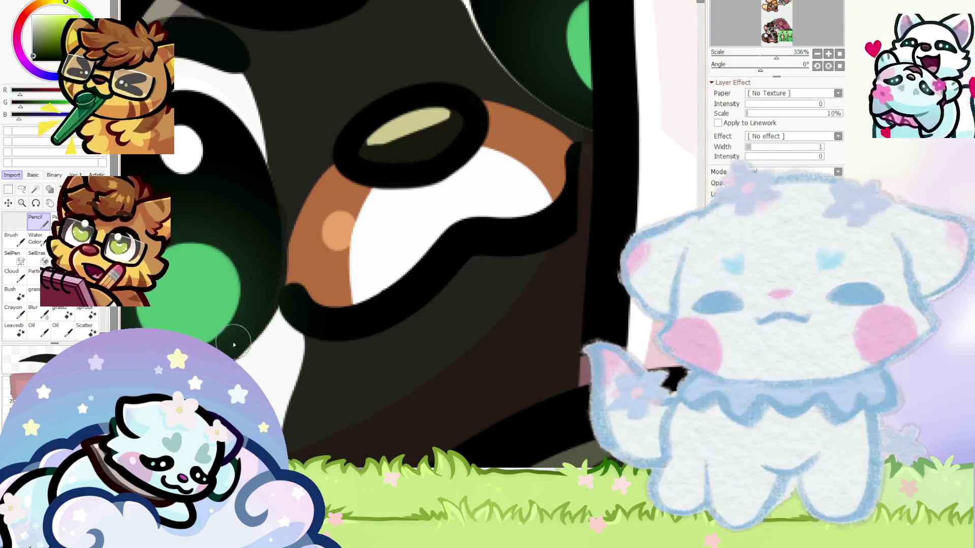
left_click(293, 253, "alt")
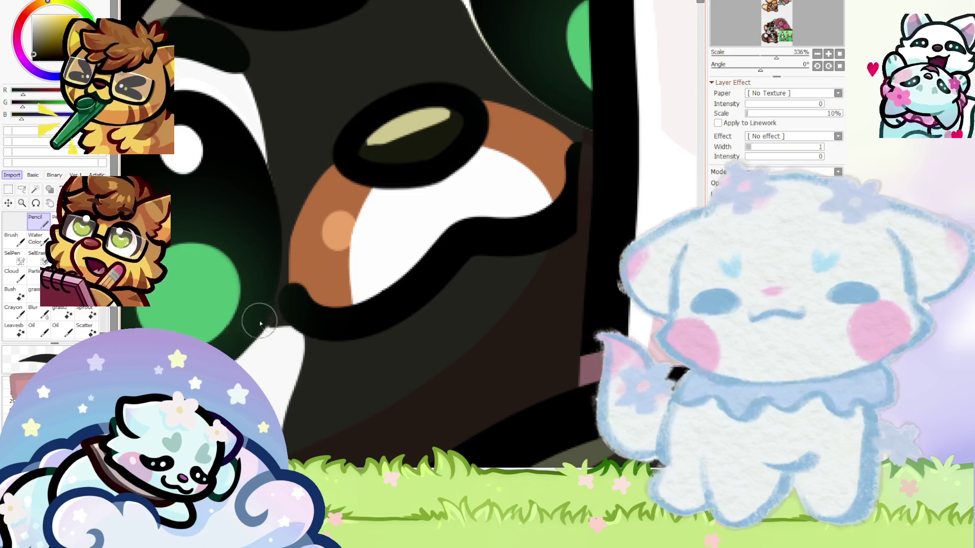
scroll(307, 350, "up", 1)
scroll(300, 376, "up", 2)
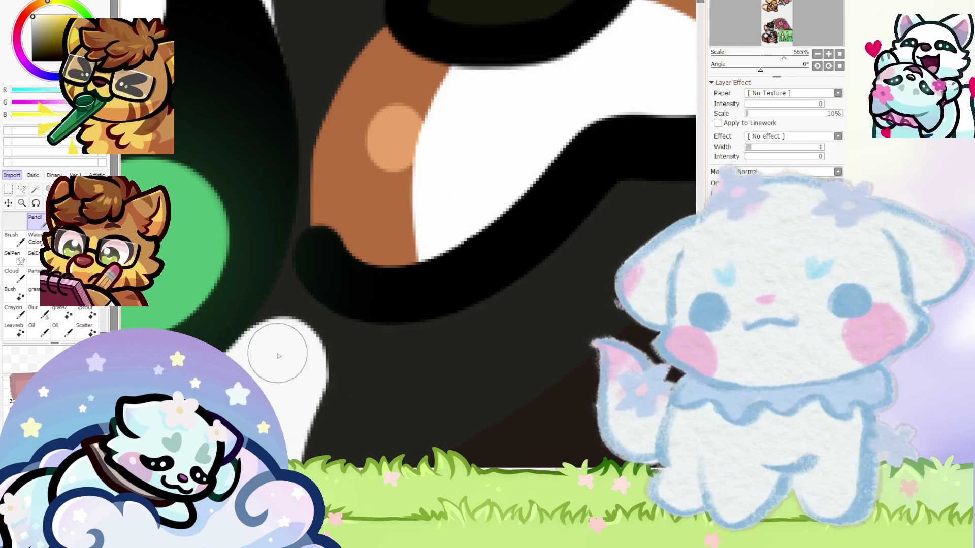
scroll(249, 368, "down", 10)
scroll(214, 289, "up", 2)
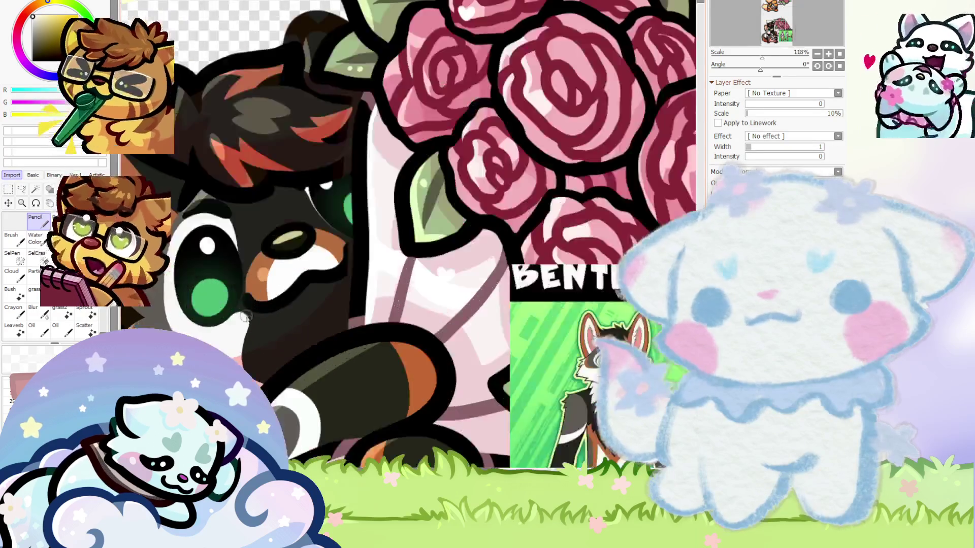
scroll(224, 286, "up", 2)
scroll(233, 284, "down", 1)
scroll(208, 304, "up", 7)
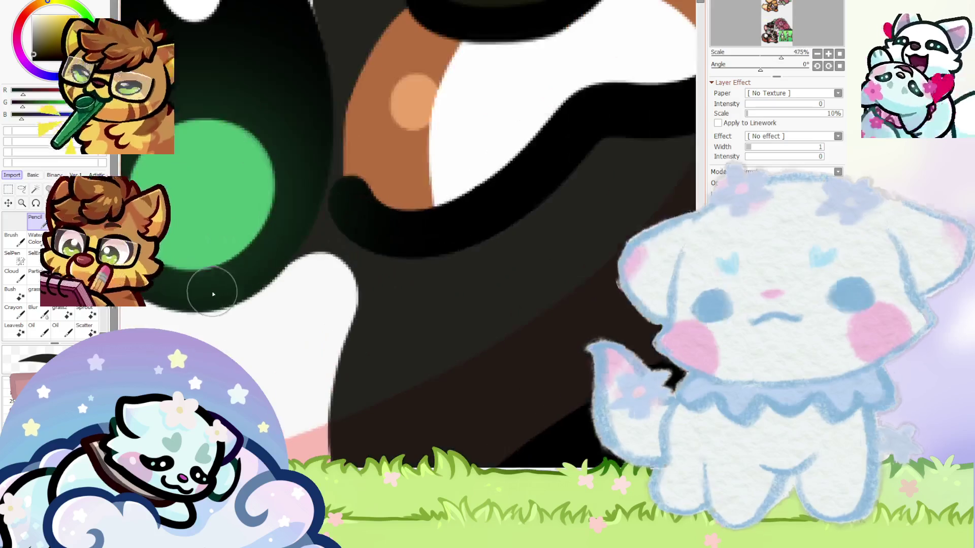
mouse_move(228, 285)
left_mouse_down()
mouse_move(359, 348)
mouse_move(291, 253)
left_mouse_up()
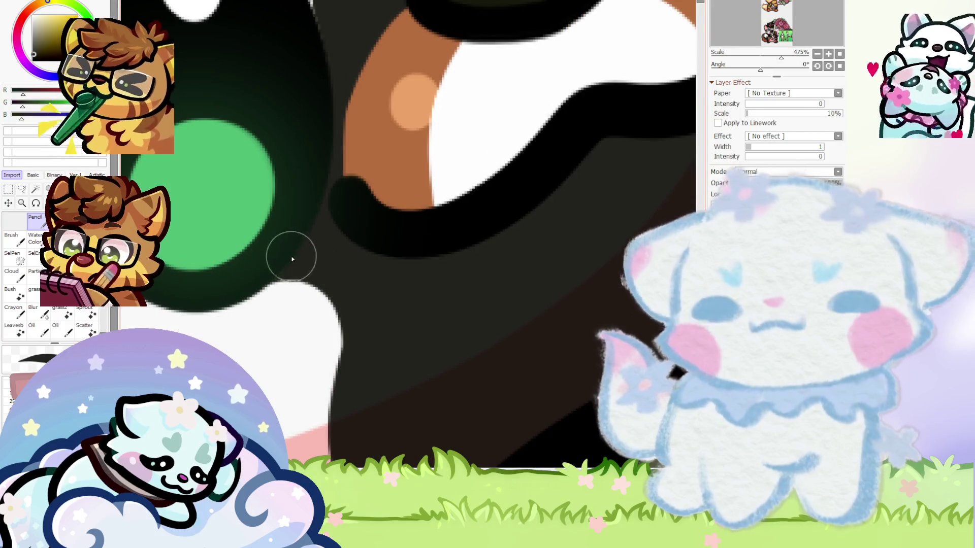
scroll(298, 264, "down", 3)
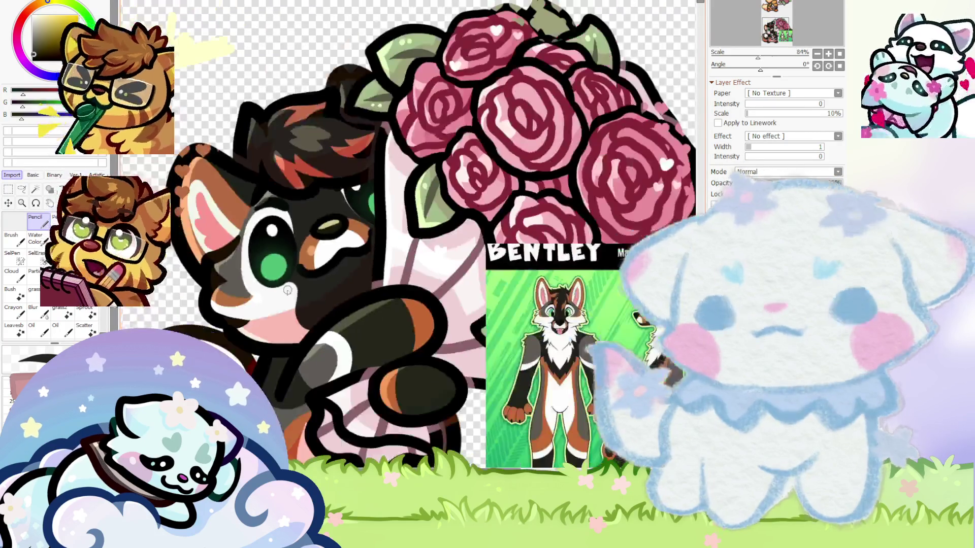
scroll(403, 322, "down", 7)
scroll(330, 295, "up", 3)
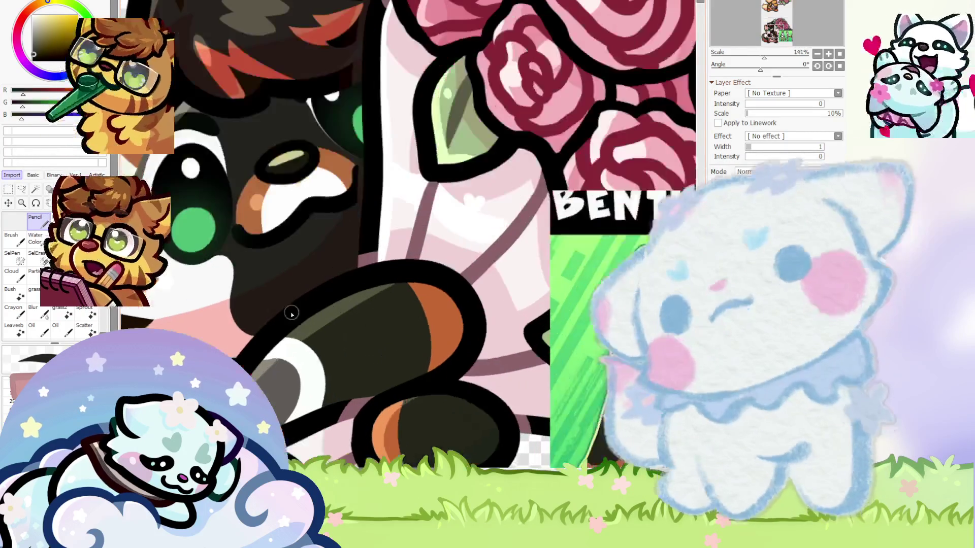
scroll(219, 269, "up", 3)
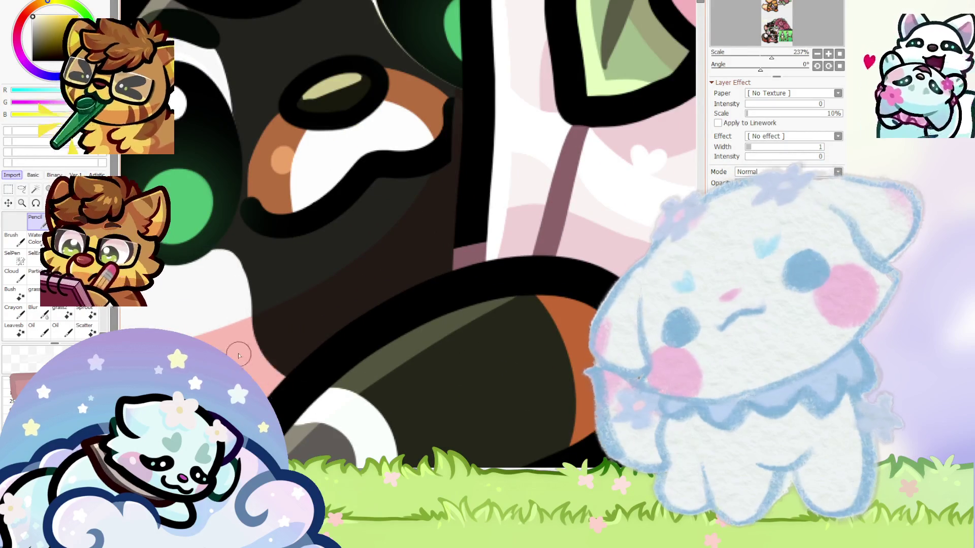
scroll(339, 265, "down", 7)
scroll(341, 267, "down", 7)
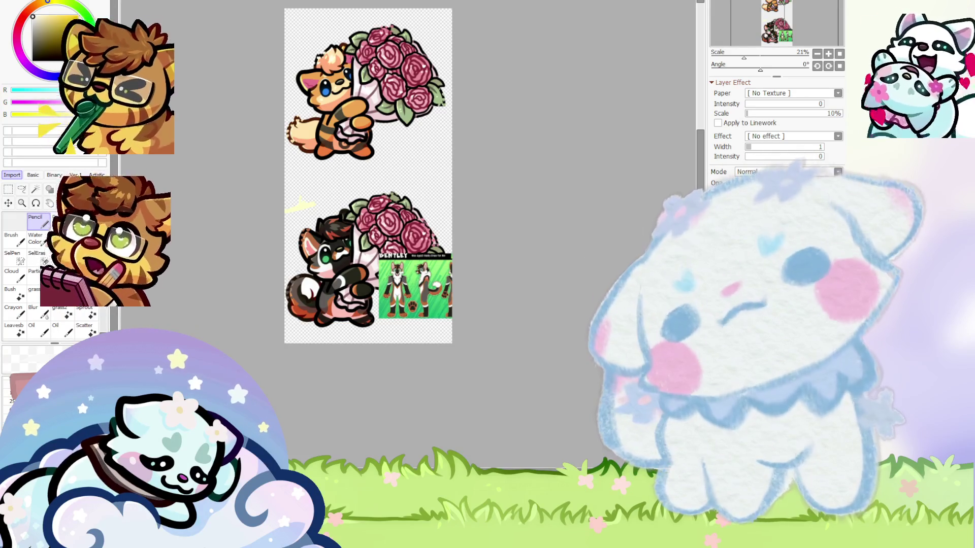
Remove the Bentley reference sheet and extend the canvas downward below the two characters
scroll(513, 309, "up", 3)
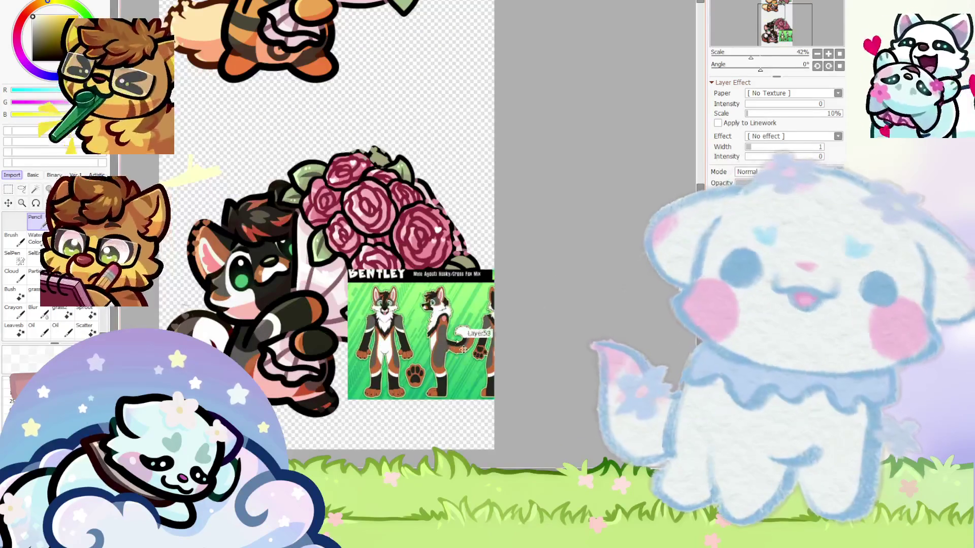
scroll(426, 294, "down", 3)
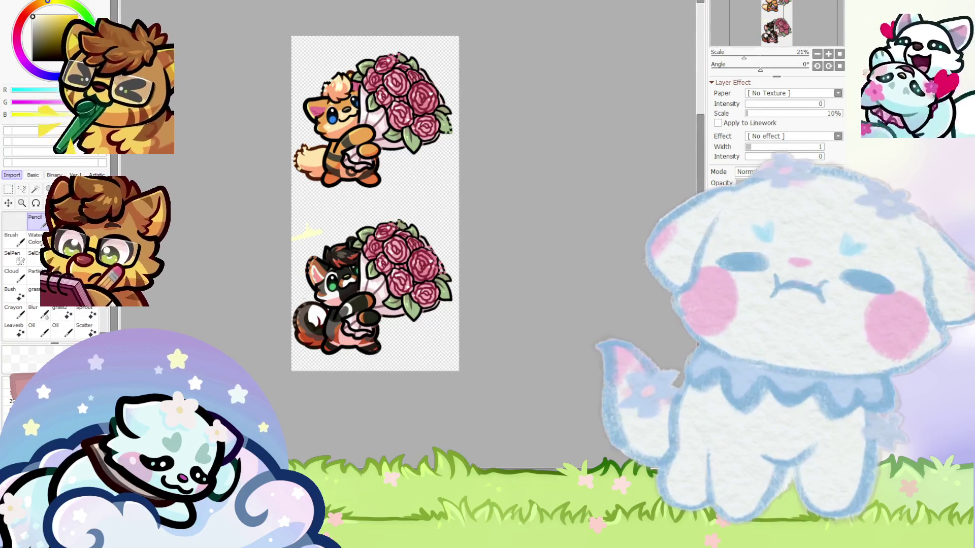
scroll(364, 293, "up", 1)
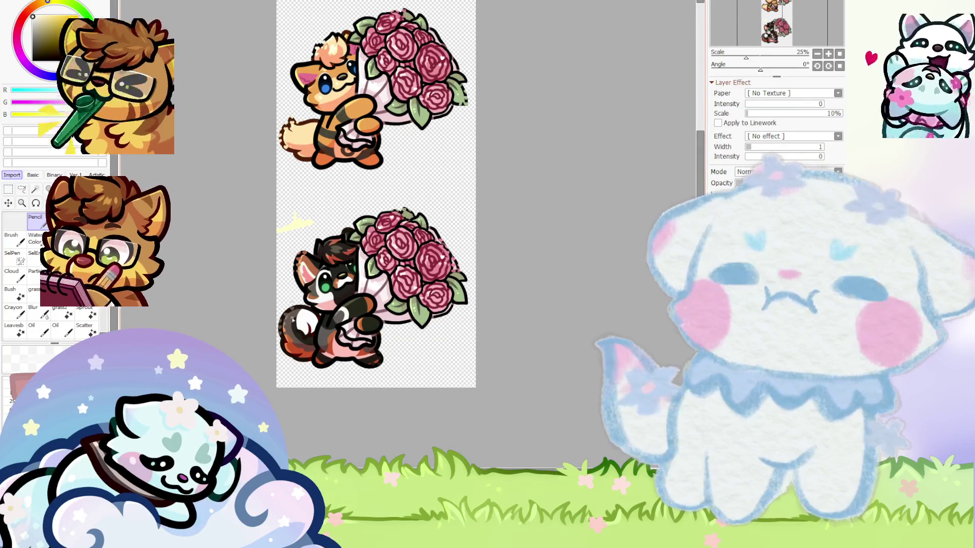
scroll(324, 287, "down", 2)
scroll(324, 286, "up", 3)
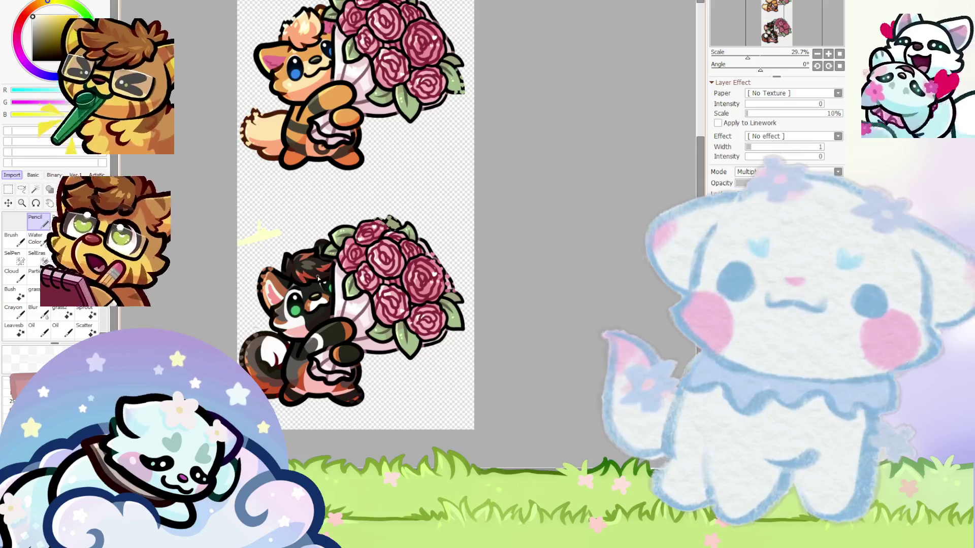
scroll(324, 287, "down", 2)
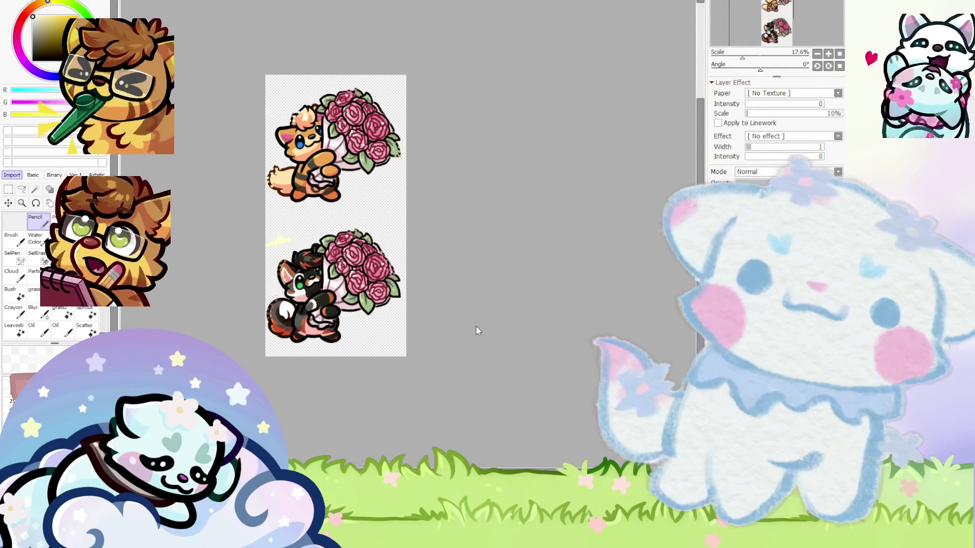
key("ctrl+z")
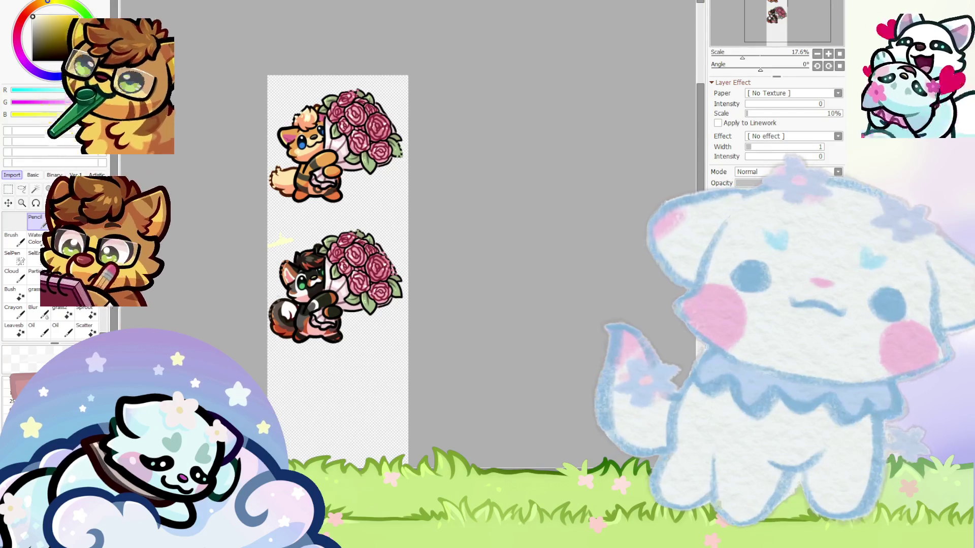
Duplicate the red panda sticker into the empty space below and commit it
key("ctrl+z")
key("ctrl+y")
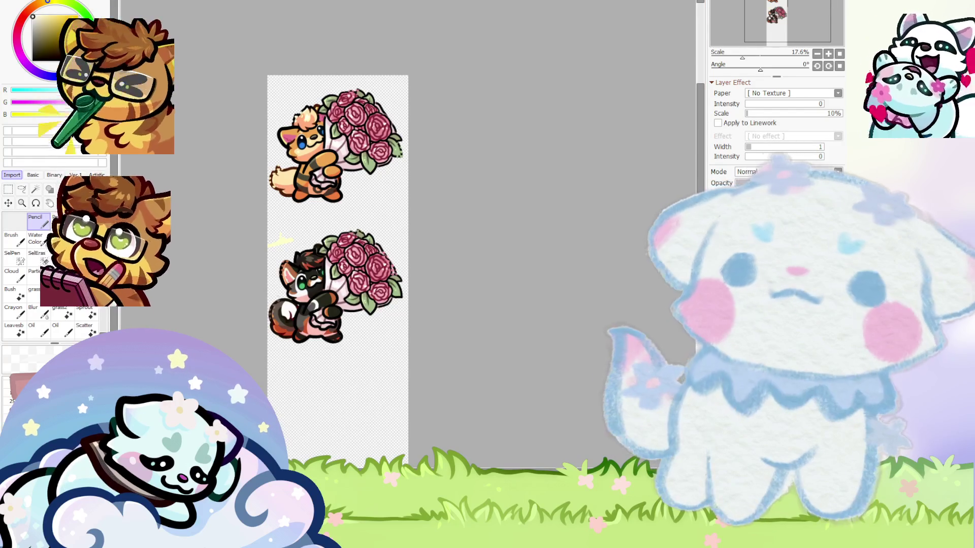
scroll(320, 292, "down", 2)
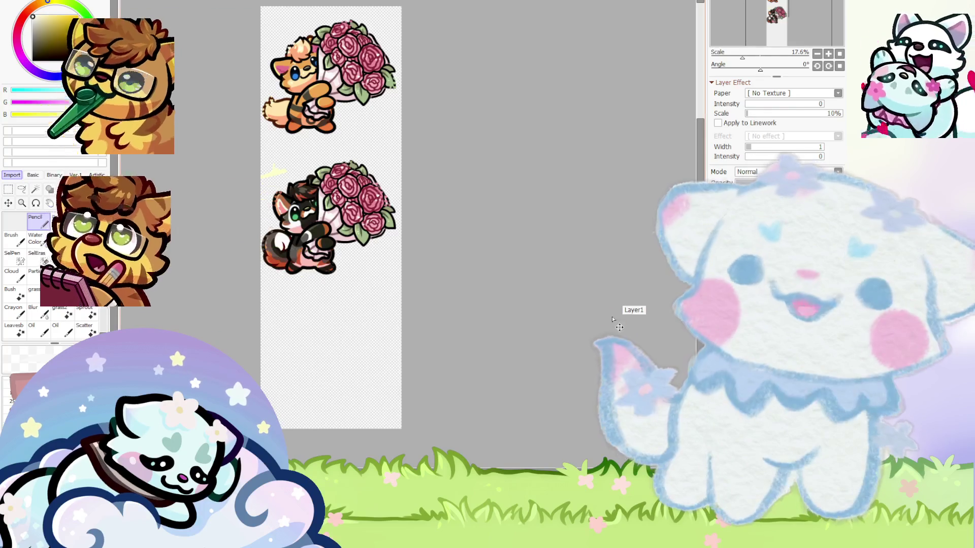
left_click_drag(341, 217, 348, 354)
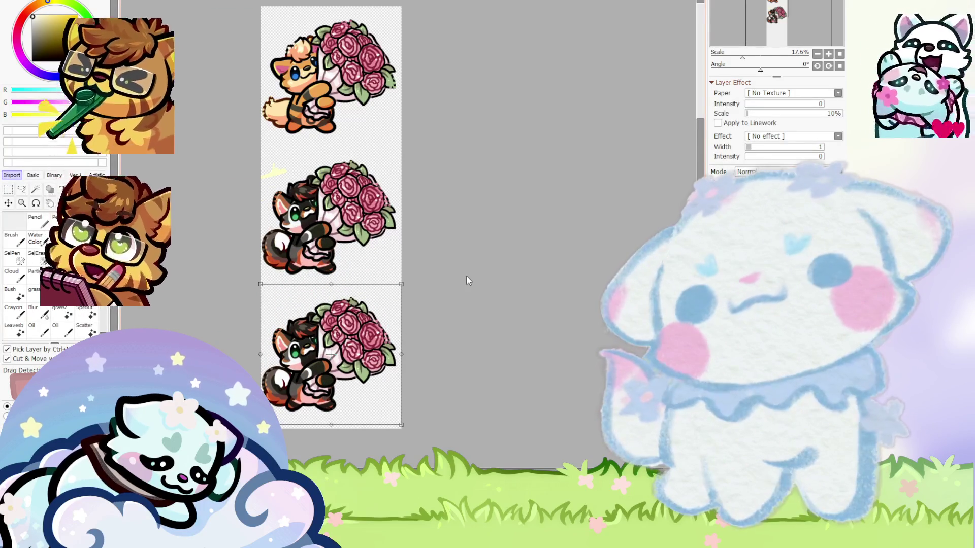
key("Return")
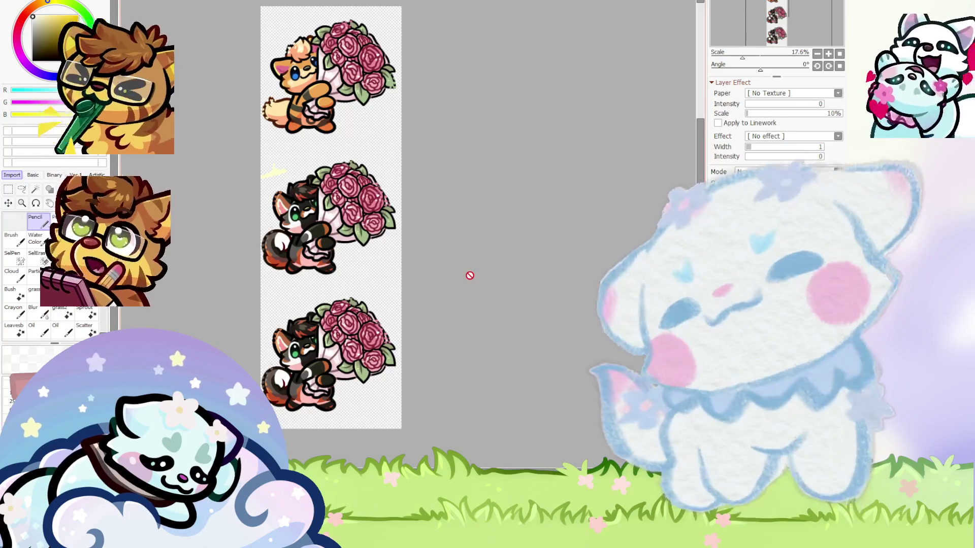
Paste the gray wolf reference image onto the canvas
scroll(470, 277, "up", 1)
scroll(338, 346, "down", 2)
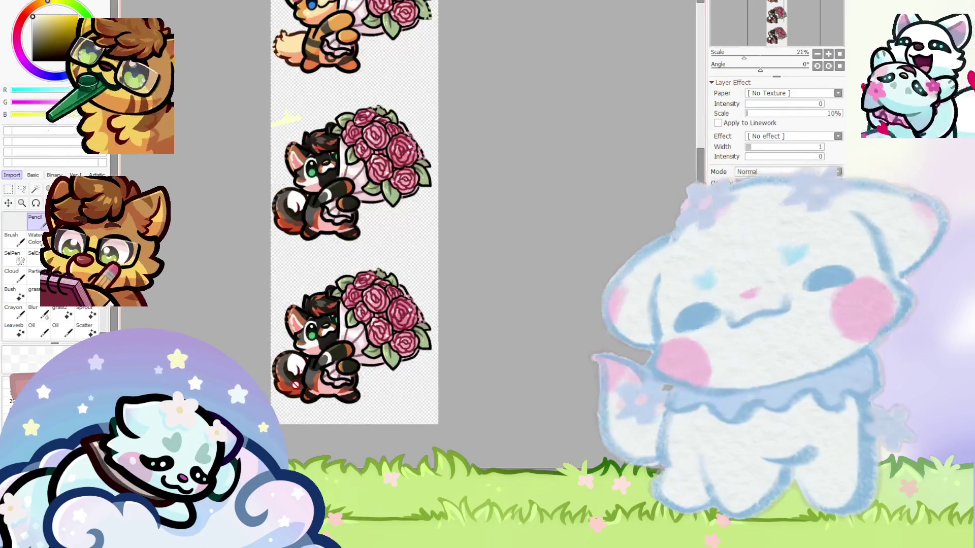
scroll(338, 346, "down", 1)
scroll(338, 347, "up", 2)
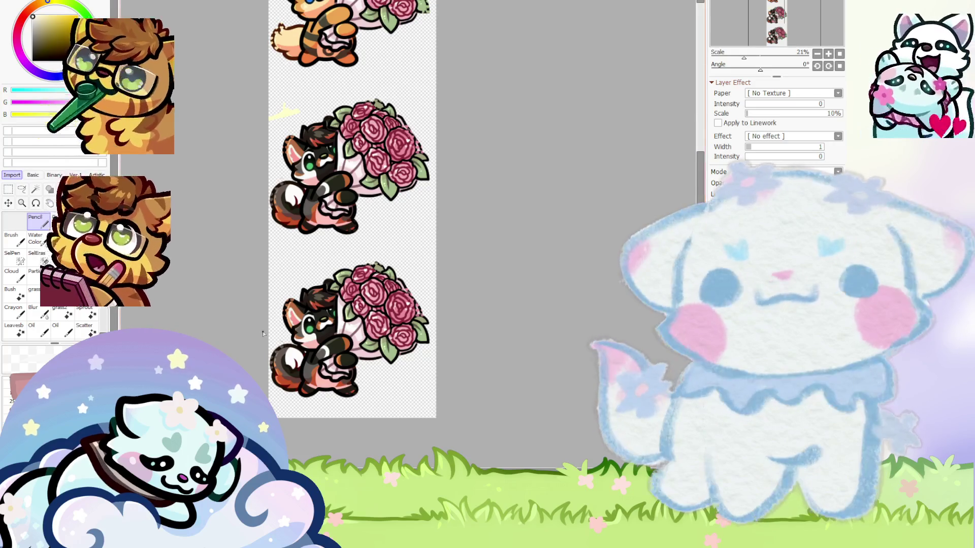
key("ctrl+v")
scroll(363, 192, "down", 3)
Move the gray wolf reference sheet down beside the bottom red panda sticker and commit
key("ctrl+t")
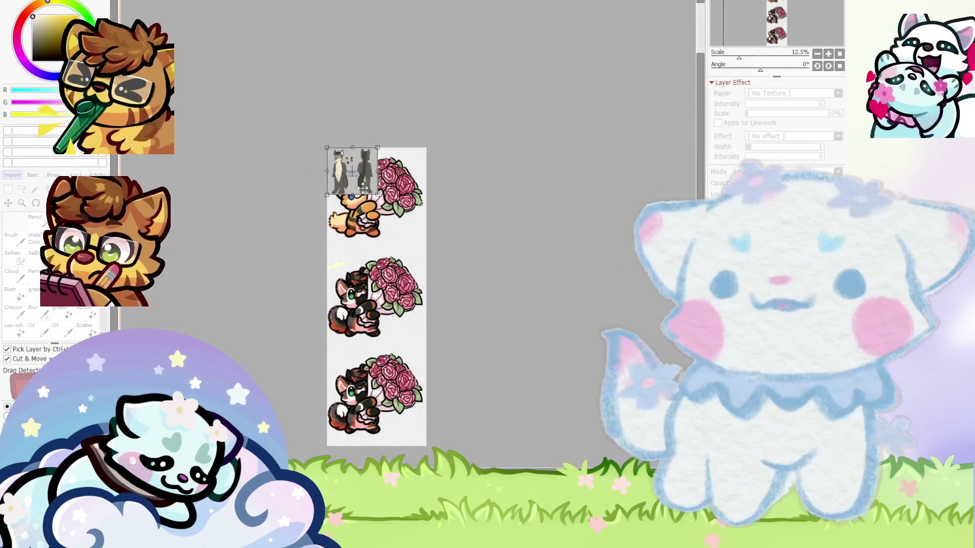
left_click_drag(363, 192, 370, 331)
scroll(370, 331, "up", 3)
mouse_move(361, 274)
left_mouse_down()
mouse_move(444, 244)
mouse_move(475, 345)
left_mouse_up()
scroll(474, 345, "up", 2)
scroll(381, 196, "down", 2)
key("Return")
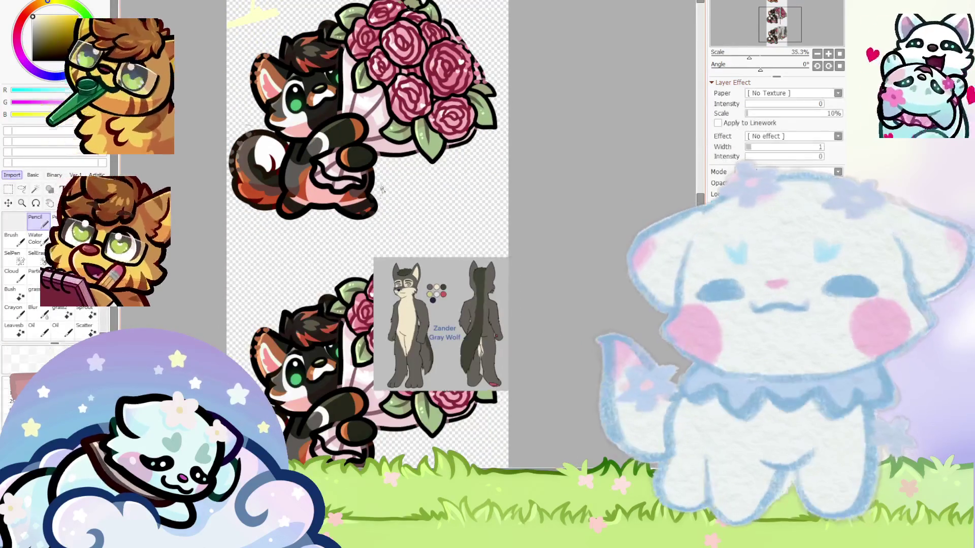
scroll(381, 196, "down", 1)
scroll(386, 304, "up", 2)
scroll(429, 357, "up", 2)
scroll(467, 290, "down", 4)
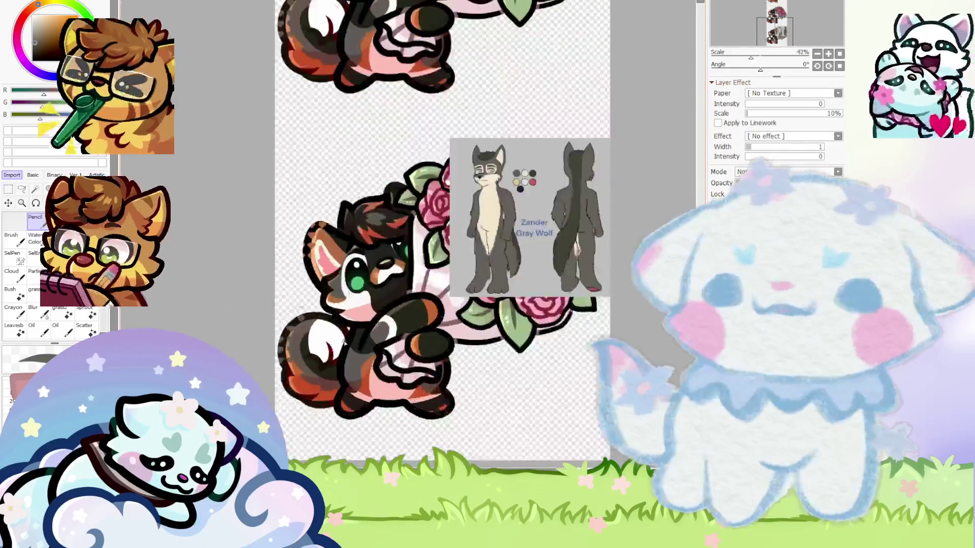
scroll(351, 337, "up", 5)
scroll(275, 269, "up", 4)
scroll(276, 270, "up", 3)
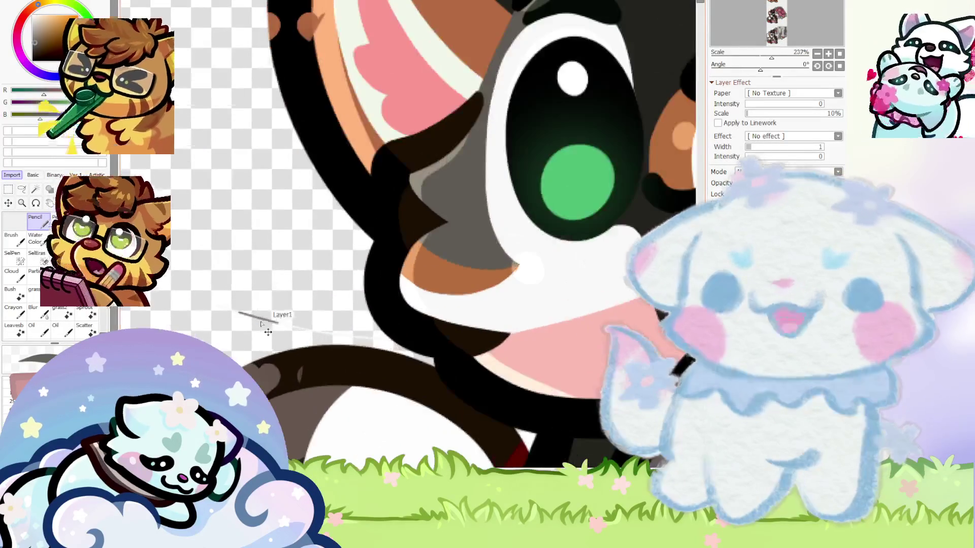
Switch to the freeform Selection Lasso
scroll(349, 348, "down", 3)
scroll(349, 348, "down", 7)
scroll(320, 172, "up", 7)
scroll(328, 202, "up", 5)
scroll(362, 275, "down", 1)
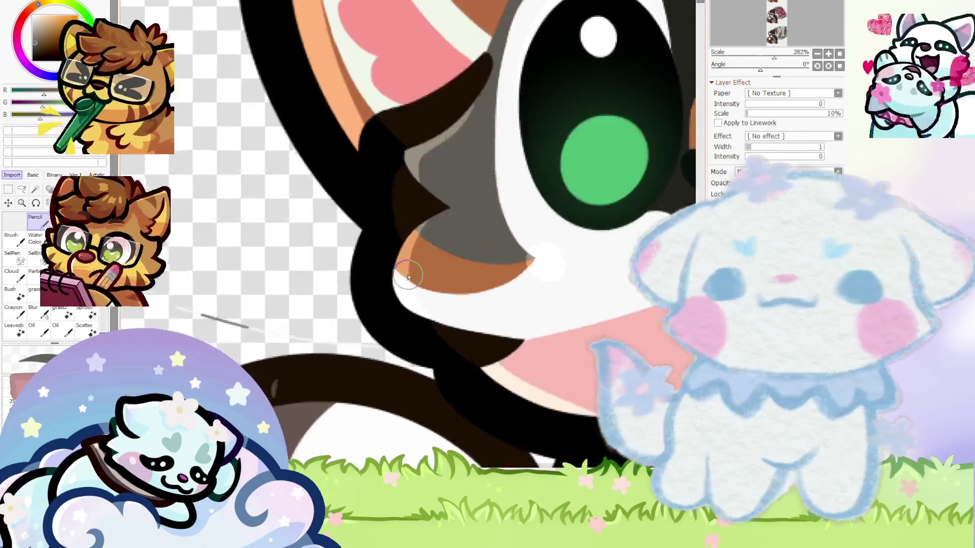
left_click(22, 189)
scroll(196, 259, "down", 2)
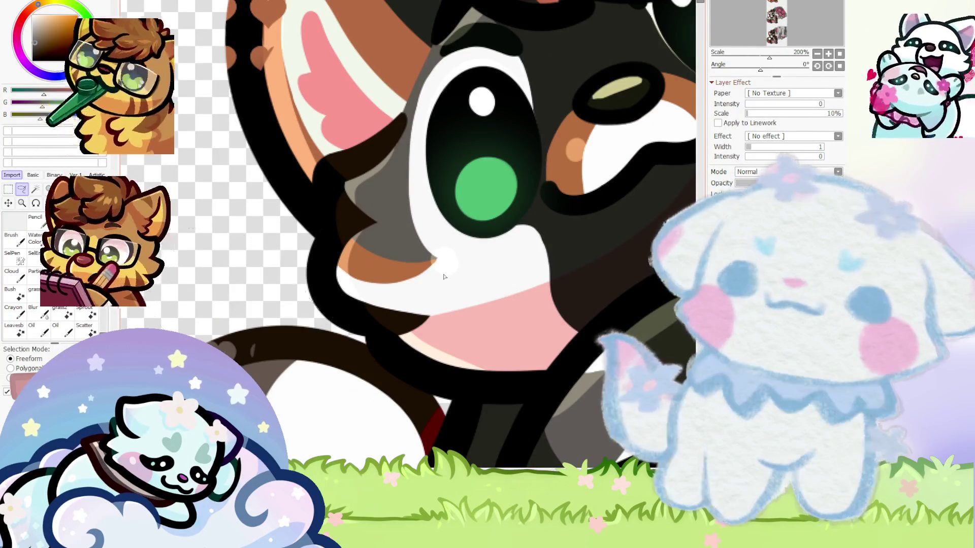
scroll(447, 274, "up", 3)
On Layer28, shift the white muzzle highlight rightward
left_click(451, 258, "ctrl")
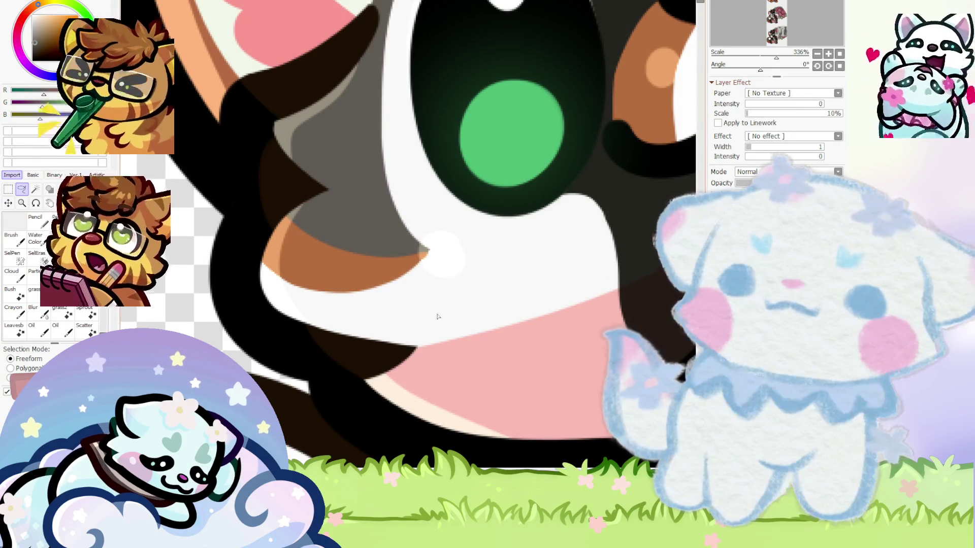
key("ctrl+t")
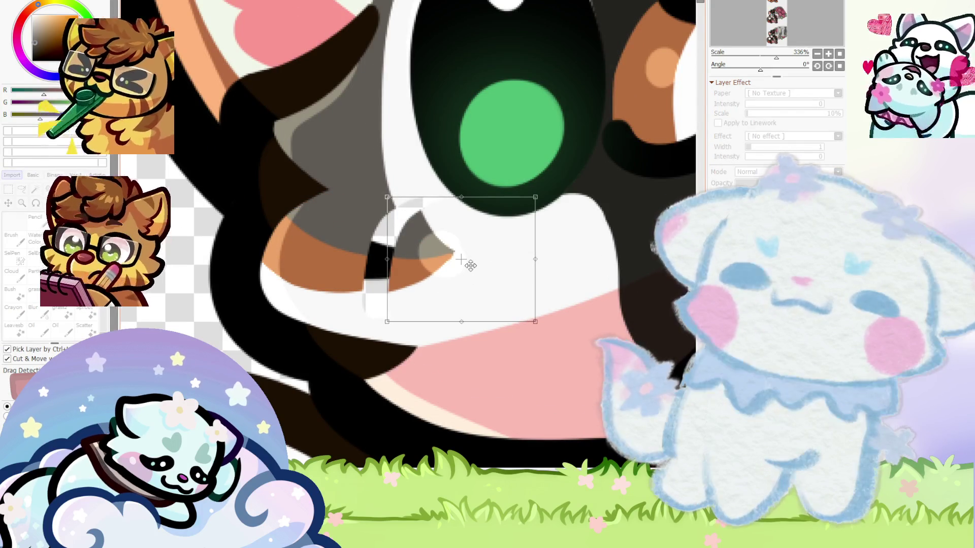
key("Return")
scroll(452, 266, "up", 3)
key("ctrl+t")
left_click_drag(442, 261, 489, 261)
scroll(490, 261, "down", 8)
key("Return")
Lasso a freeform loop around the old striped tail on the character's left
scroll(258, 196, "down", 3)
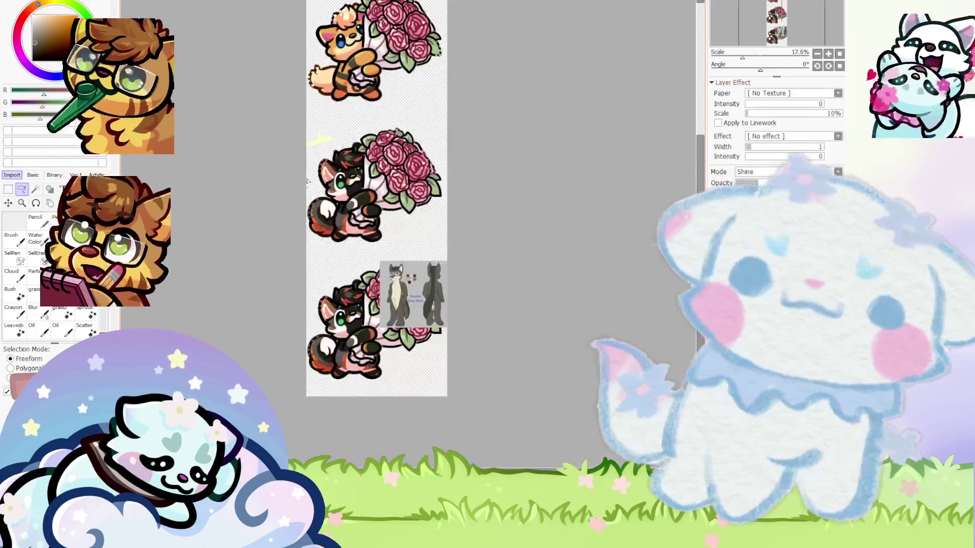
scroll(332, 331, "up", 2)
scroll(332, 331, "up", 3)
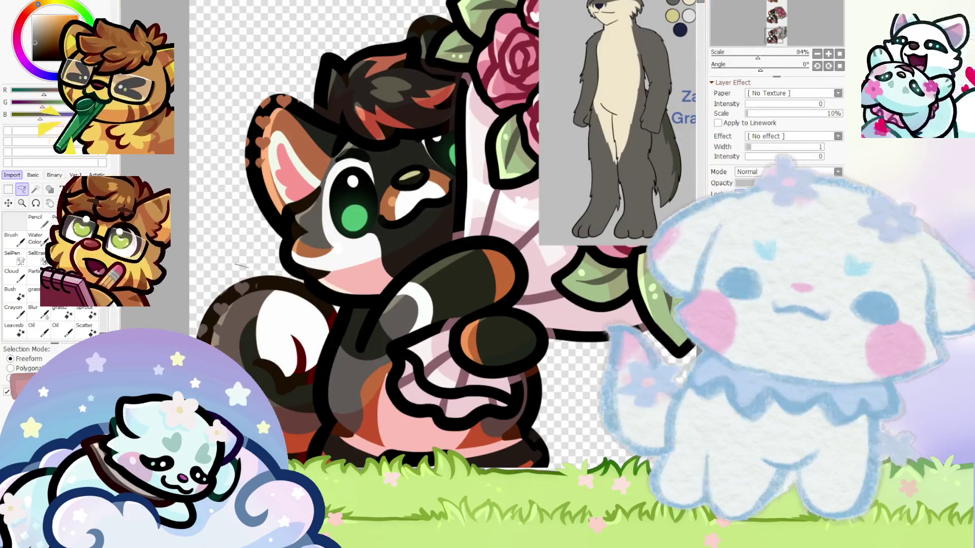
scroll(272, 305, "up", 3)
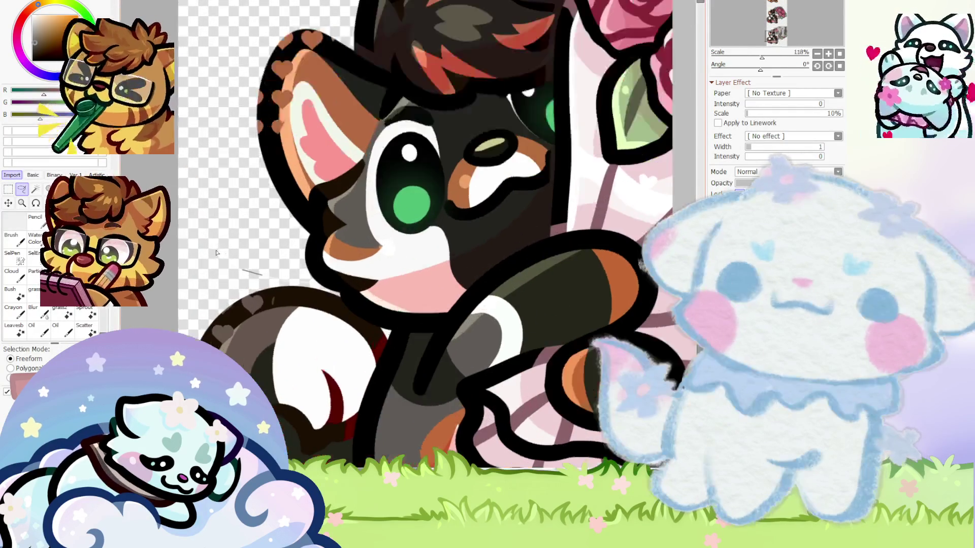
scroll(272, 305, "up", 7)
scroll(291, 294, "down", 7)
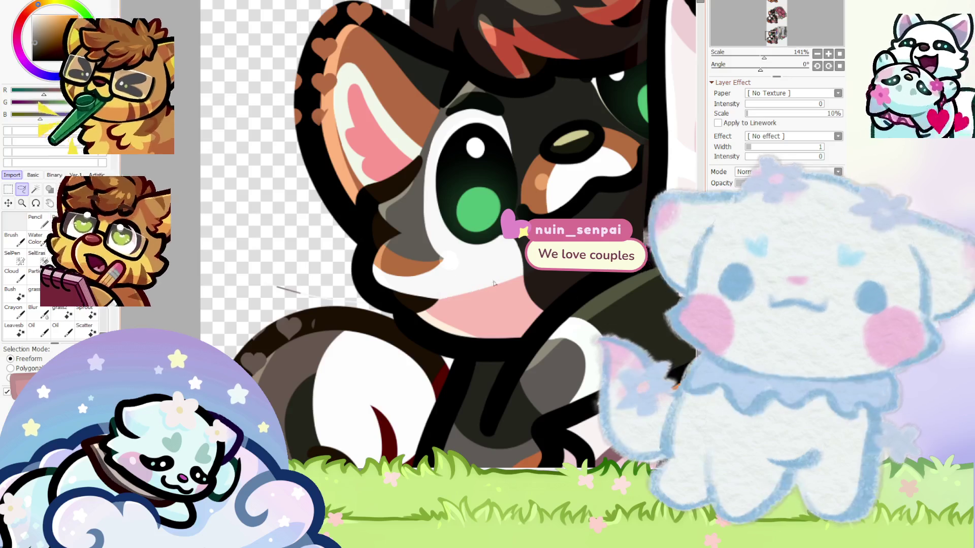
scroll(693, 354, "down", 1)
scroll(693, 354, "up", 1)
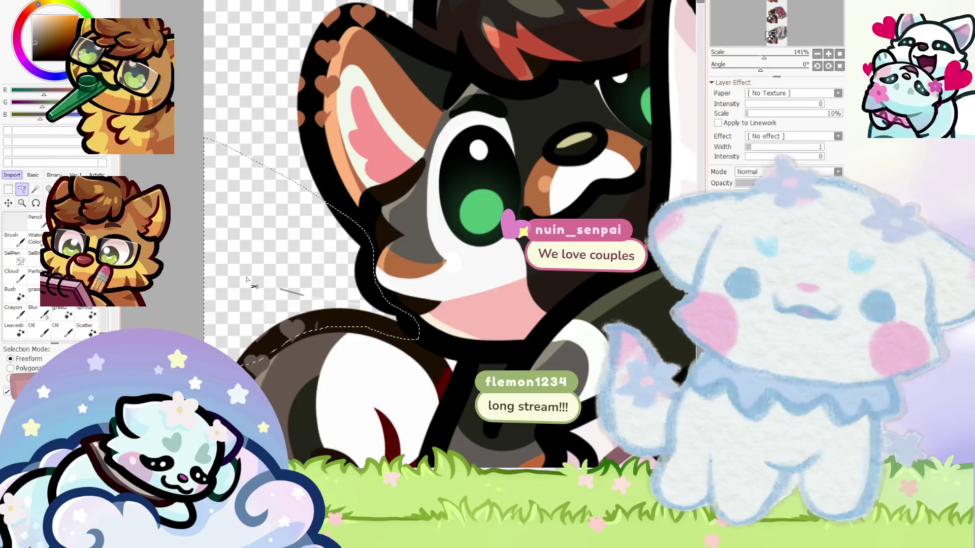
left_click_drag(204, 137, 242, 364)
scroll(246, 279, "down", 1)
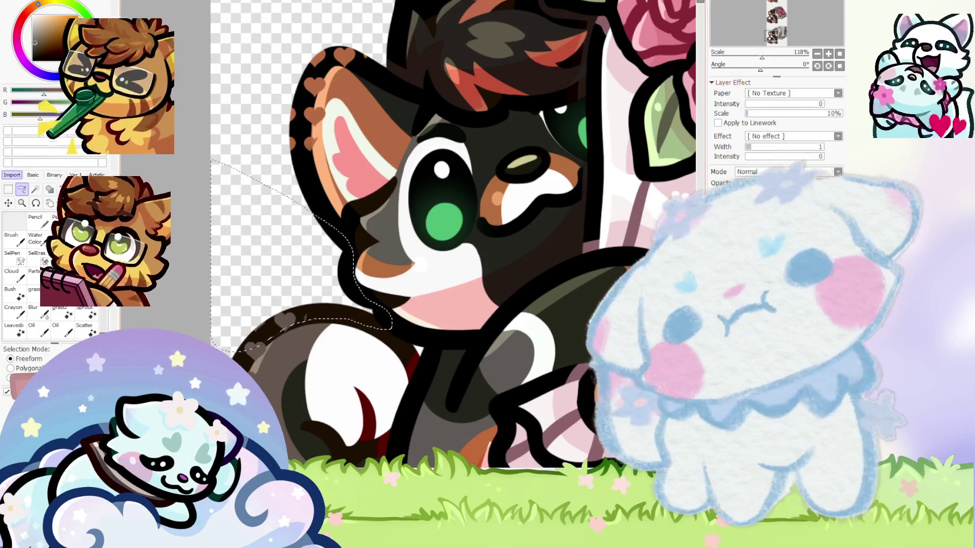
scroll(428, 146, "down", 3)
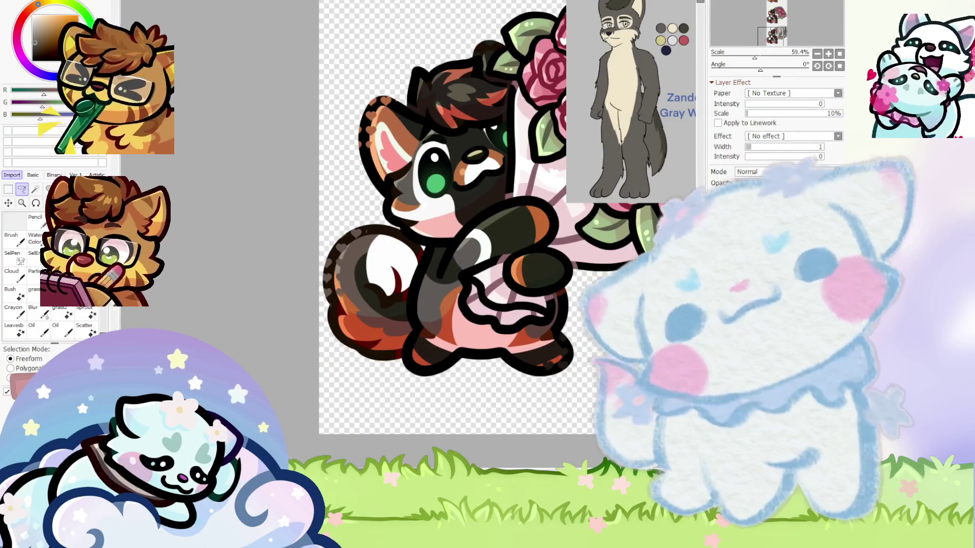
scroll(371, 368, "up", 2)
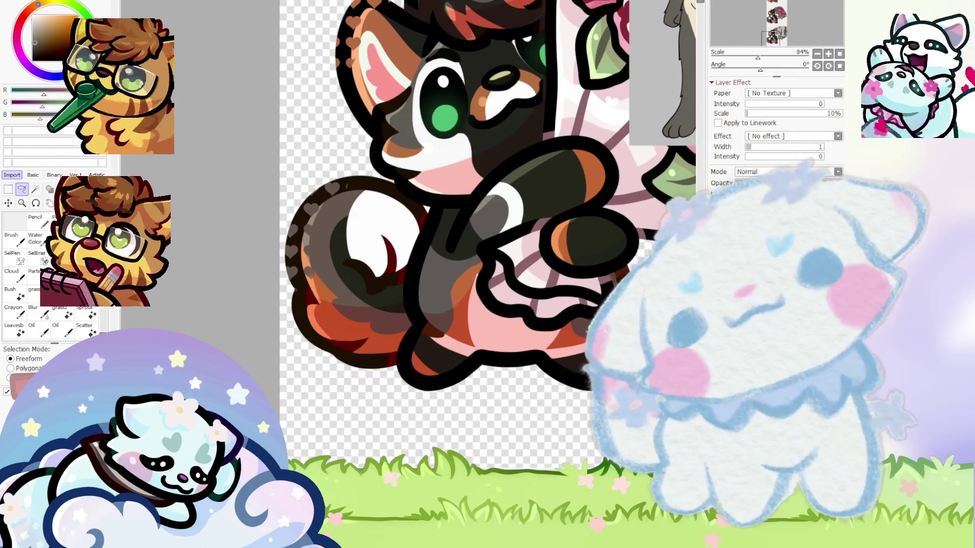
Delete the old striped tail's colour fill, shading and lineart
key("Delete")
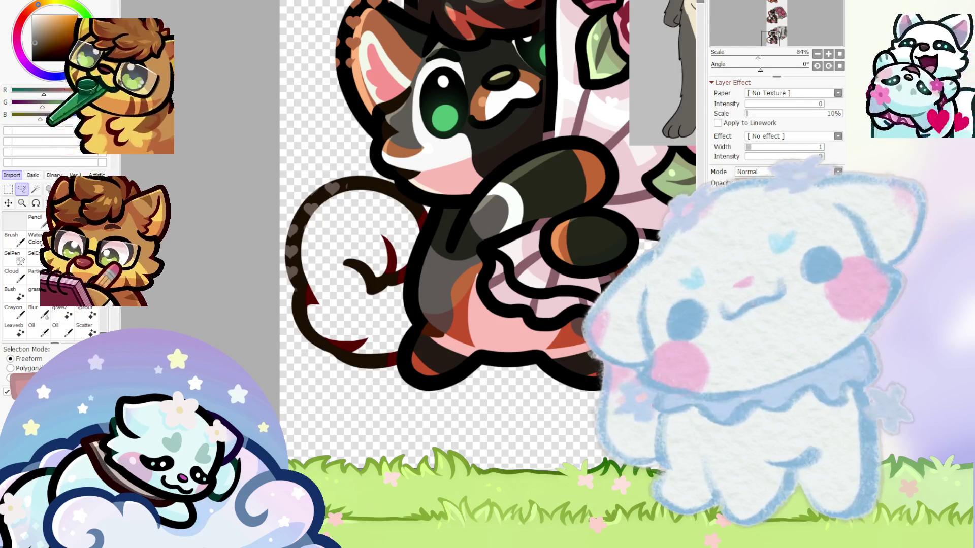
key("Delete")
scroll(433, 293, "down", 3)
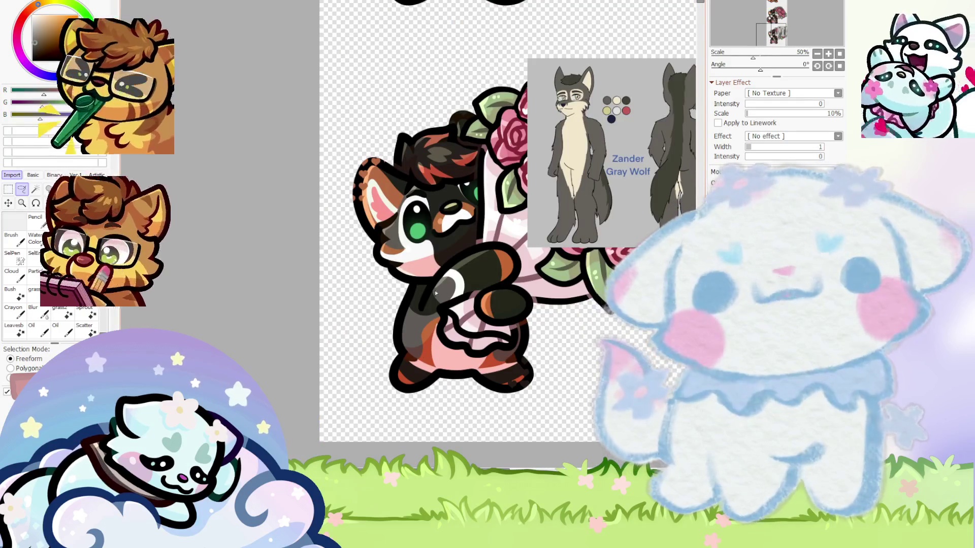
scroll(433, 293, "up", 2)
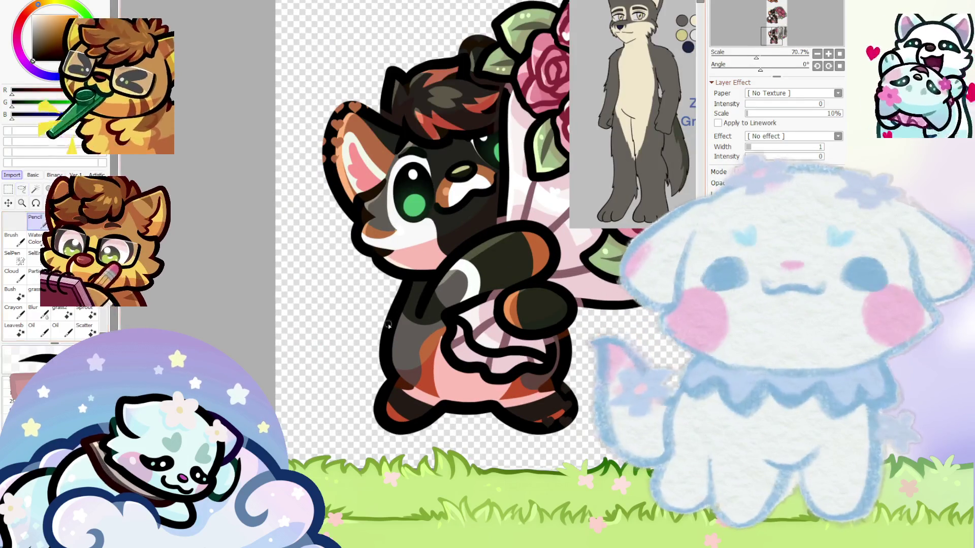
scroll(399, 316, "up", 1)
Try out tail-outline strokes curving left from the body, undoing the unwanted ones
mouse_move(399, 278)
left_mouse_down()
mouse_move(327, 277)
mouse_move(322, 359)
left_mouse_up()
scroll(280, 331, "down", 2)
scroll(280, 331, "up", 2)
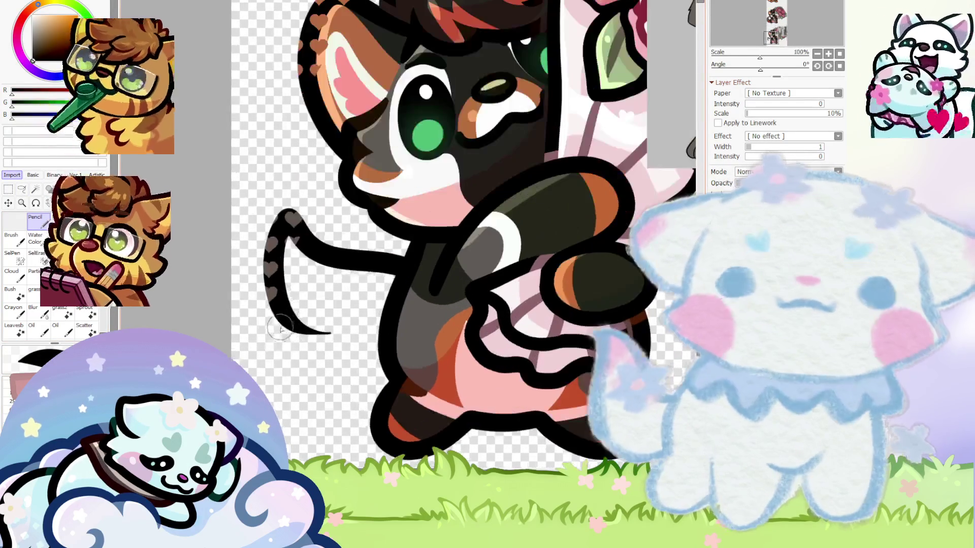
left_click_drag(268, 327, 363, 389)
scroll(299, 284, "down", 3)
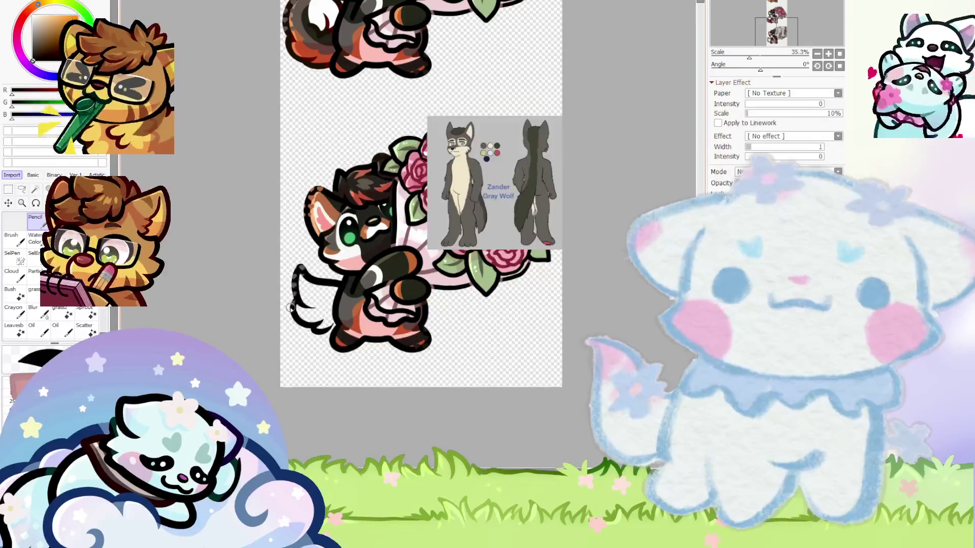
scroll(292, 307, "up", 1)
key("ctrl+z")
scroll(304, 290, "up", 1)
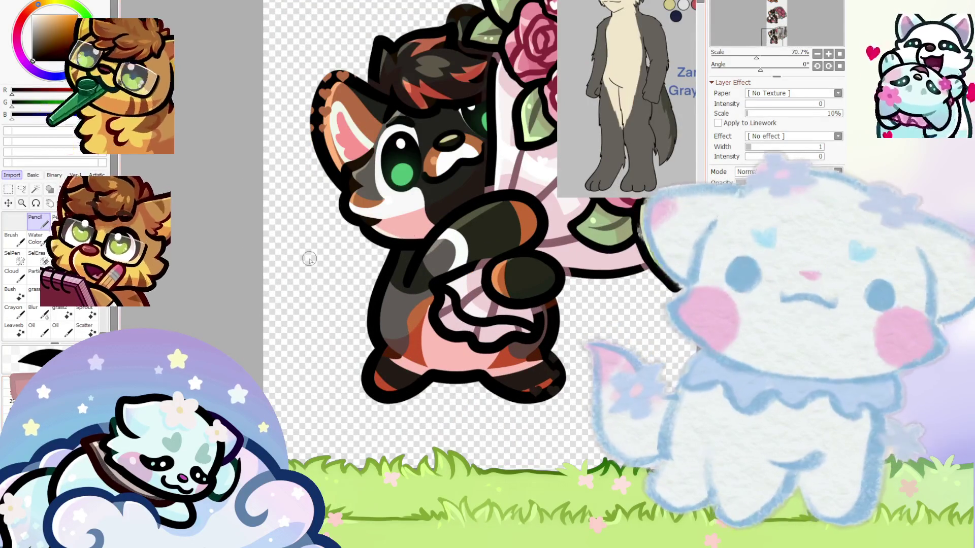
scroll(288, 256, "up", 1)
scroll(392, 272, "up", 1)
mouse_move(390, 221)
left_mouse_down()
mouse_move(239, 184)
mouse_move(198, 339)
left_mouse_up()
left_click_drag(307, 397, 354, 456)
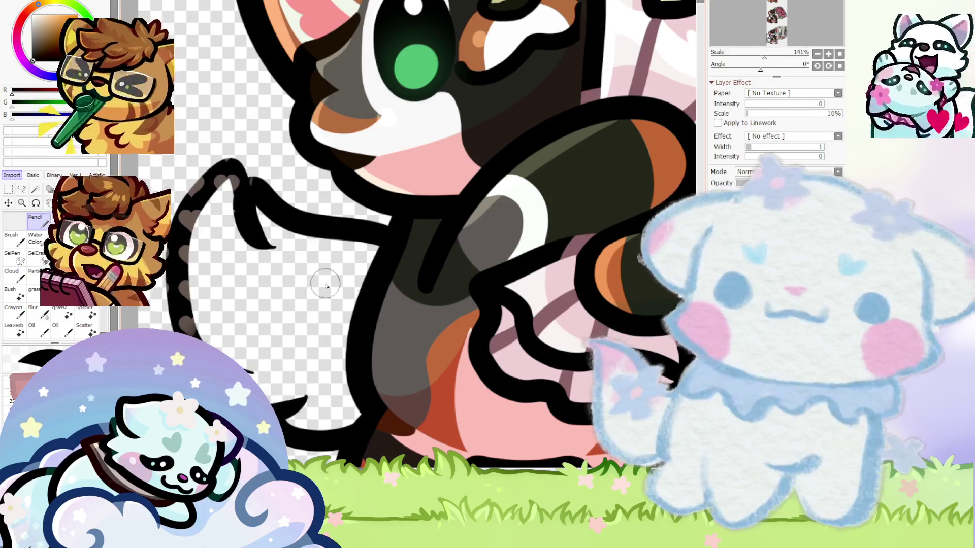
scroll(196, 246, "down", 2)
scroll(245, 232, "up", 3)
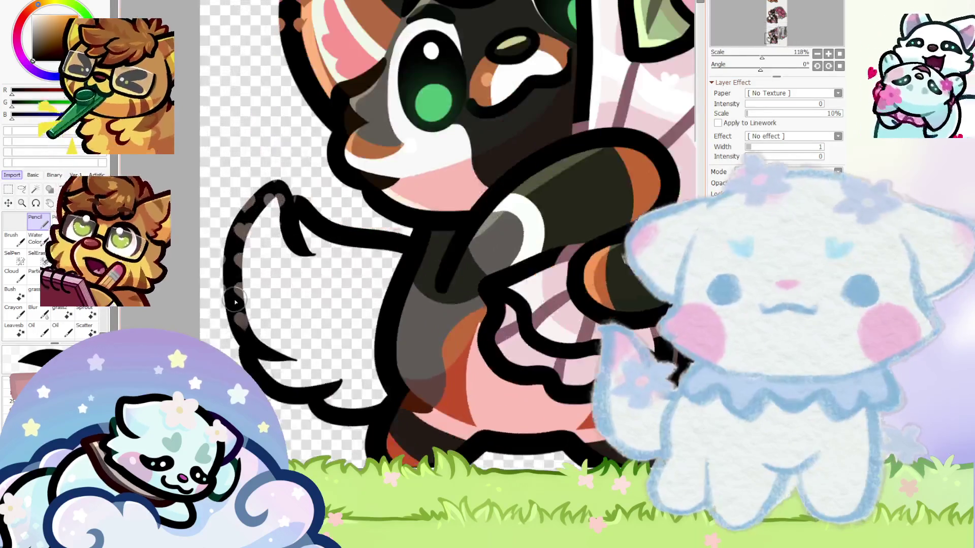
key("ctrl+z")
key("ctrl+z")
key("ctrl+z")
key("ctrl+z")
Redraw the bushy tail's upper edge and its curved lower outline
mouse_move(406, 243)
left_mouse_down()
mouse_move(281, 263)
mouse_move(289, 322)
left_mouse_up()
left_click_drag(256, 255, 301, 380)
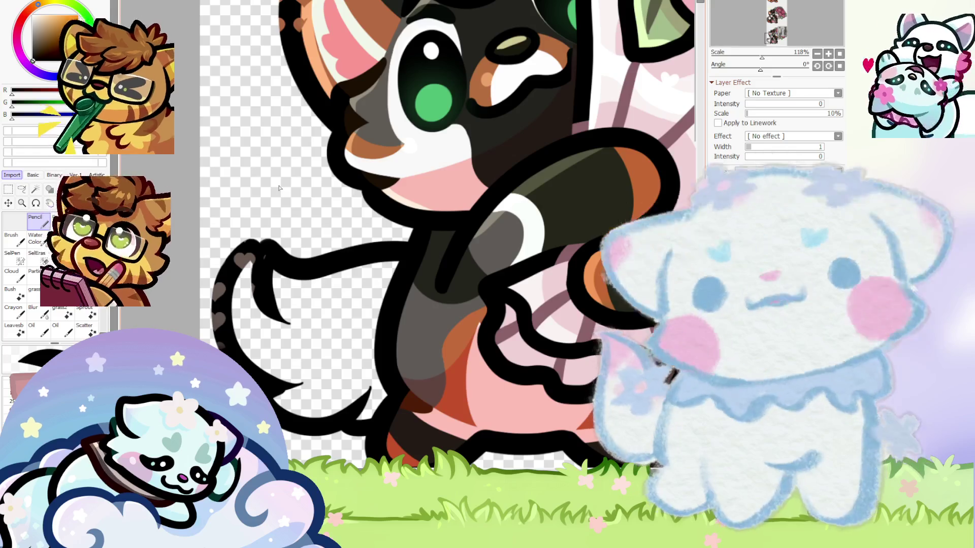
scroll(308, 321, "down", 5)
scroll(300, 285, "up", 4)
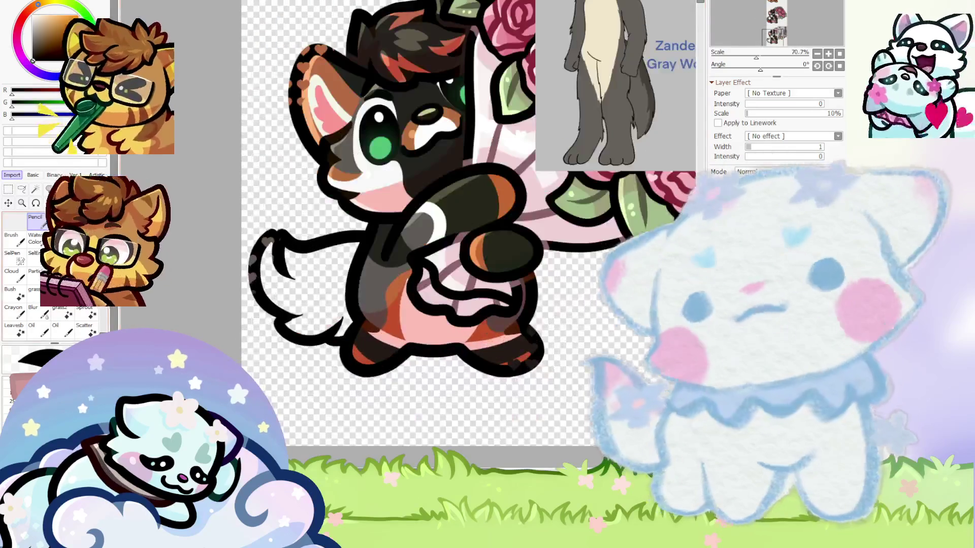
scroll(290, 251, "up", 5)
scroll(291, 251, "up", 3)
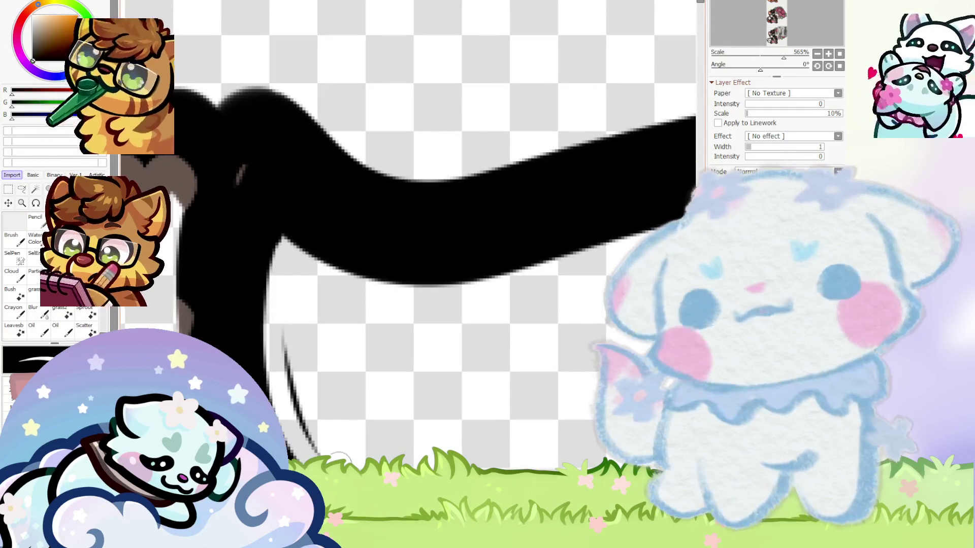
scroll(292, 347, "down", 1)
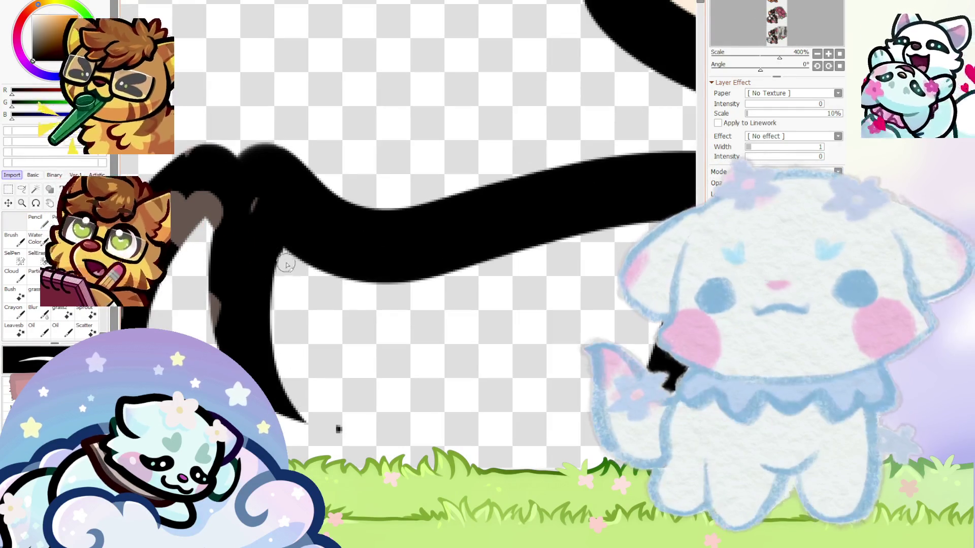
scroll(308, 328, "down", 5)
scroll(236, 345, "up", 5)
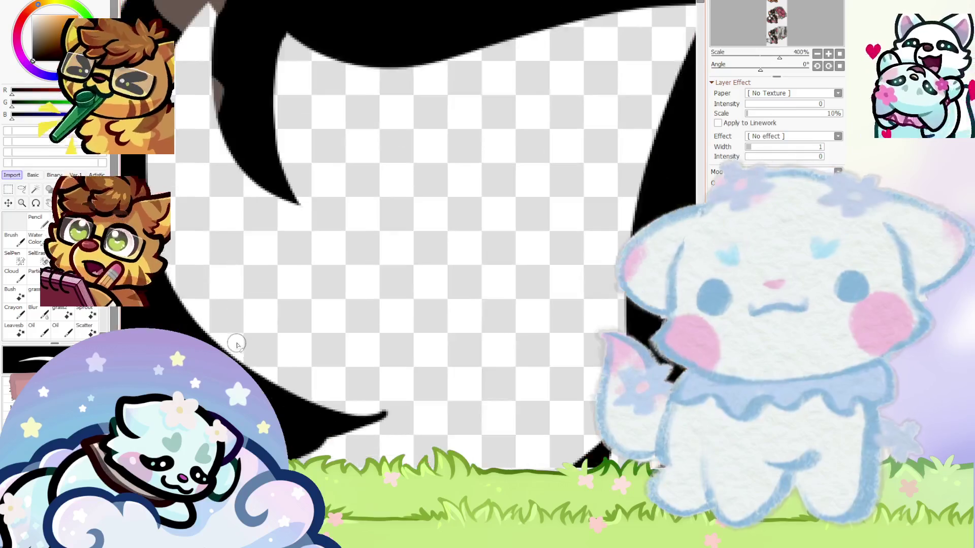
scroll(304, 452, "up", 1)
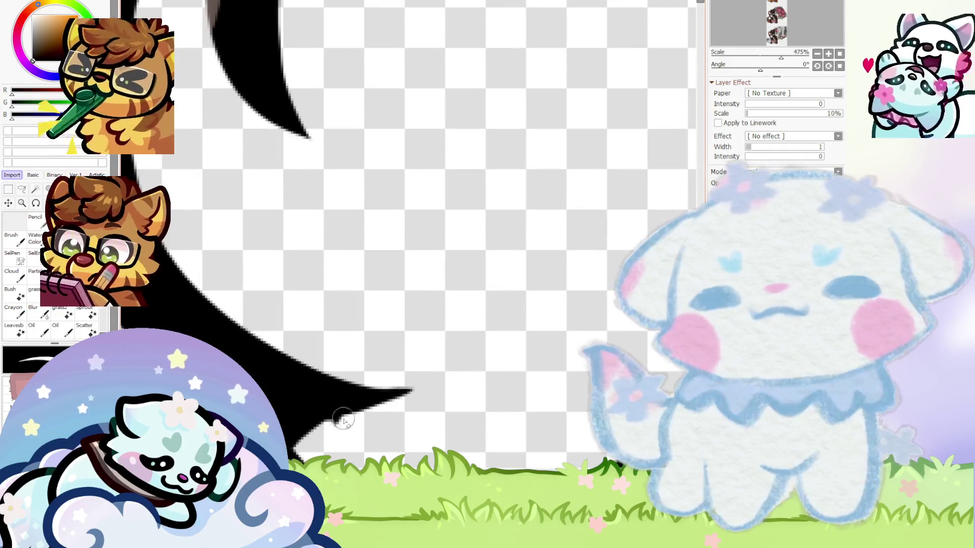
scroll(315, 318, "down", 3)
scroll(282, 390, "up", 4)
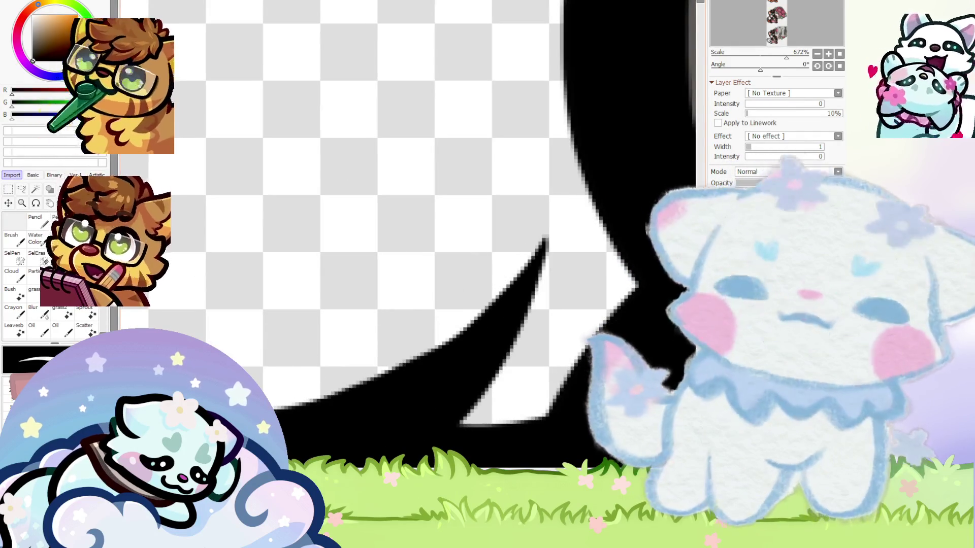
scroll(523, 270, "down", 5)
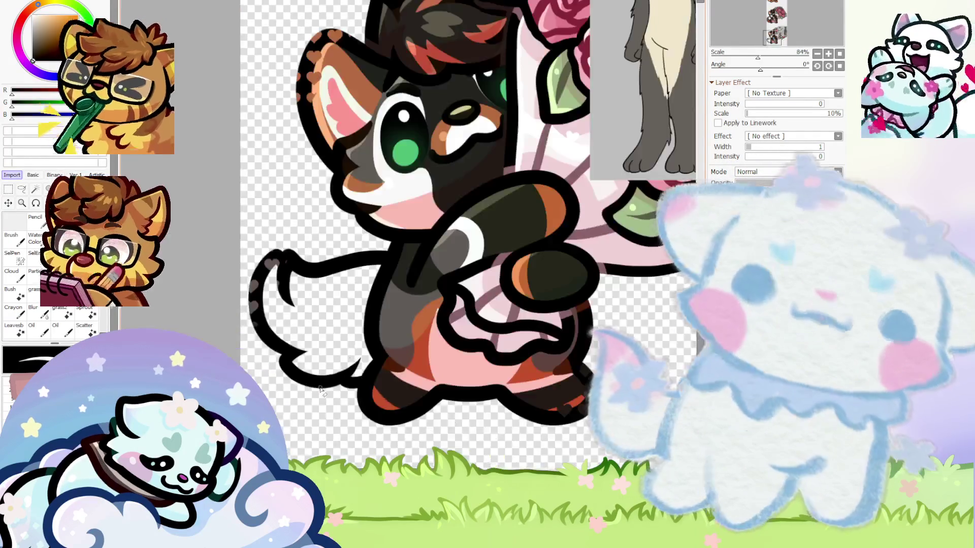
Shade the paw and the tail's lower edge with grey
scroll(321, 390, "down", 5)
scroll(615, 171, "up", 1)
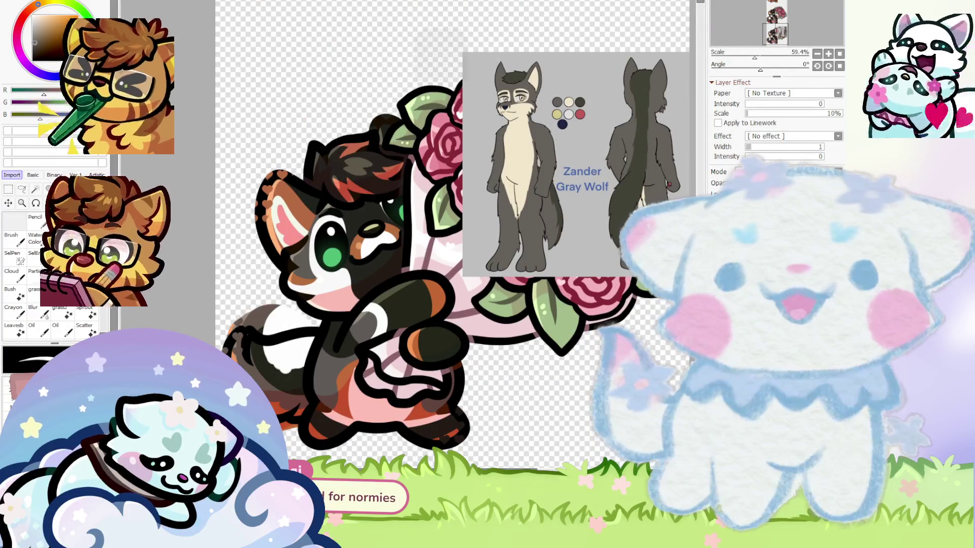
scroll(306, 328, "down", 1)
scroll(306, 327, "up", 1)
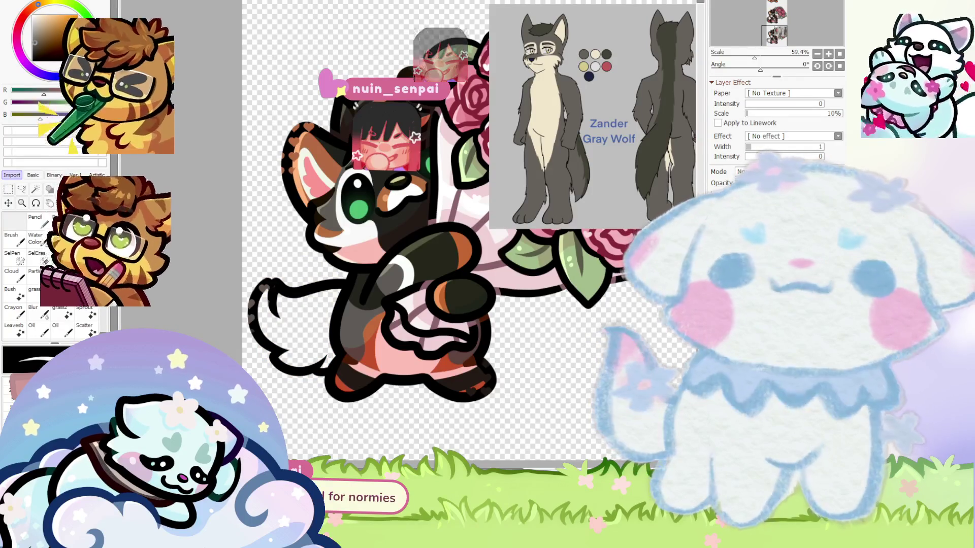
scroll(408, 231, "up", 2)
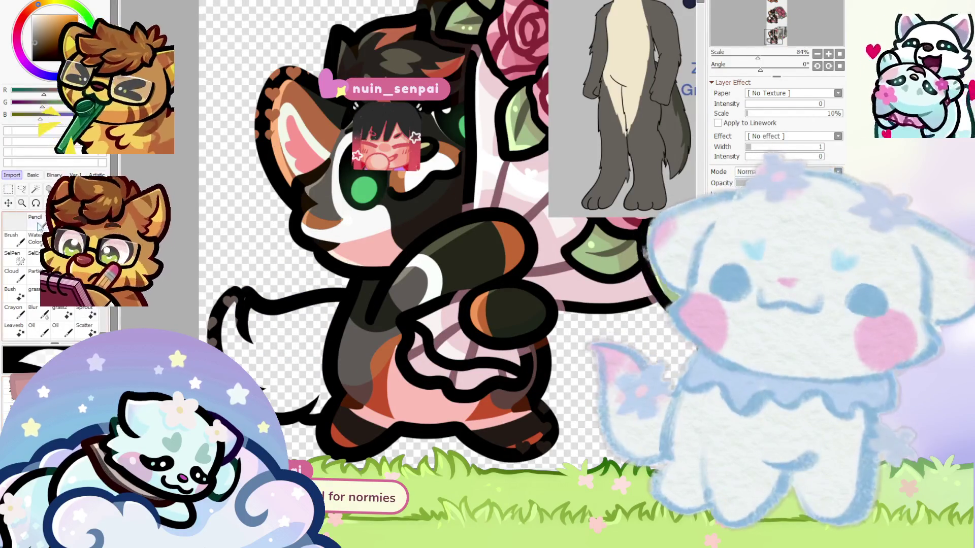
scroll(223, 335, "up", 2)
left_click_drag(261, 351, 254, 304)
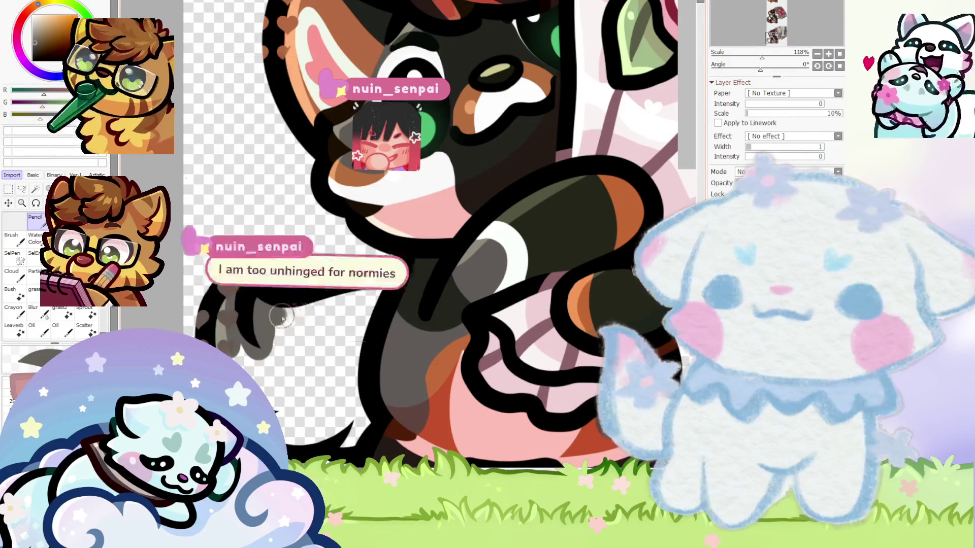
mouse_move(247, 353)
left_mouse_down()
mouse_move(343, 424)
mouse_move(303, 358)
left_mouse_up()
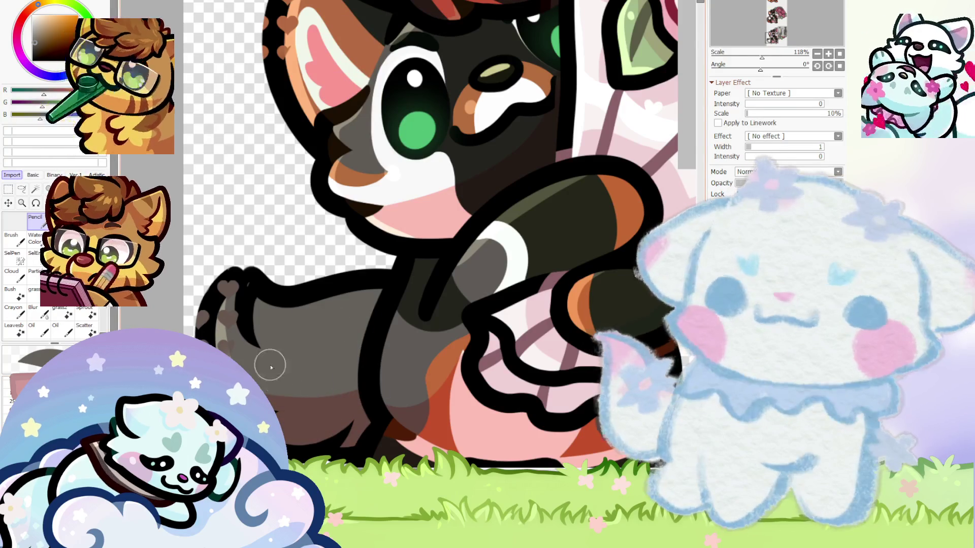
Remove the brown heart markings from the ear and tail
scroll(623, 330, "down", 4)
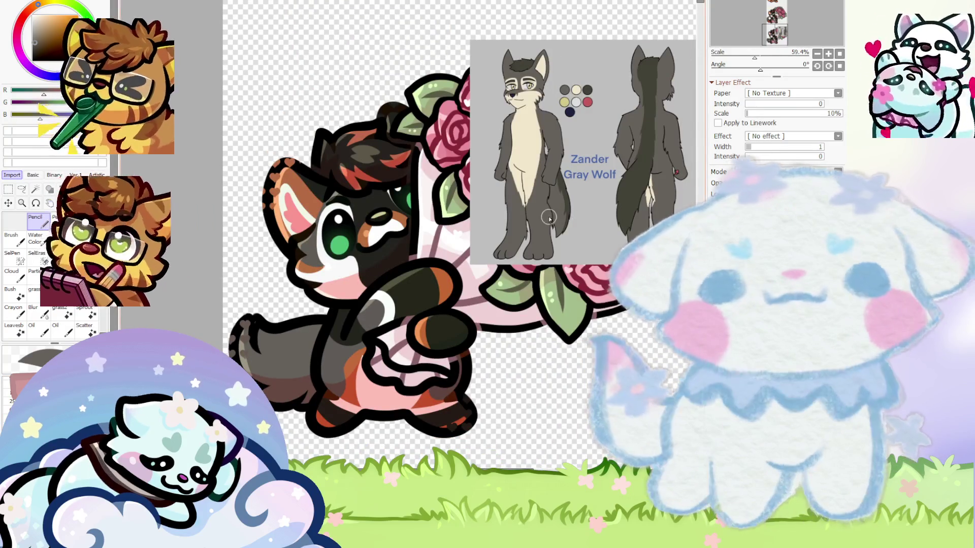
scroll(549, 218, "up", 2)
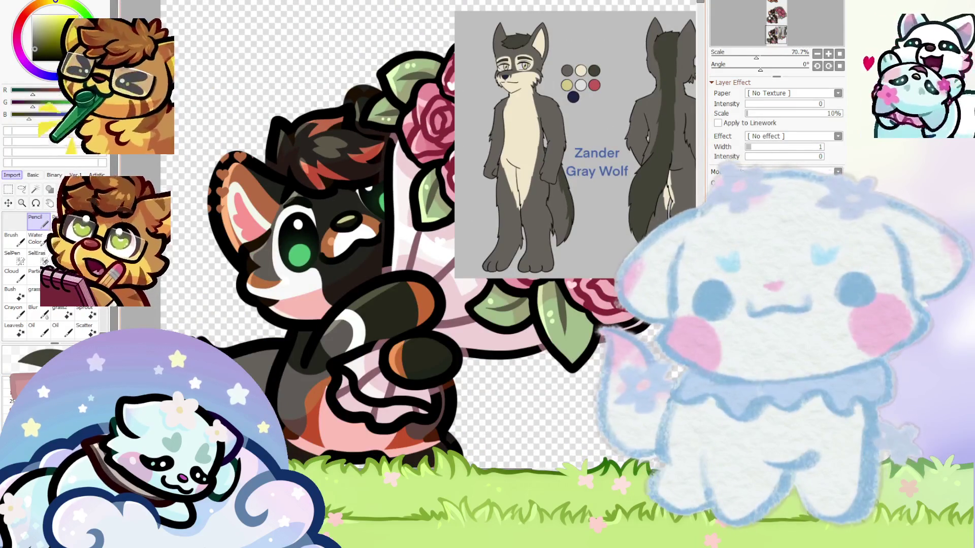
scroll(241, 364, "up", 5)
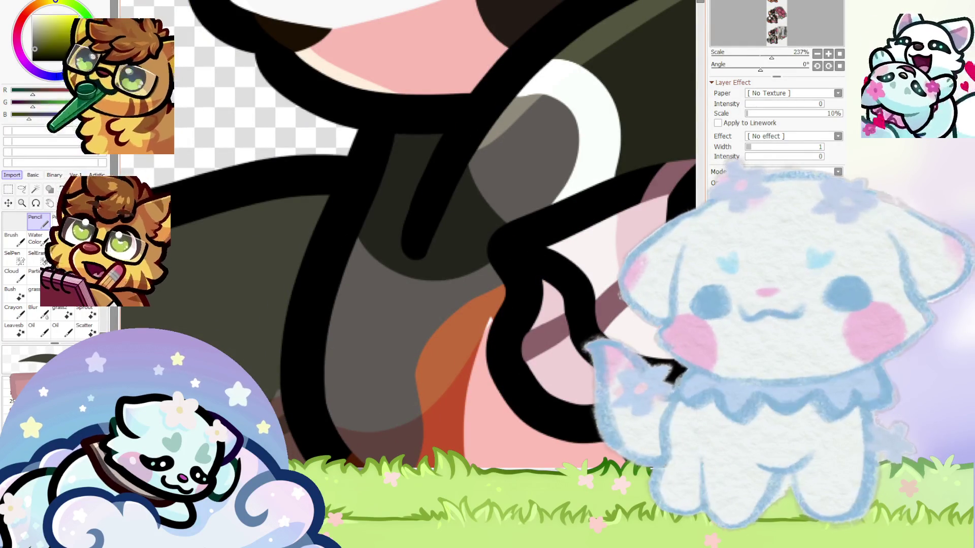
scroll(274, 383, "down", 3)
scroll(189, 335, "up", 4)
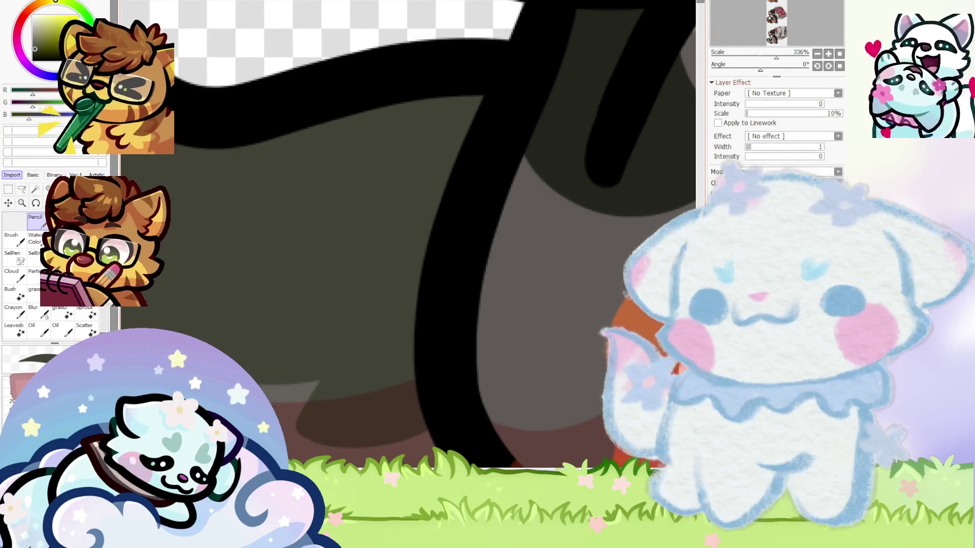
scroll(276, 384, "down", 3)
scroll(277, 385, "up", 3)
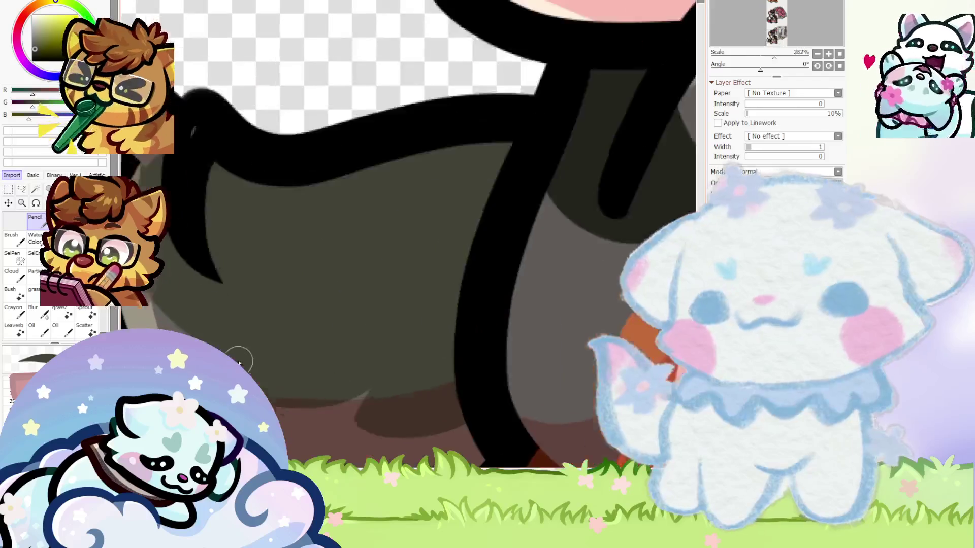
scroll(277, 384, "up", 1)
scroll(431, 312, "down", 3)
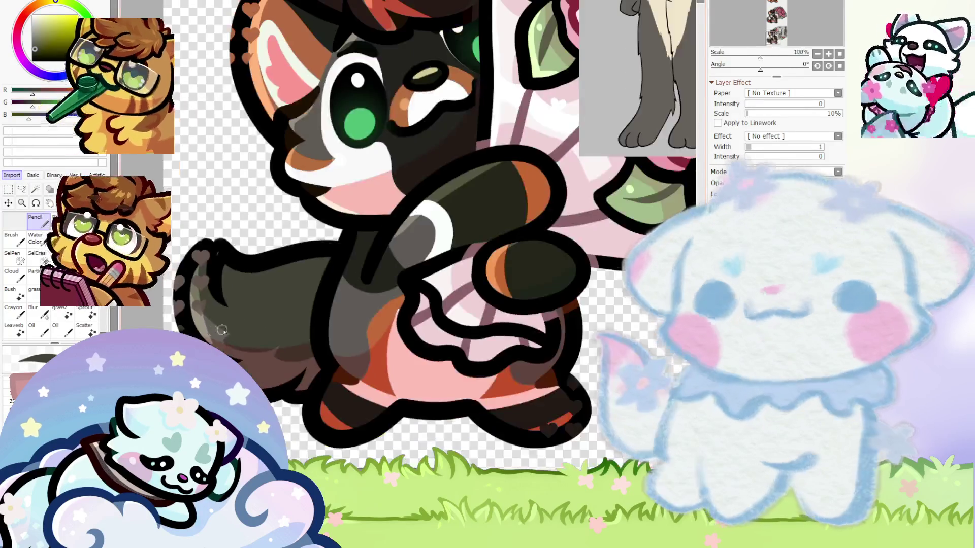
scroll(269, 350, "up", 2)
scroll(431, 316, "down", 3)
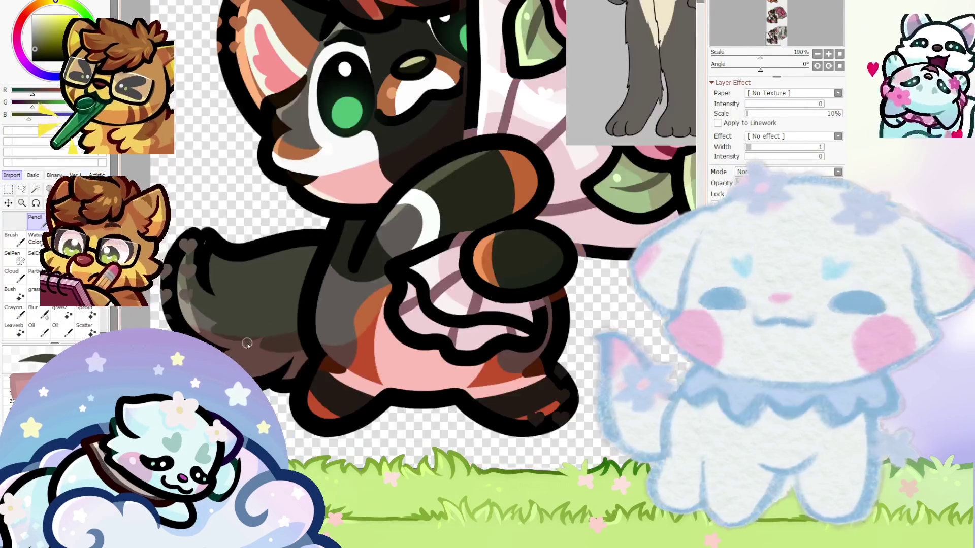
scroll(437, 345, "down", 2)
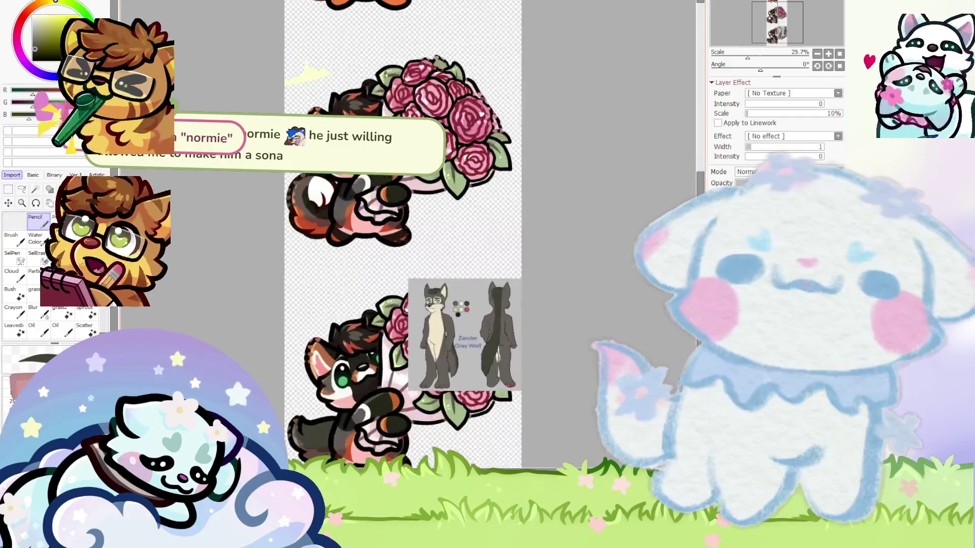
scroll(343, 74, "up", 1)
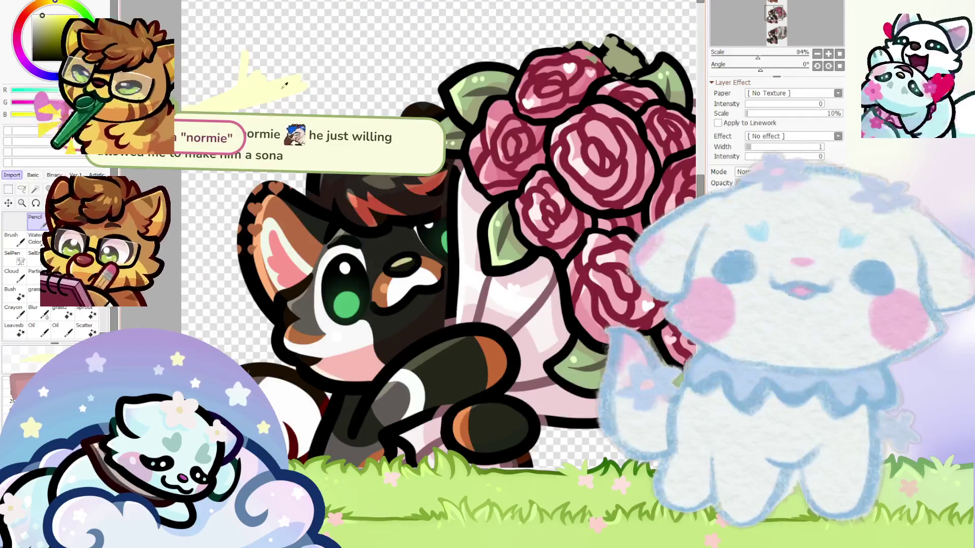
scroll(344, 73, "down", 5)
scroll(325, 198, "up", 3)
scroll(325, 198, "up", 3)
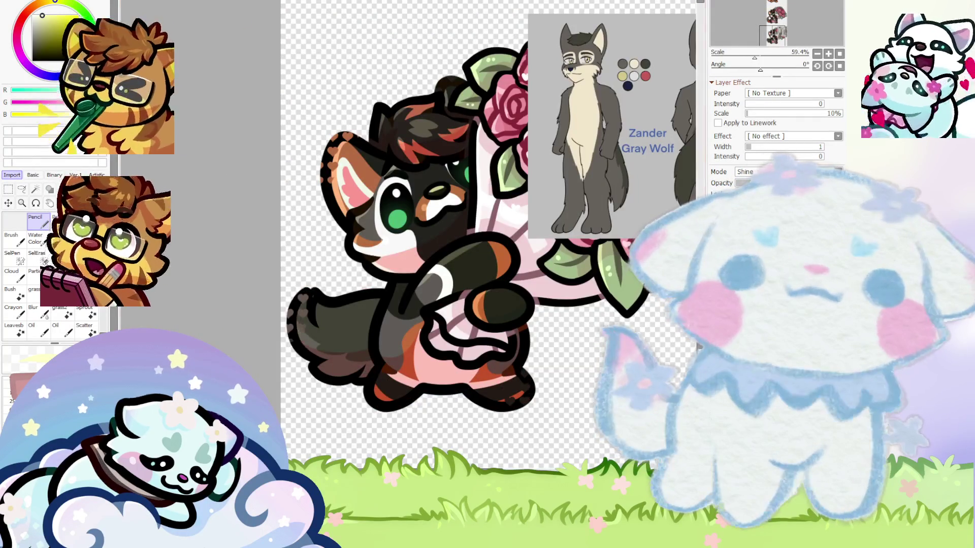
scroll(285, 317, "up", 3)
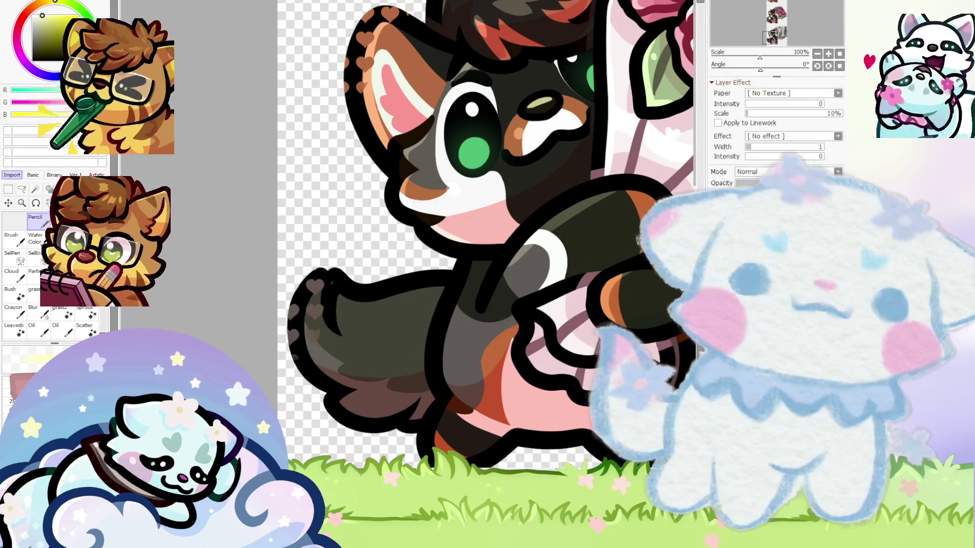
key("Delete")
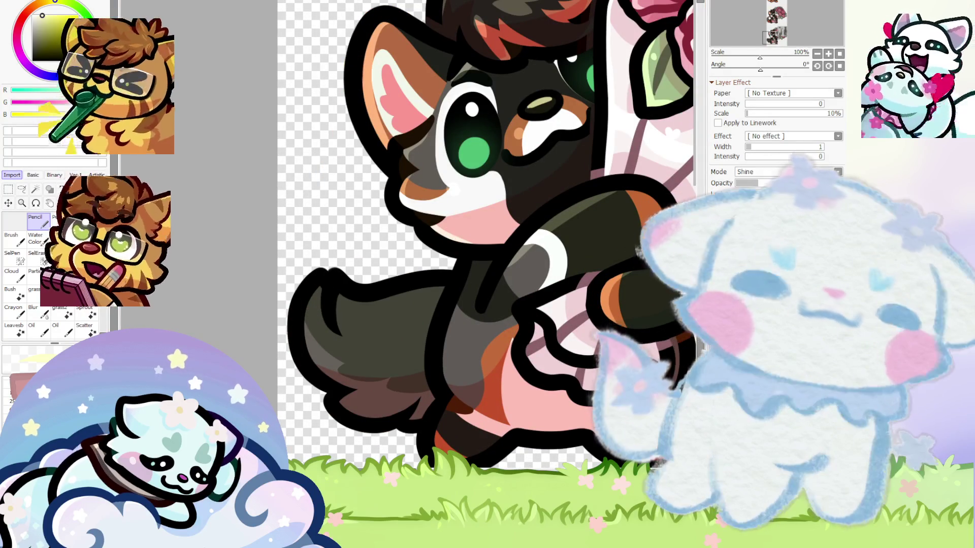
Enlarge the brush, then shrink it and pick black from the outline for fine detail
scroll(316, 300, "up", 1)
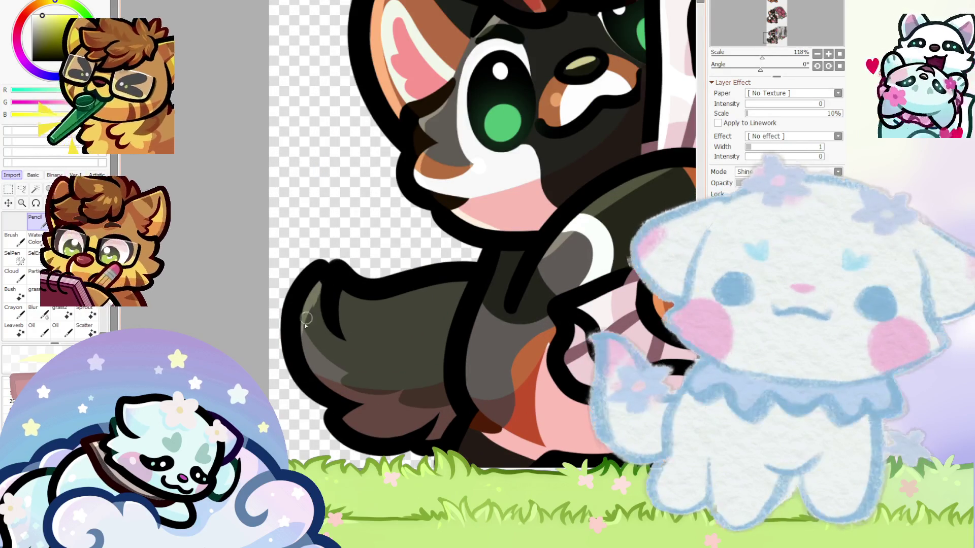
scroll(328, 304, "up", 3)
scroll(387, 303, "down", 6)
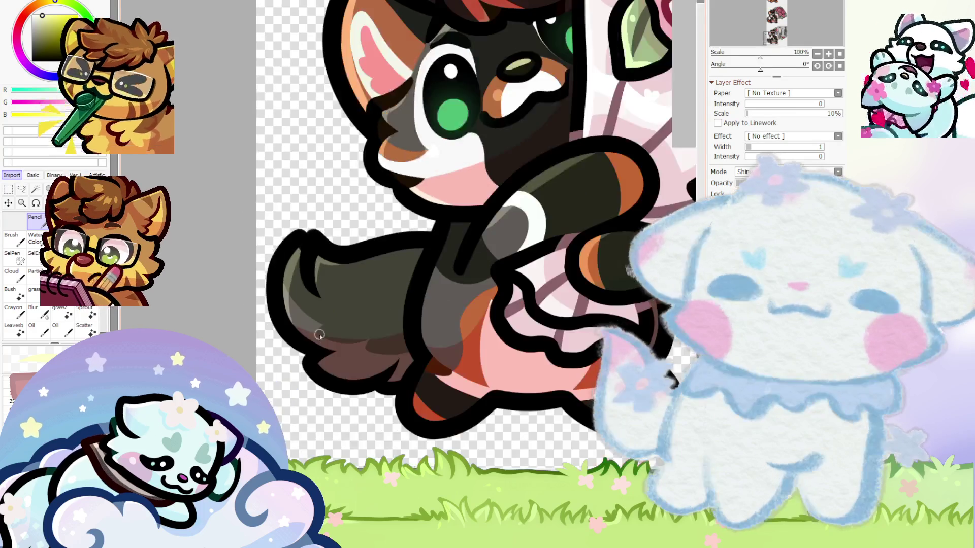
scroll(331, 352, "up", 7)
scroll(312, 362, "down", 5)
scroll(284, 340, "down", 2)
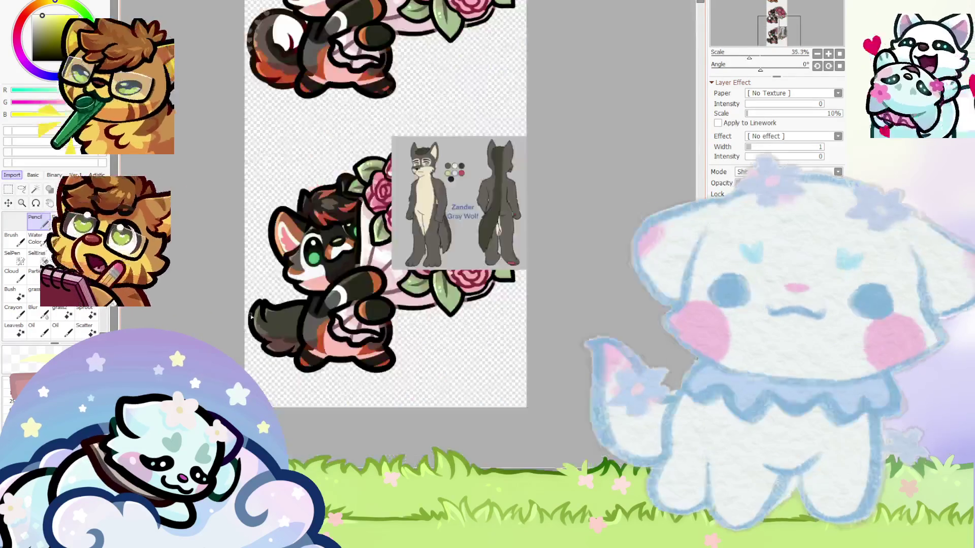
scroll(255, 320, "up", 1)
scroll(299, 308, "up", 5)
scroll(334, 306, "up", 3)
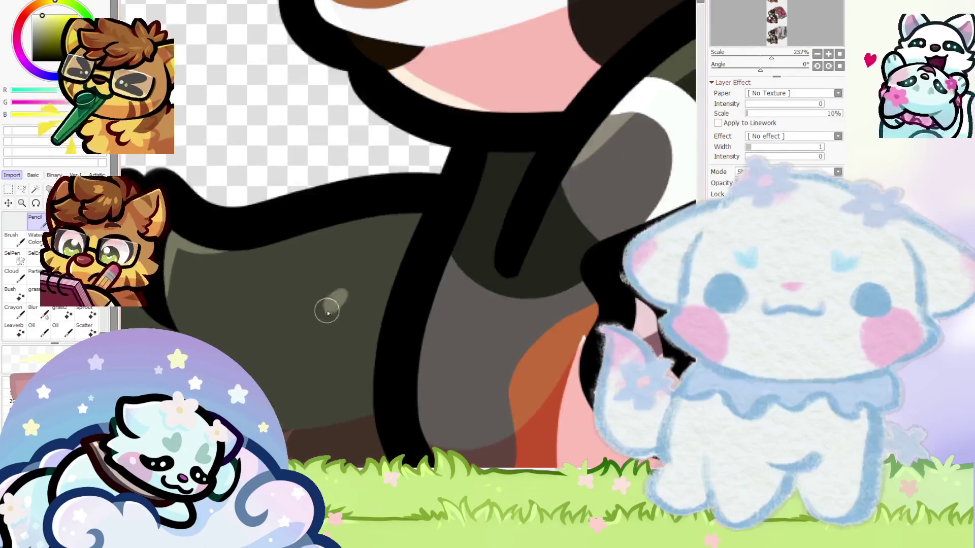
scroll(307, 317, "down", 3)
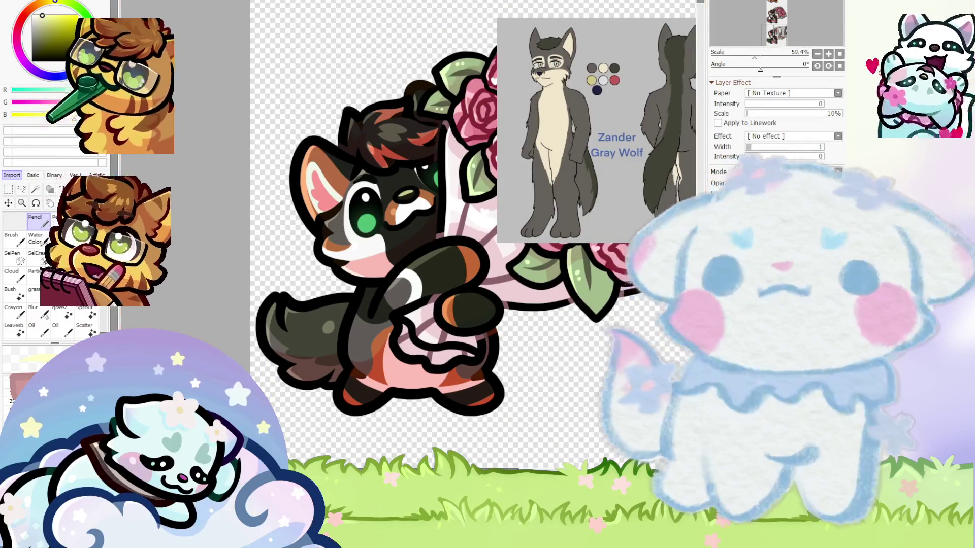
key("]")
scroll(310, 386, "up", 1)
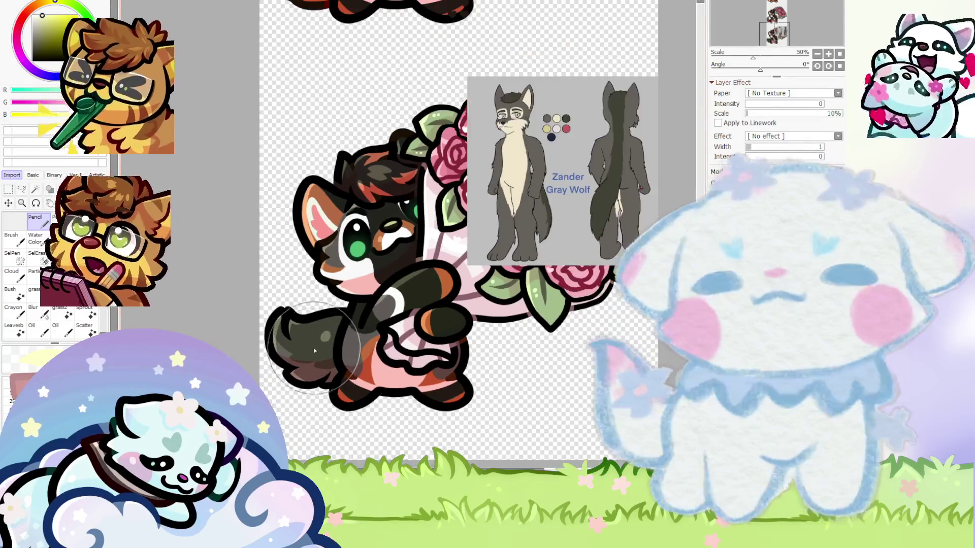
scroll(226, 346, "up", 1)
scroll(226, 345, "up", 3)
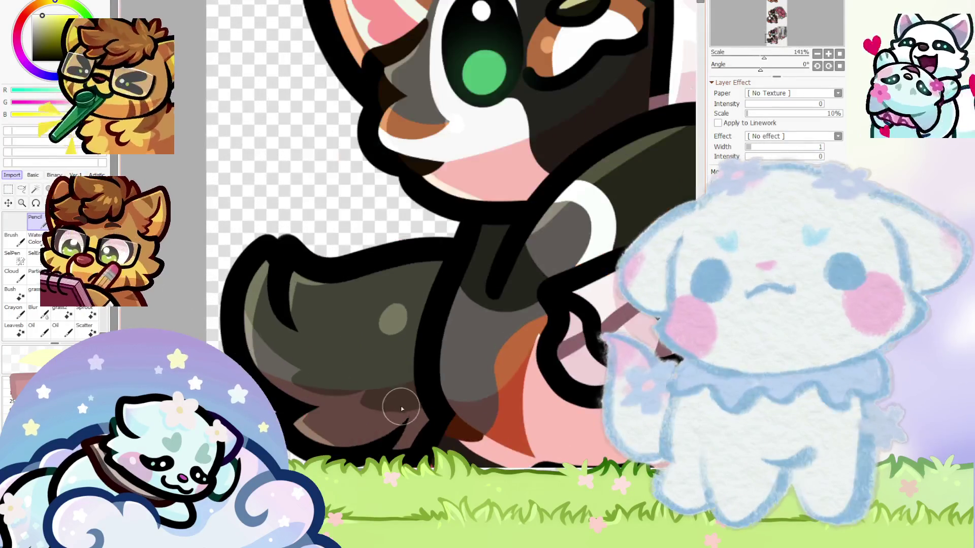
scroll(374, 265, "up", 2)
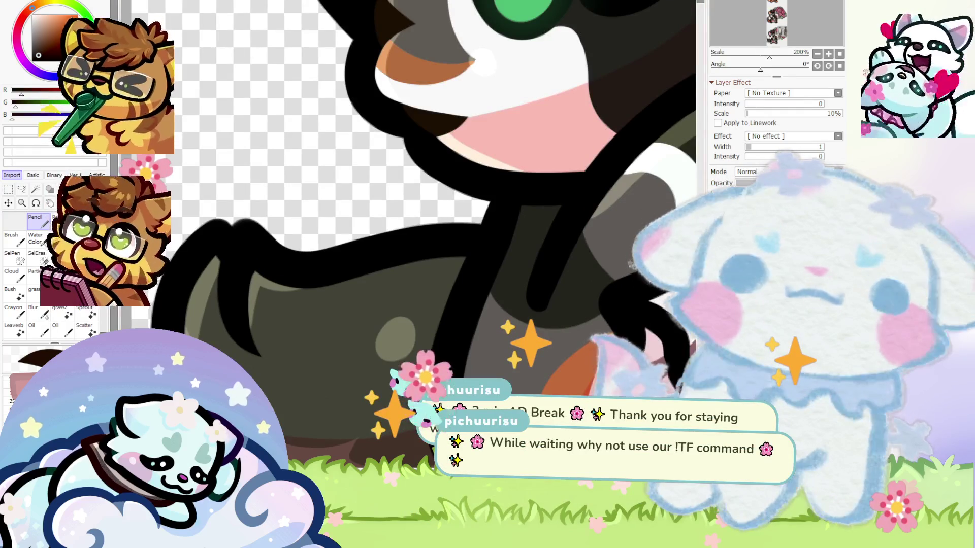
scroll(217, 281, "up", 1)
key("bracketleft")
key("bracketleft")
key("bracketleft")
left_click(234, 239, "alt")
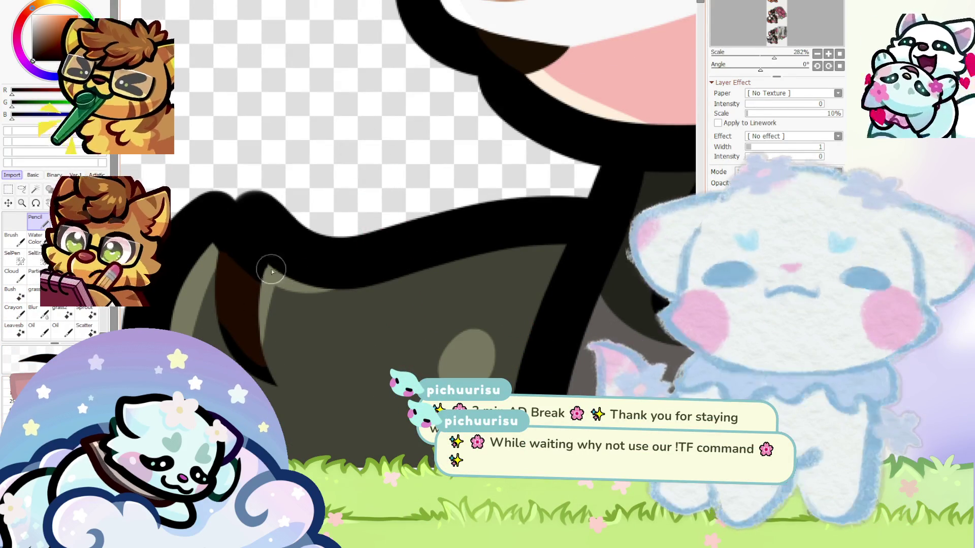
scroll(223, 287, "down", 3)
scroll(203, 254, "down", 1)
scroll(183, 215, "up", 1)
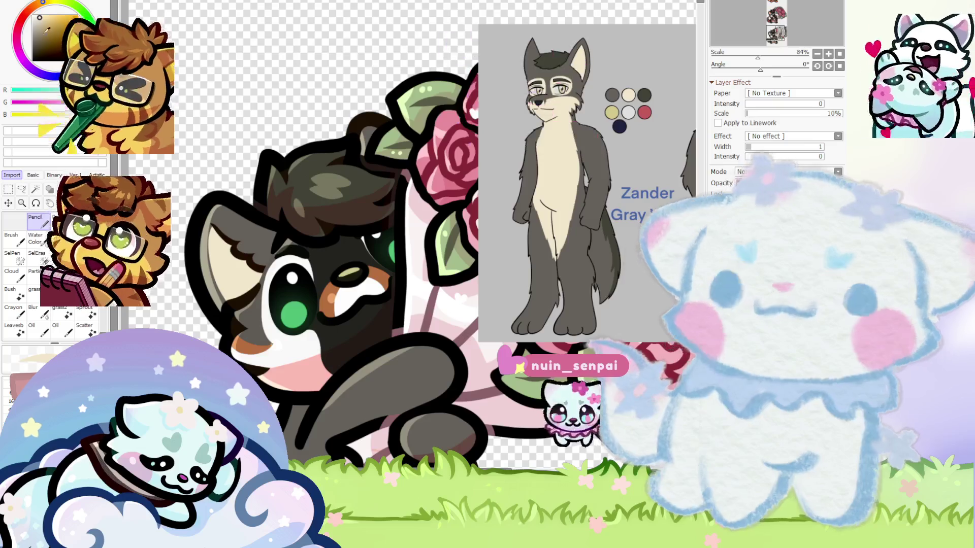
scroll(214, 254, "up", 2)
scroll(203, 218, "up", 4)
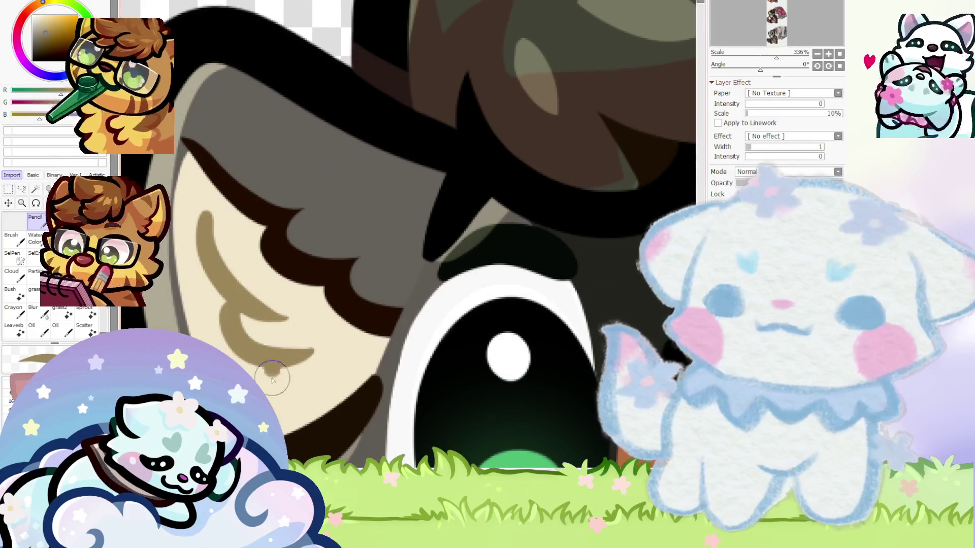
scroll(253, 275, "down", 4)
scroll(252, 254, "up", 4)
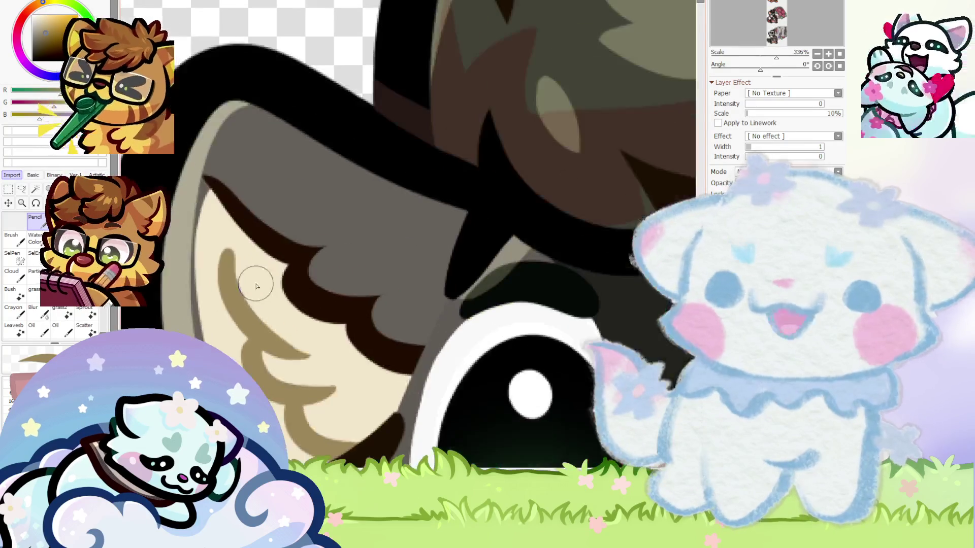
scroll(317, 364, "up", 2)
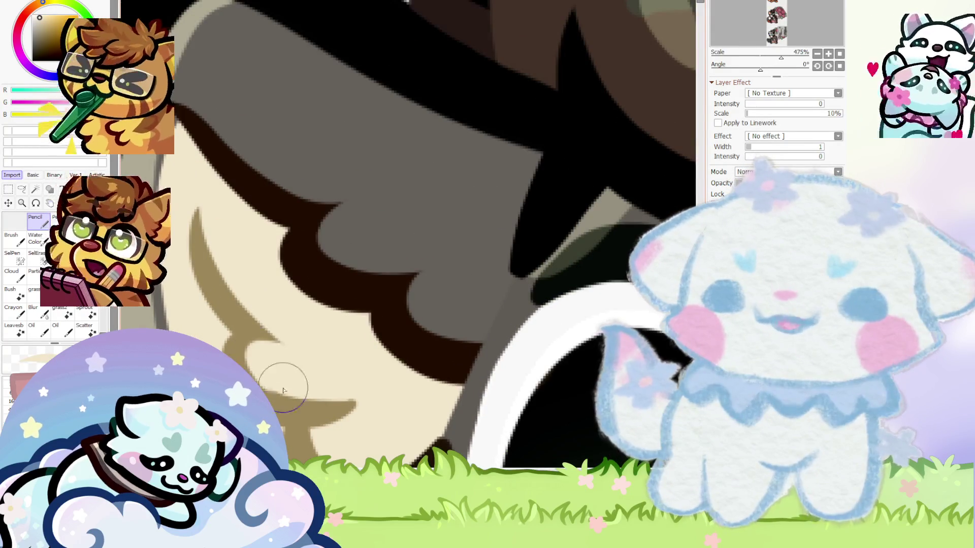
scroll(337, 354, "down", 2)
scroll(348, 344, "up", 1)
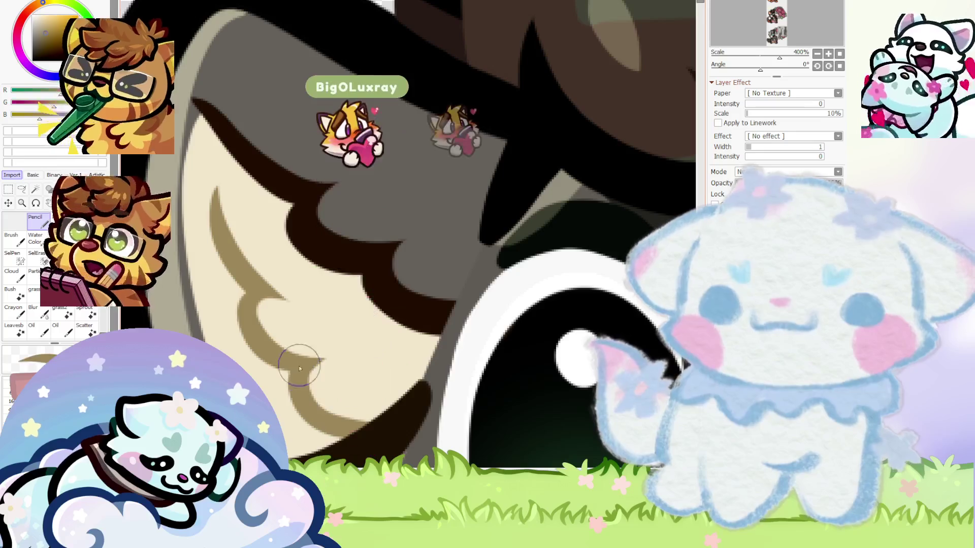
scroll(248, 324, "down", 5)
scroll(259, 320, "down", 1)
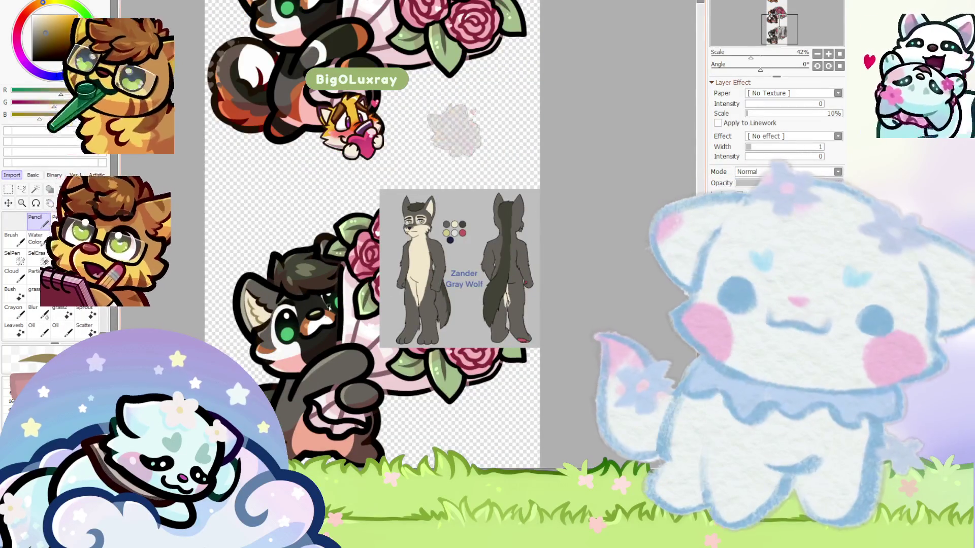
scroll(508, 162, "up", 3)
scroll(508, 162, "up", 1)
scroll(298, 304, "down", 2)
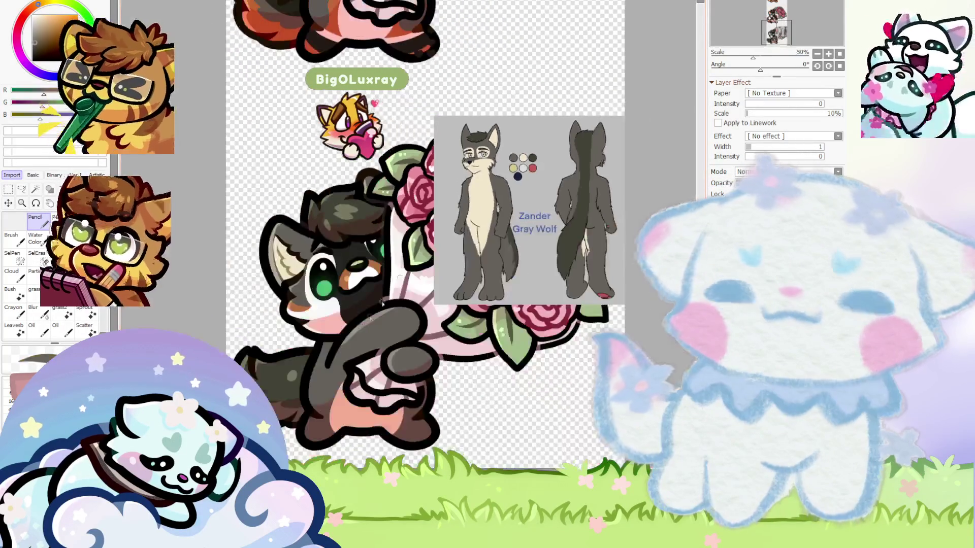
scroll(298, 305, "up", 1)
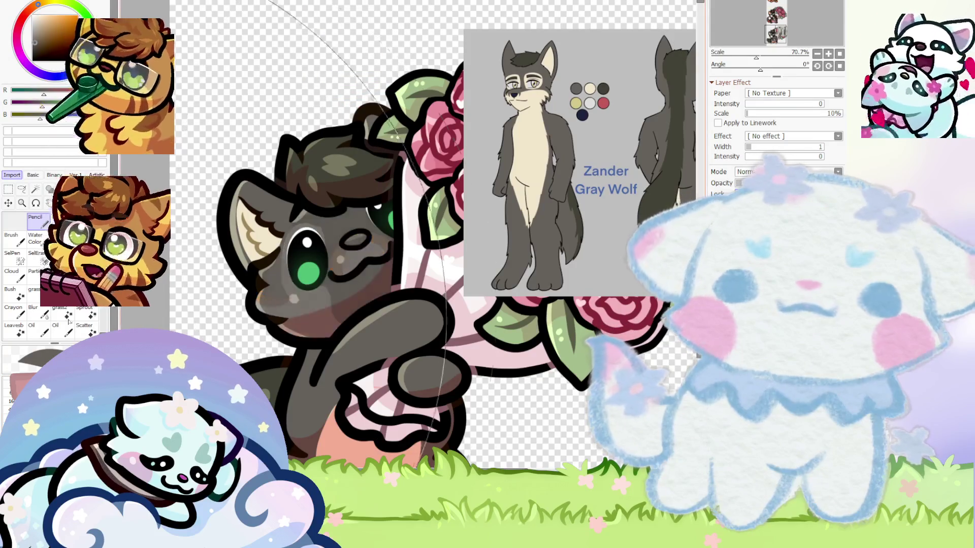
Sample the cream colour from the gray wolf's face and zoom out to check the reference sheet
scroll(522, 82, "up", 8)
scroll(508, 76, "down", 7)
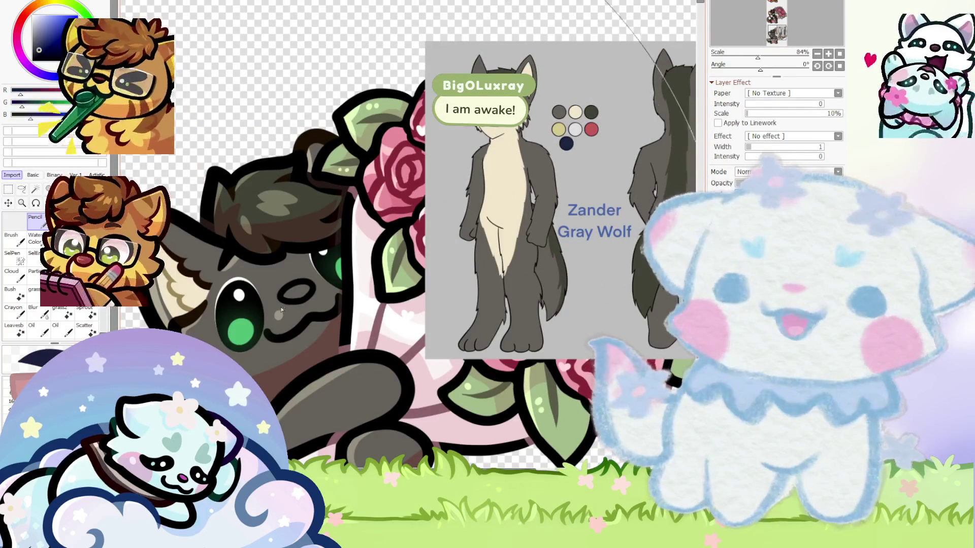
scroll(319, 243, "up", 3)
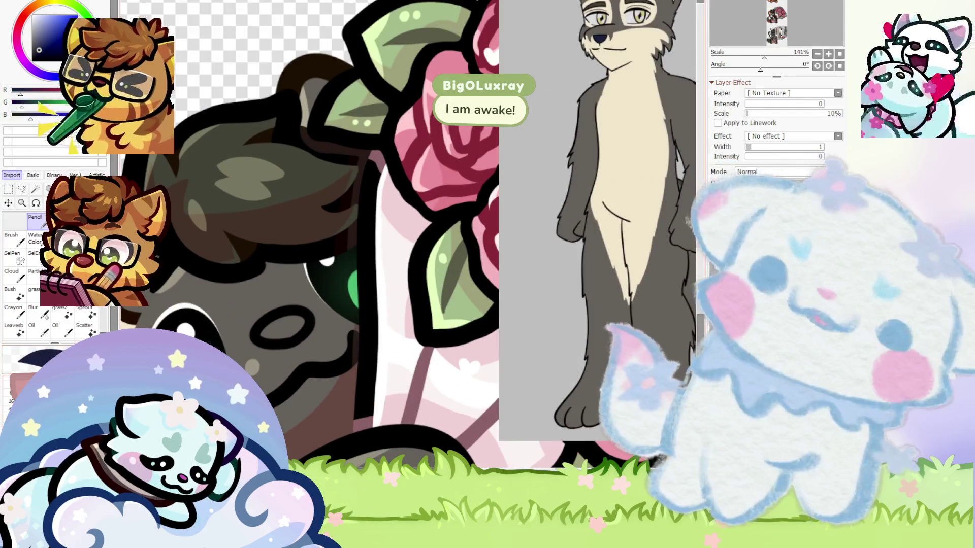
scroll(406, 233, "up", 3)
scroll(253, 340, "down", 2)
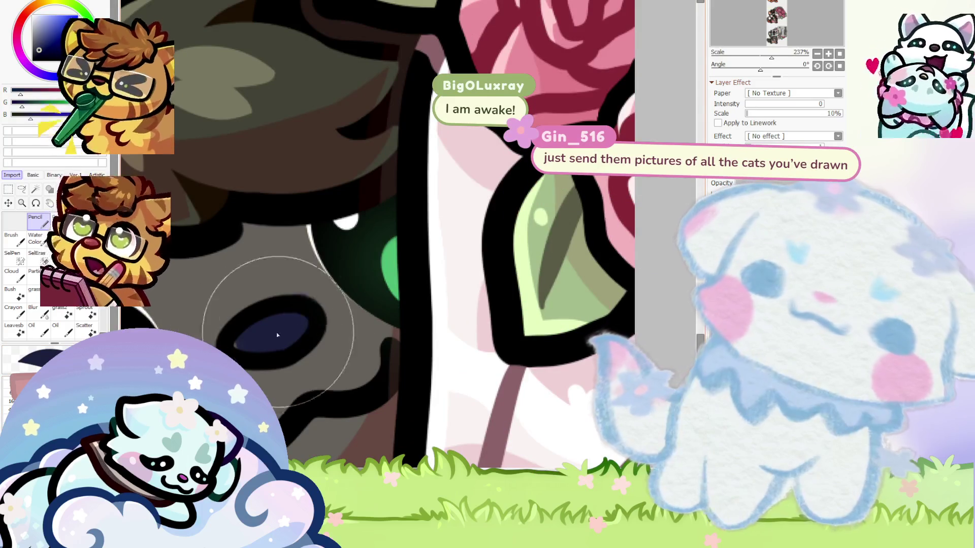
scroll(229, 316, "down", 2)
scroll(249, 319, "up", 2)
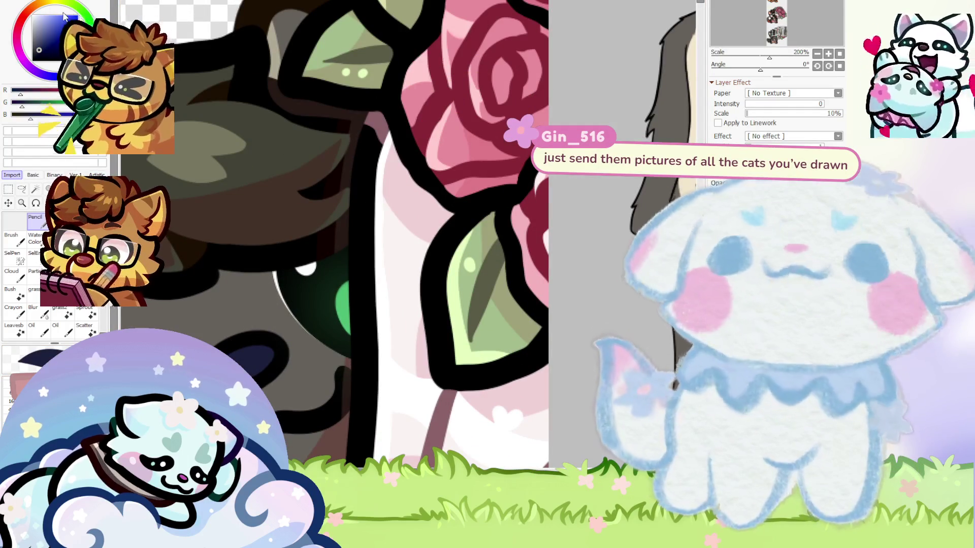
left_click(409, 231, "alt")
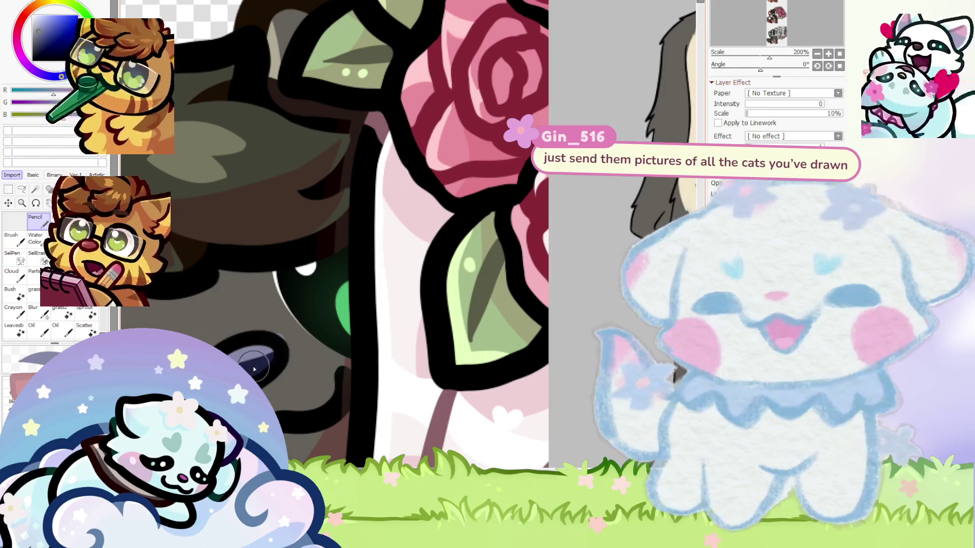
scroll(247, 289, "down", 5)
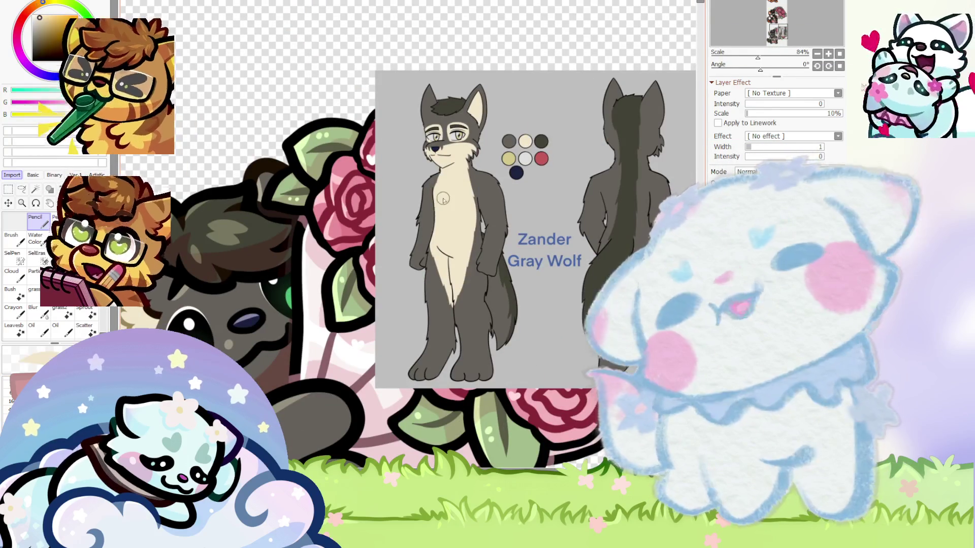
scroll(353, 257, "down", 2)
scroll(352, 256, "up", 1)
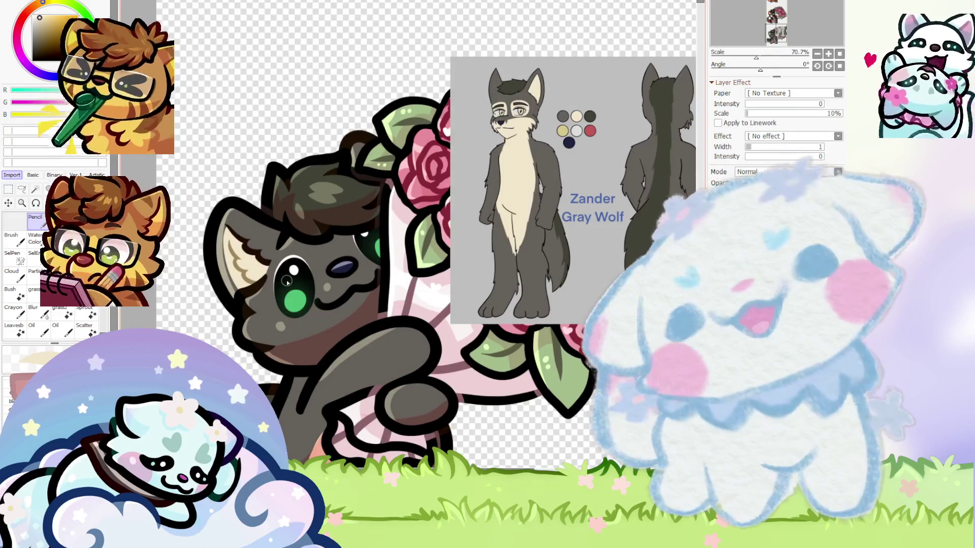
scroll(286, 281, "up", 3)
Paint cream highlight strokes ringing the left green eye's outline
scroll(292, 284, "up", 2)
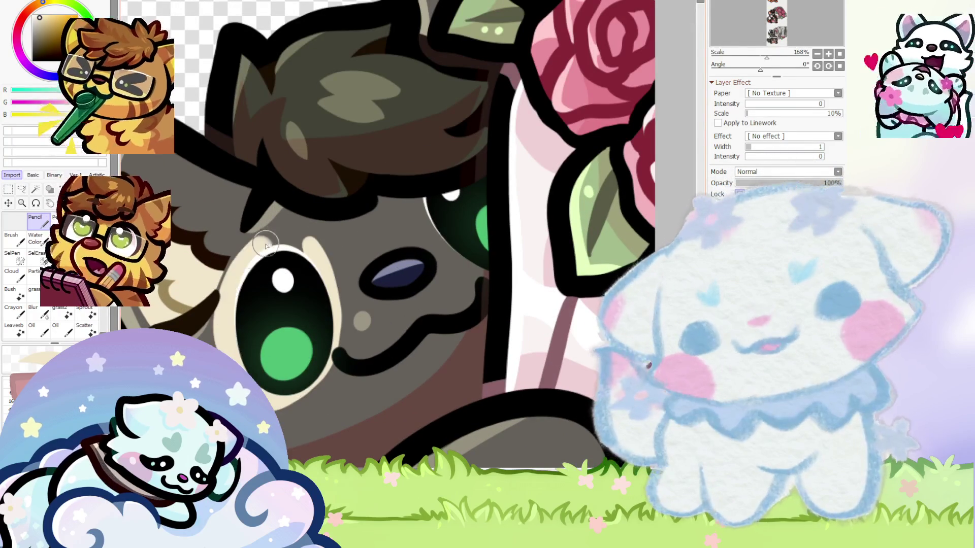
left_click_drag(312, 377, 325, 249)
scroll(269, 278, "down", 4)
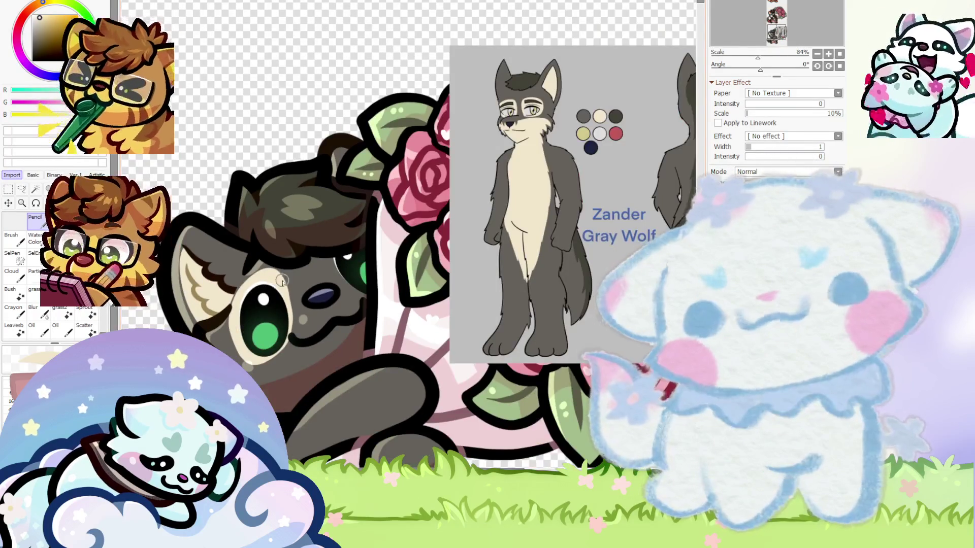
scroll(281, 279, "up", 3)
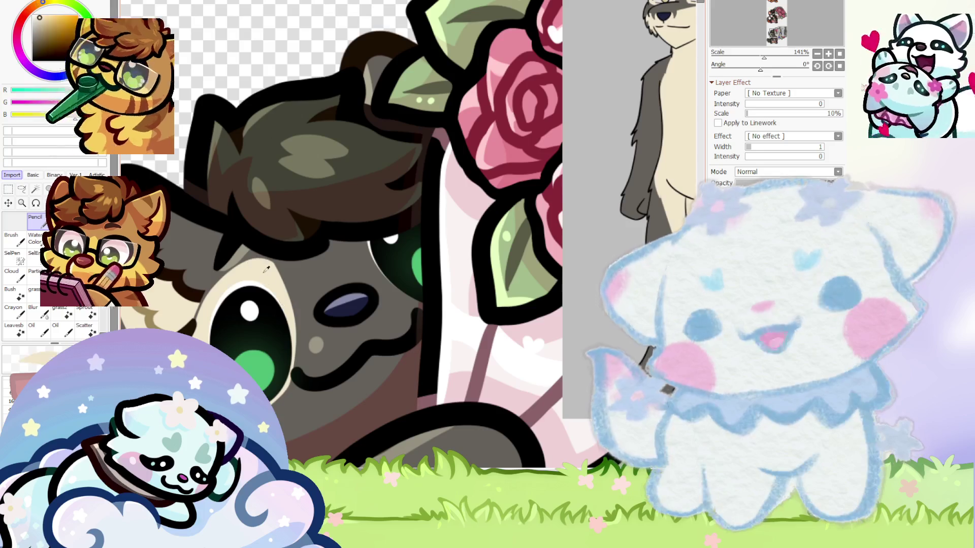
scroll(269, 269, "up", 2)
scroll(284, 264, "down", 3)
scroll(320, 253, "up", 3)
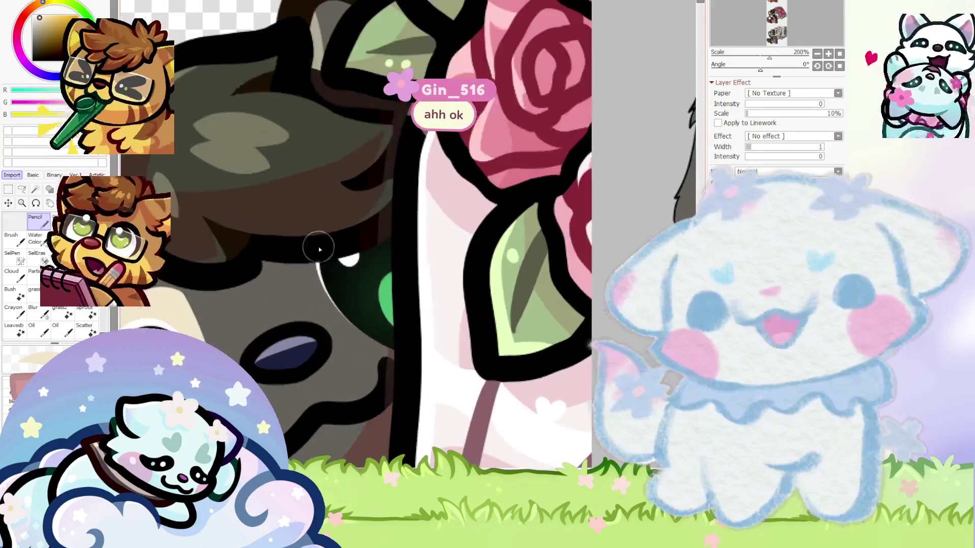
left_click_drag(319, 252, 354, 328)
scroll(317, 278, "down", 3)
scroll(208, 331, "up", 4)
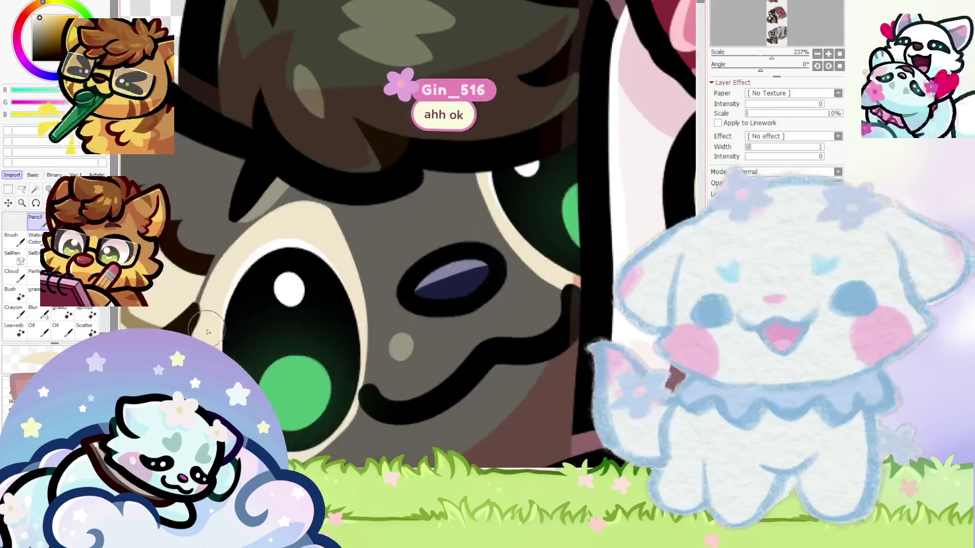
left_click_drag(305, 214, 335, 426)
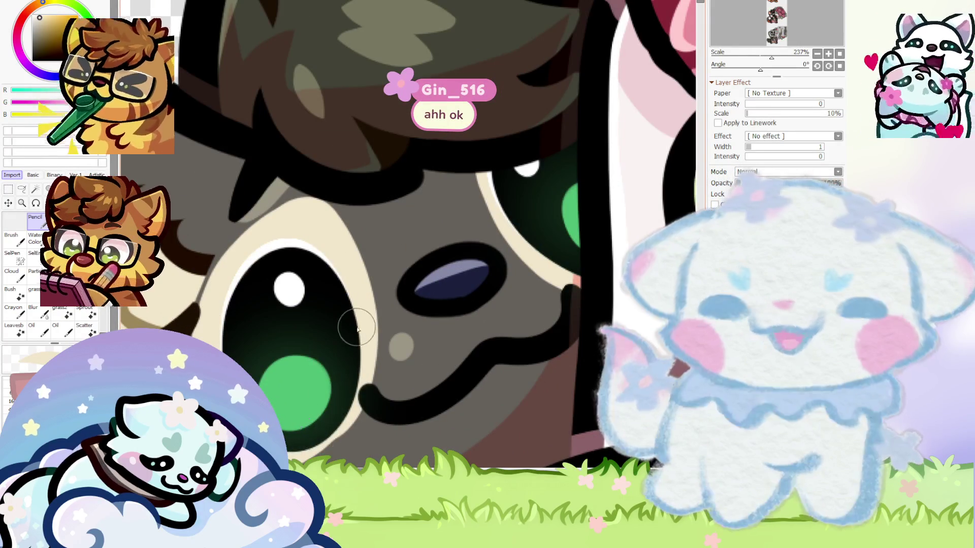
scroll(278, 417, "down", 4)
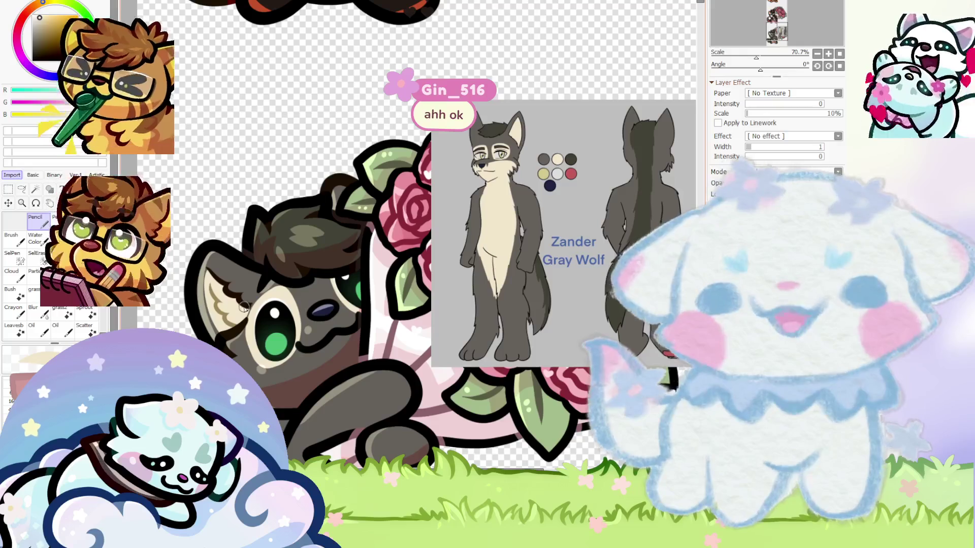
scroll(306, 339, "up", 3)
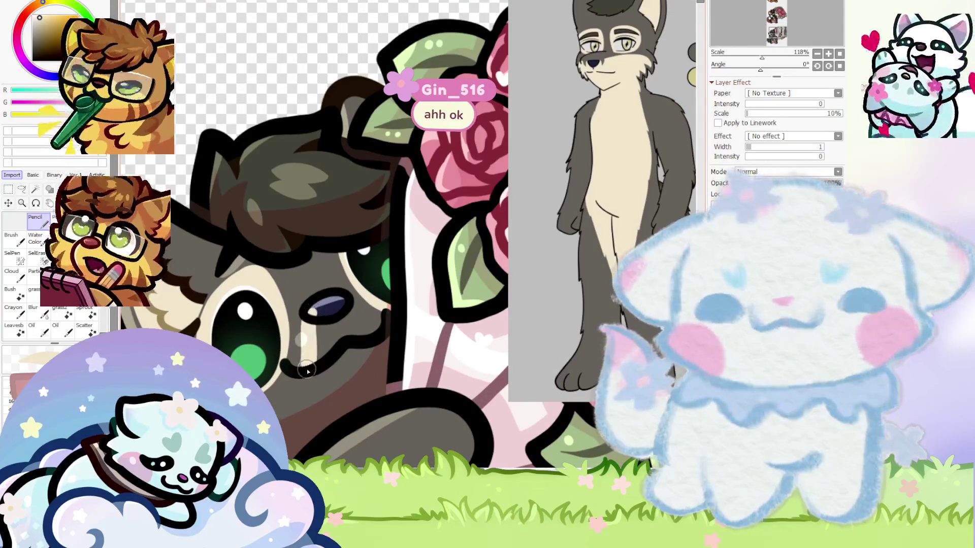
scroll(325, 307, "up", 4)
Eyedrop near the nose, then paint cream over the grey muzzle below it
left_click(327, 310, "alt")
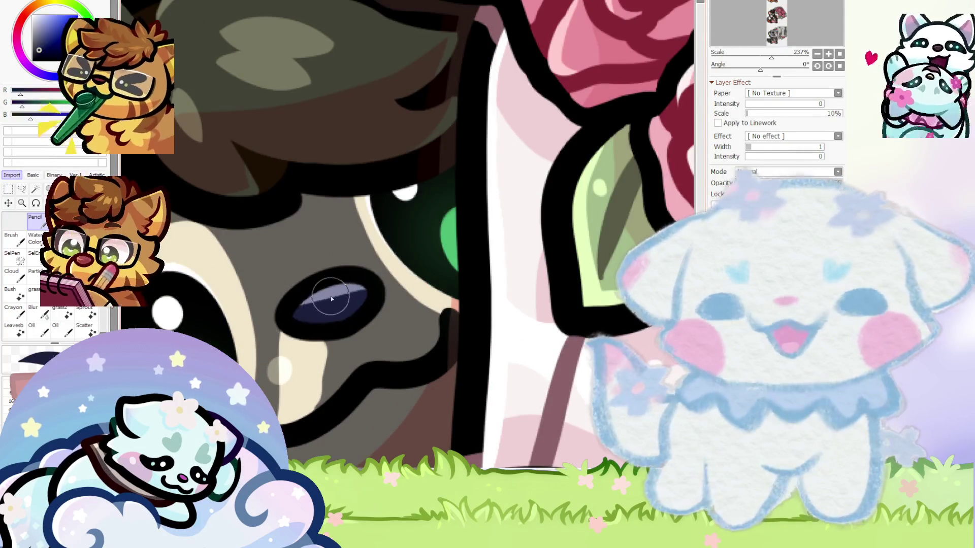
scroll(331, 298, "up", 2)
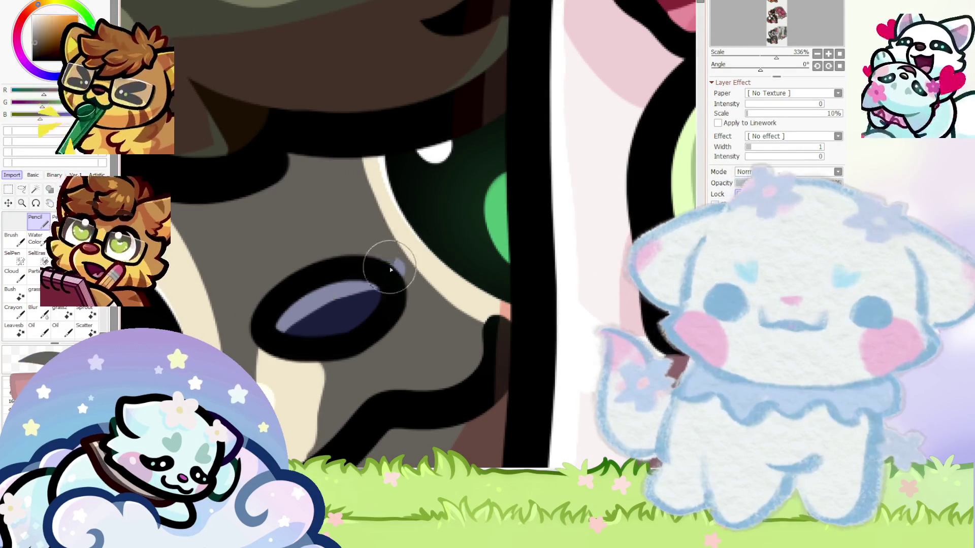
scroll(306, 366, "down", 2)
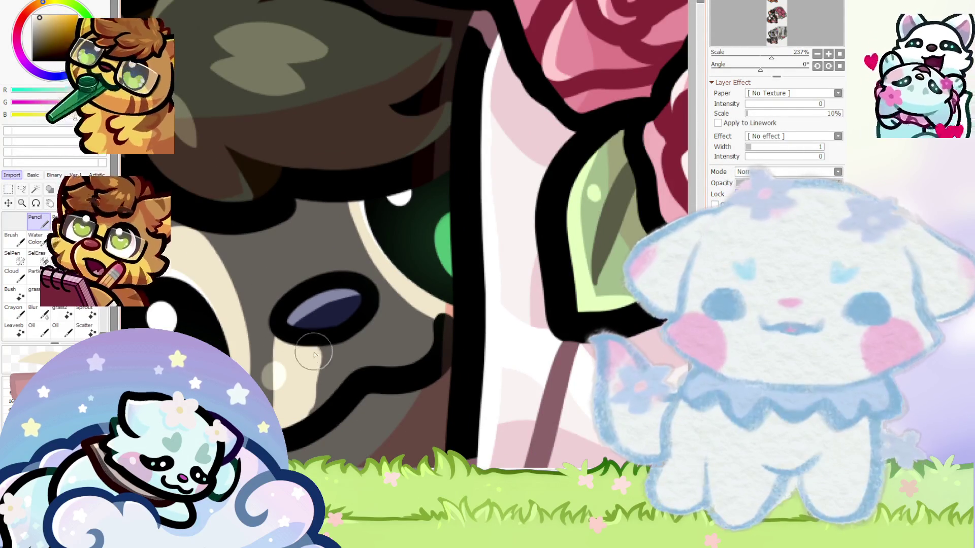
left_click_drag(314, 354, 438, 351)
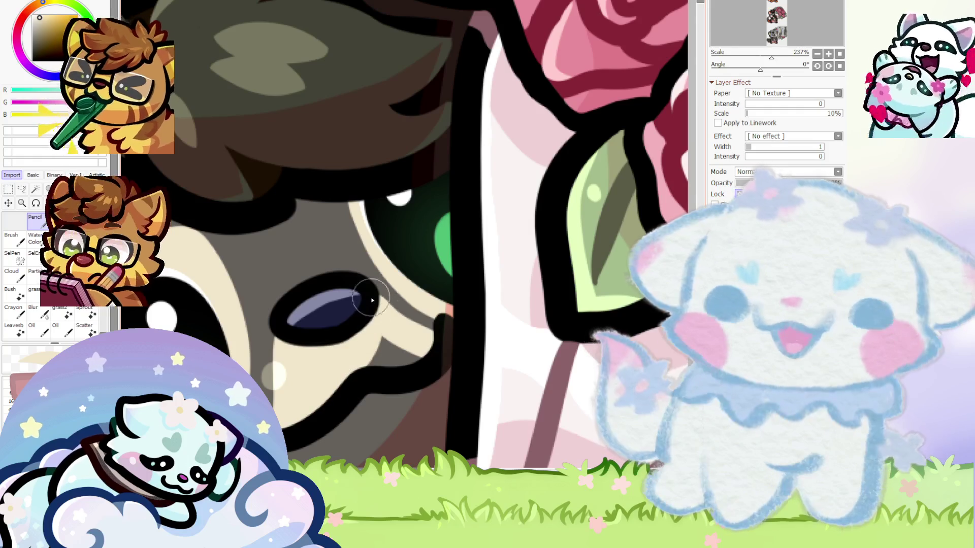
scroll(303, 289, "down", 6)
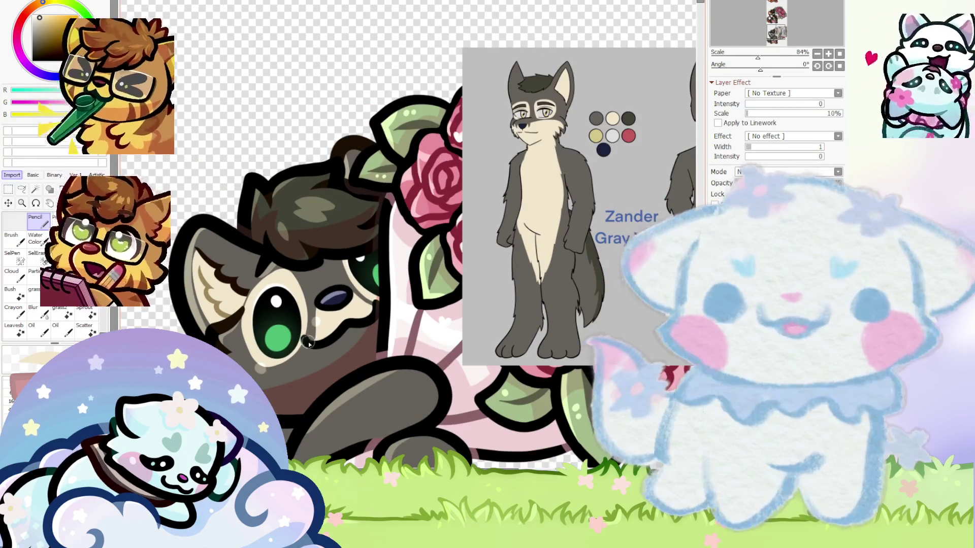
scroll(309, 341, "up", 1)
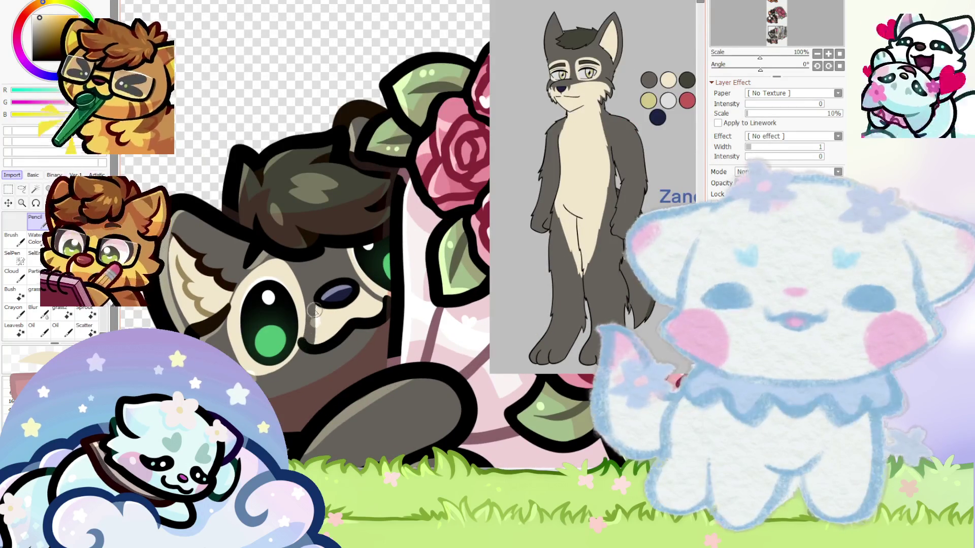
scroll(314, 311, "up", 2)
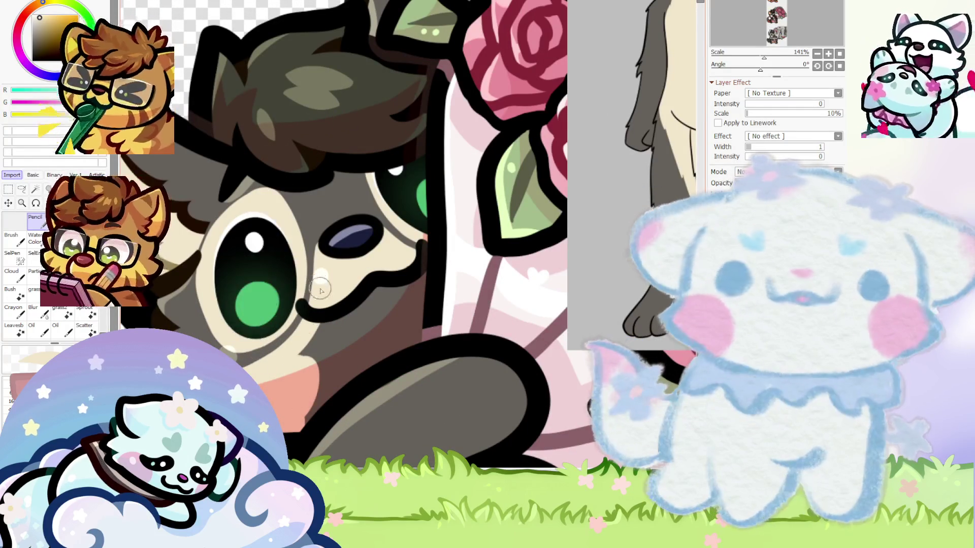
Paint salmon over the wolf's grey cheek, then tilt and zoom the view to compare
left_click_drag(314, 344, 421, 282)
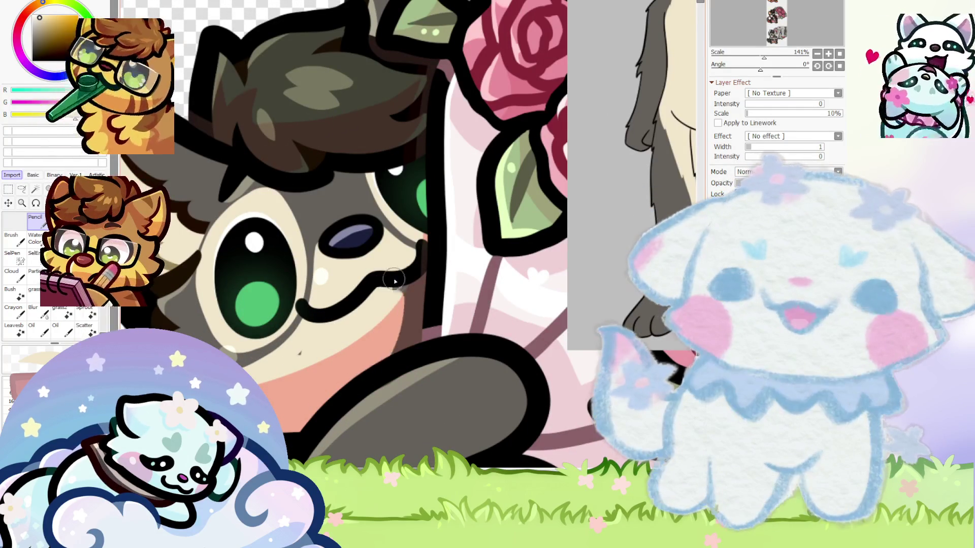
scroll(299, 362, "up", 1)
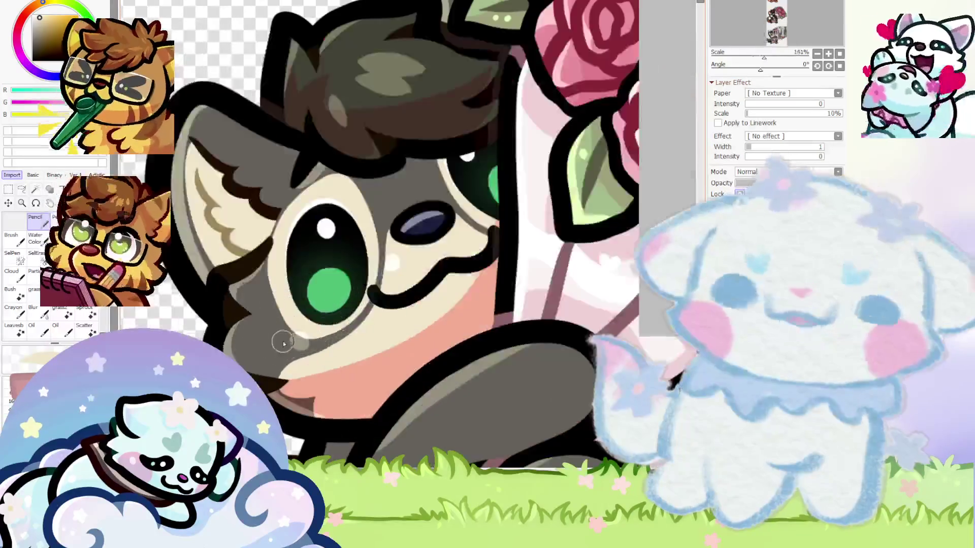
scroll(355, 305, "up", 1)
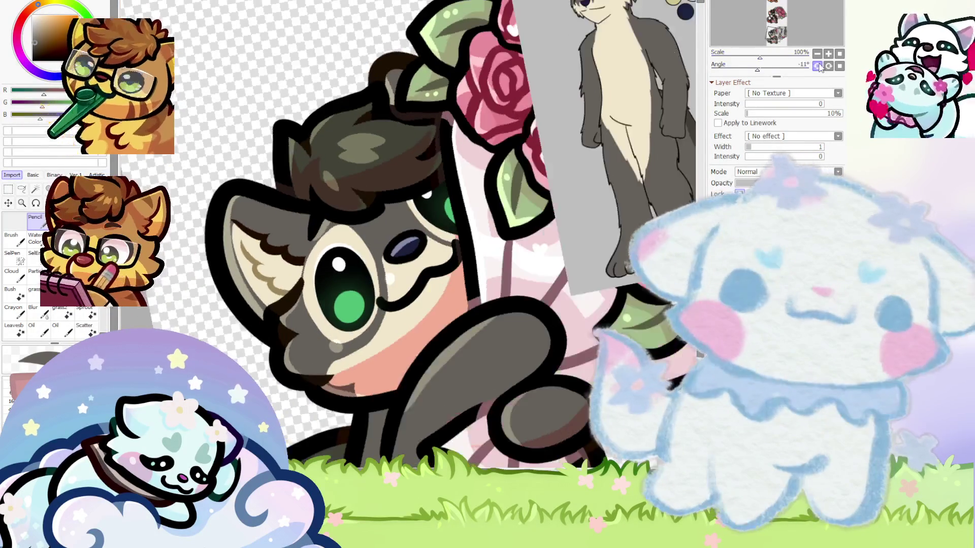
left_click_drag(355, 304, 329, 401)
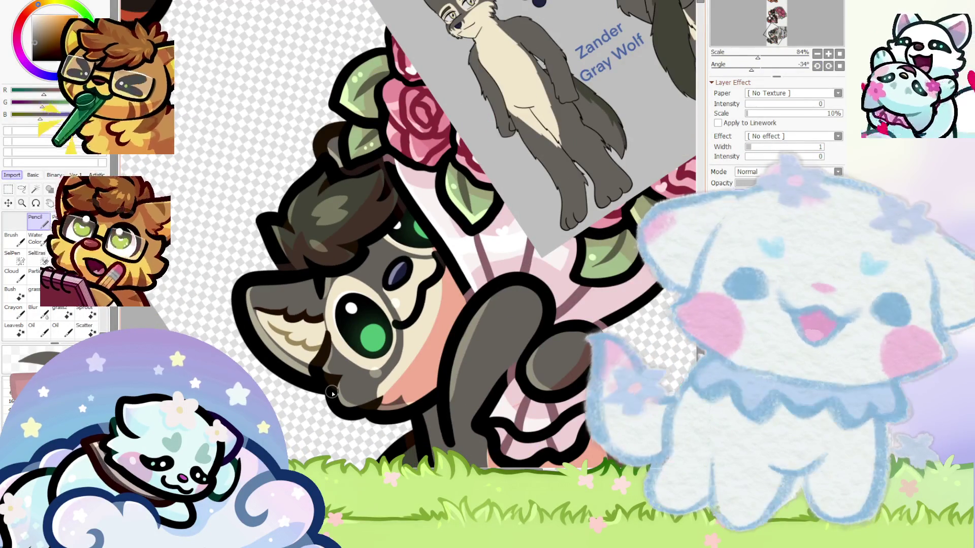
scroll(332, 392, "up", 2)
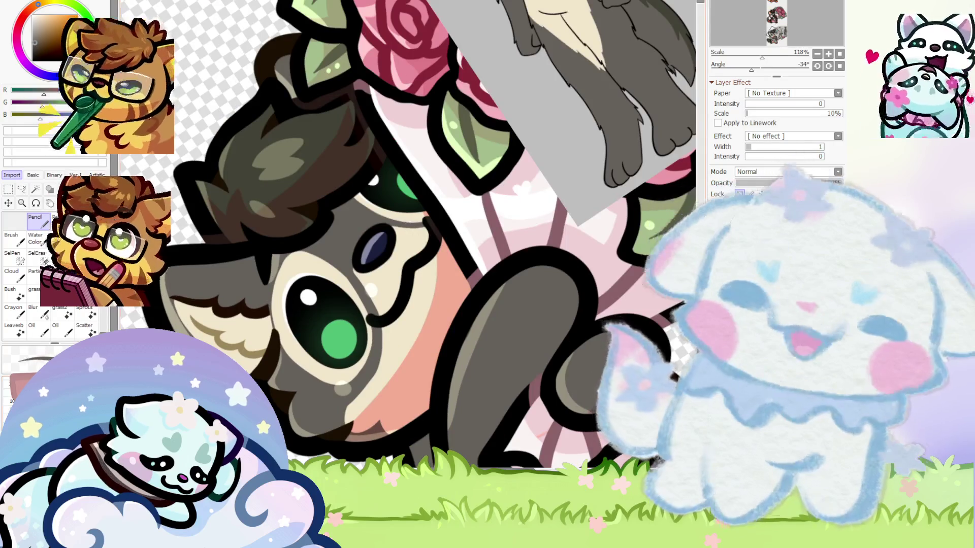
scroll(351, 288, "up", 2)
scroll(382, 368, "down", 4)
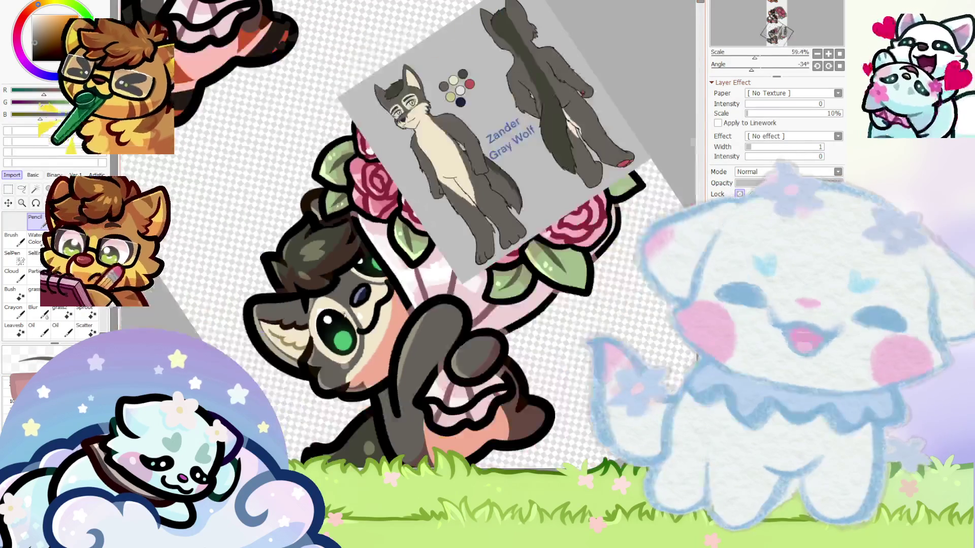
scroll(362, 323, "up", 2)
scroll(325, 336, "up", 2)
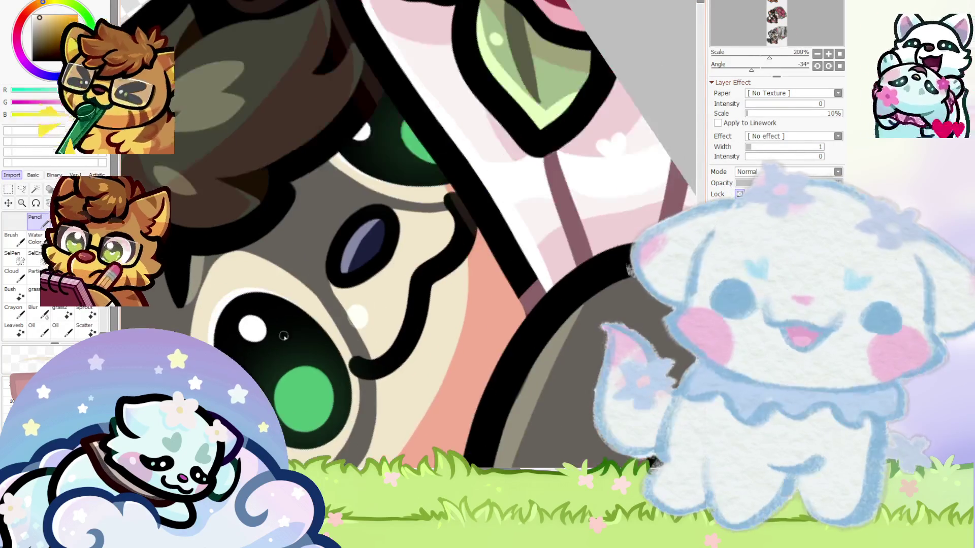
scroll(335, 287, "down", 3)
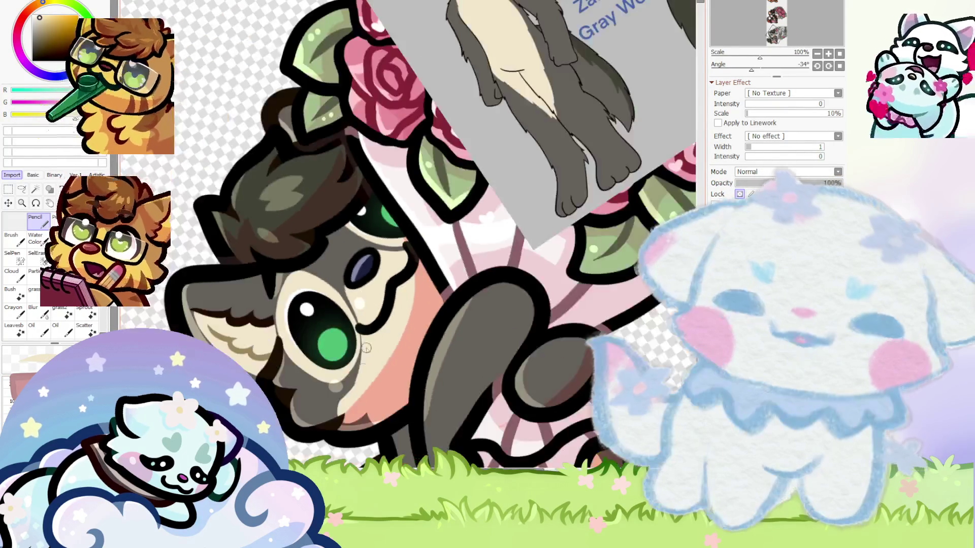
scroll(354, 287, "up", 3)
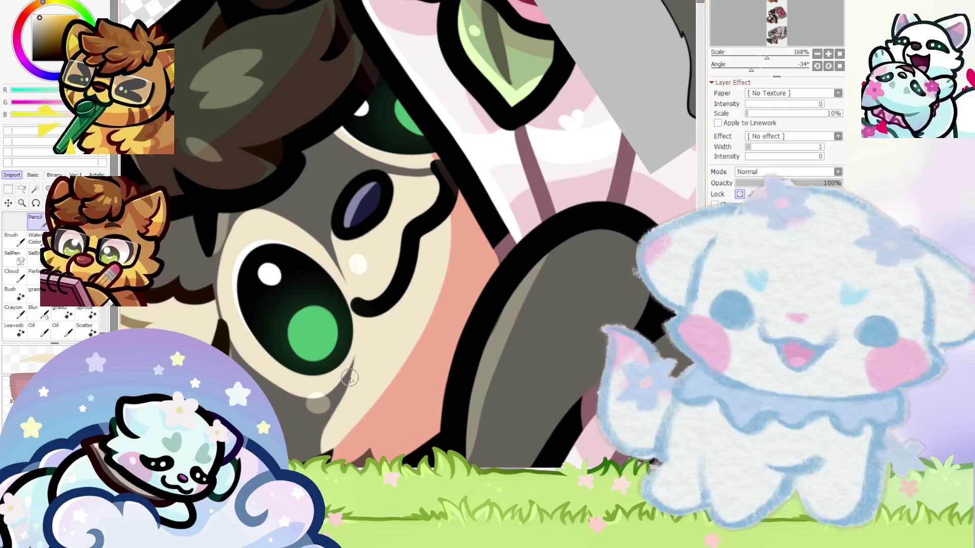
scroll(355, 451, "down", 2)
scroll(344, 361, "up", 3)
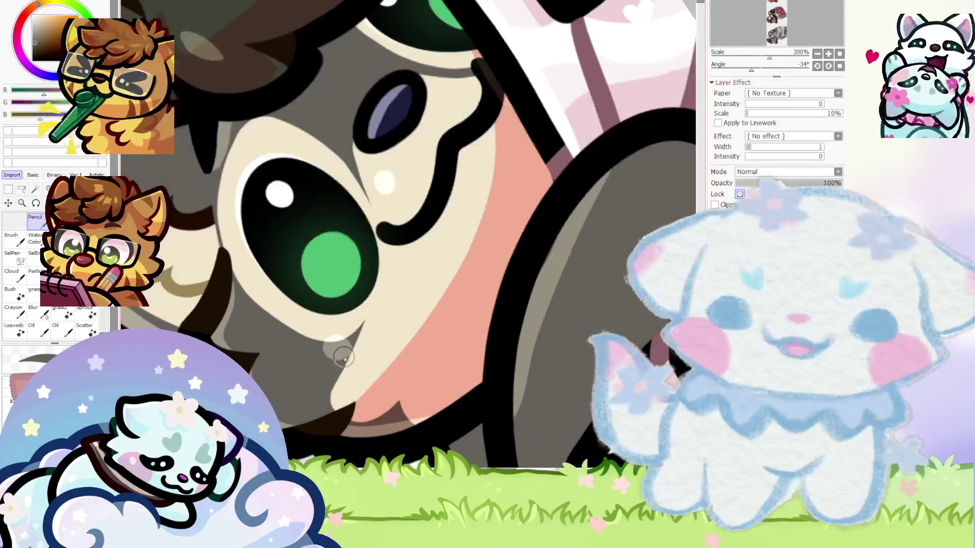
Shade the chin edge darker, sample the light cream from the face, and straighten the canvas
mouse_move(355, 406)
left_mouse_down()
mouse_move(412, 412)
mouse_move(394, 405)
left_mouse_up()
left_click(376, 299, "alt")
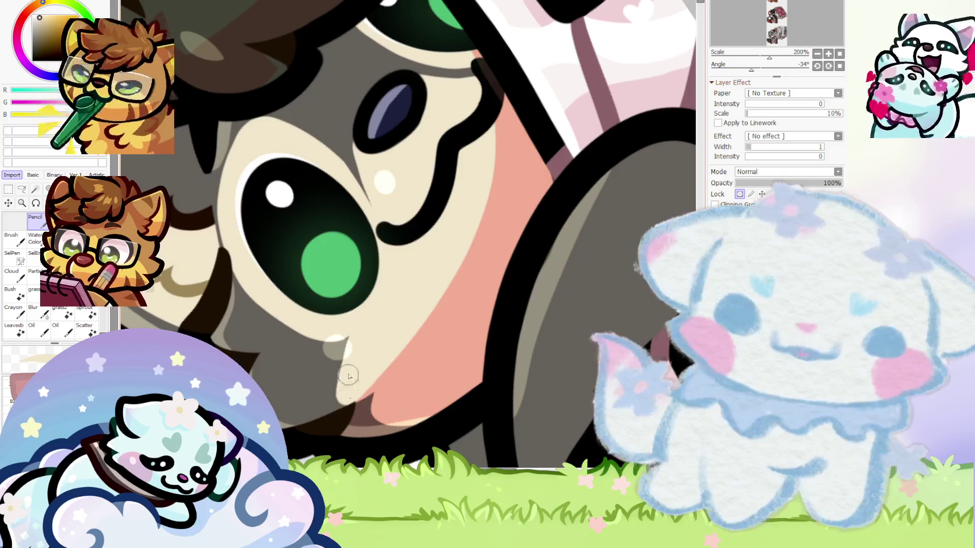
scroll(349, 386, "down", 5)
scroll(355, 356, "up", 5)
scroll(363, 323, "up", 2)
left_click(364, 323, "alt")
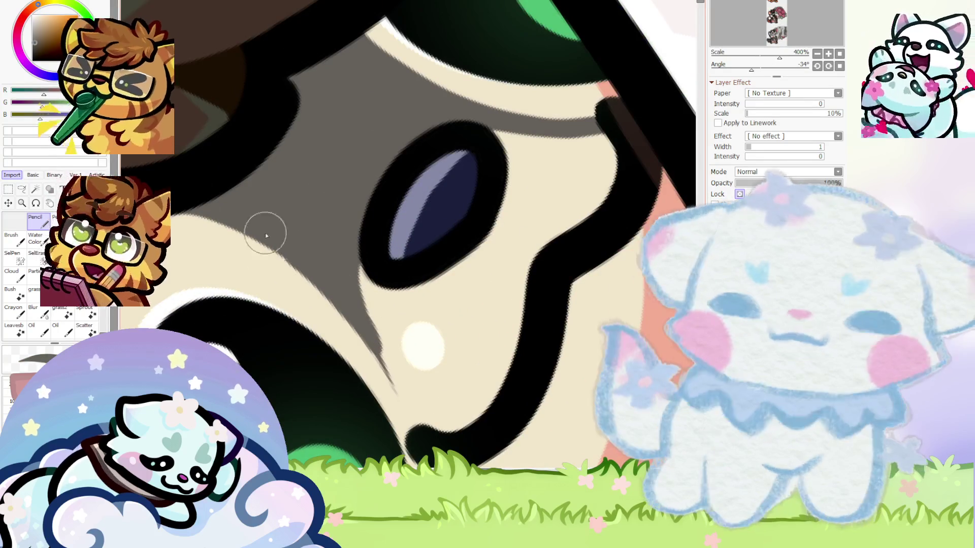
left_click(353, 305, "alt")
scroll(354, 306, "down", 5)
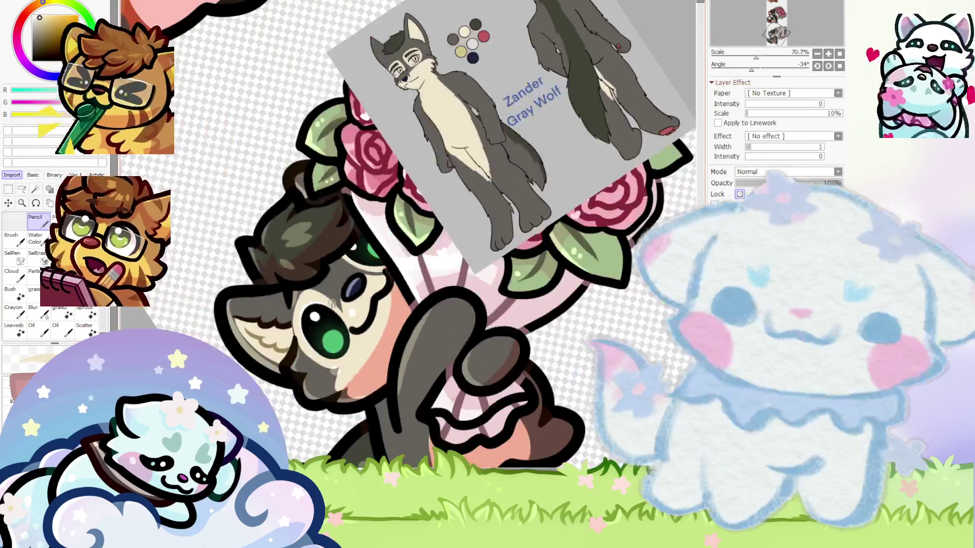
scroll(327, 340, "up", 1)
scroll(325, 330, "down", 2)
scroll(328, 335, "up", 2)
scroll(357, 301, "up", 4)
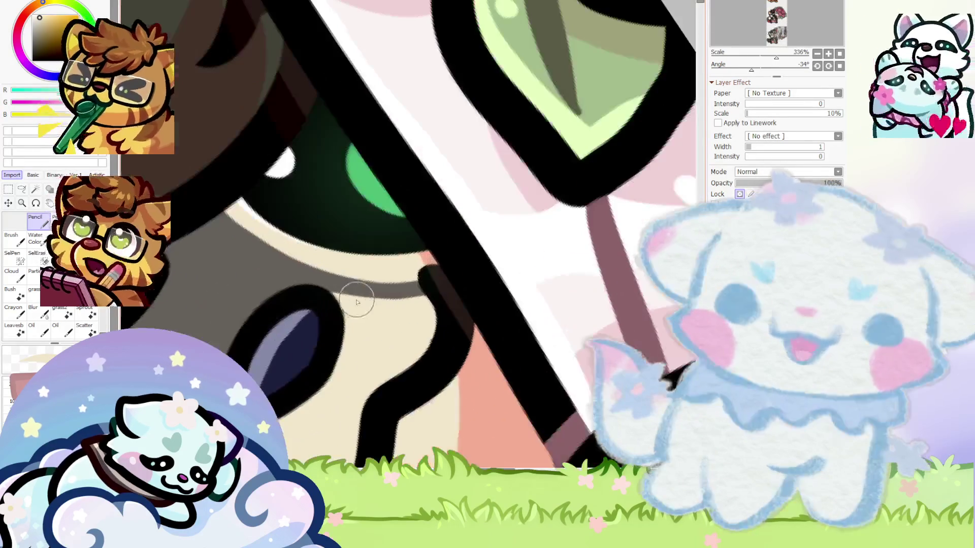
scroll(330, 300, "down", 2)
scroll(356, 292, "down", 3)
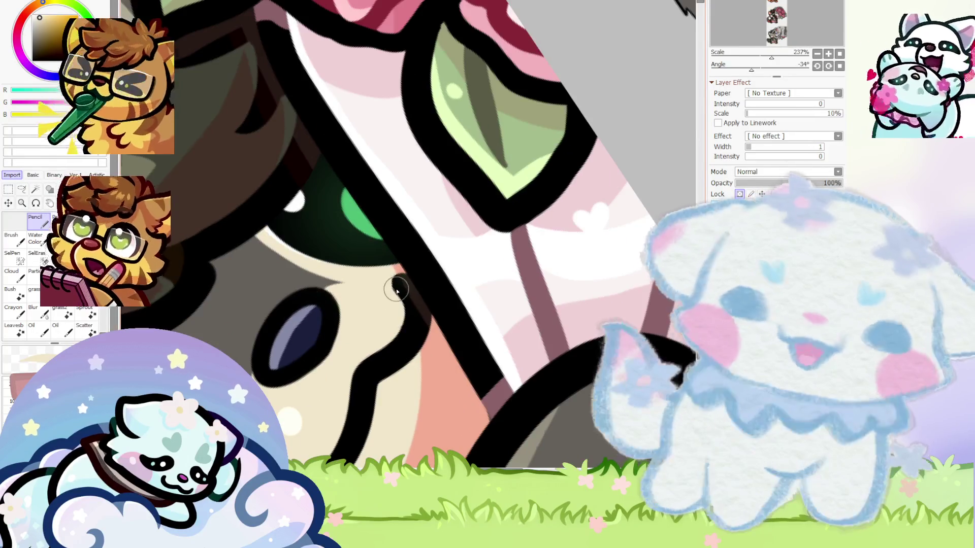
scroll(396, 290, "down", 5)
key("Home")
scroll(396, 290, "down", 5)
Redraw the too-wide grey stroke as a thin line under the eye, extending it toward the nose
scroll(396, 289, "up", 1)
scroll(422, 291, "up", 3)
scroll(421, 292, "up", 4)
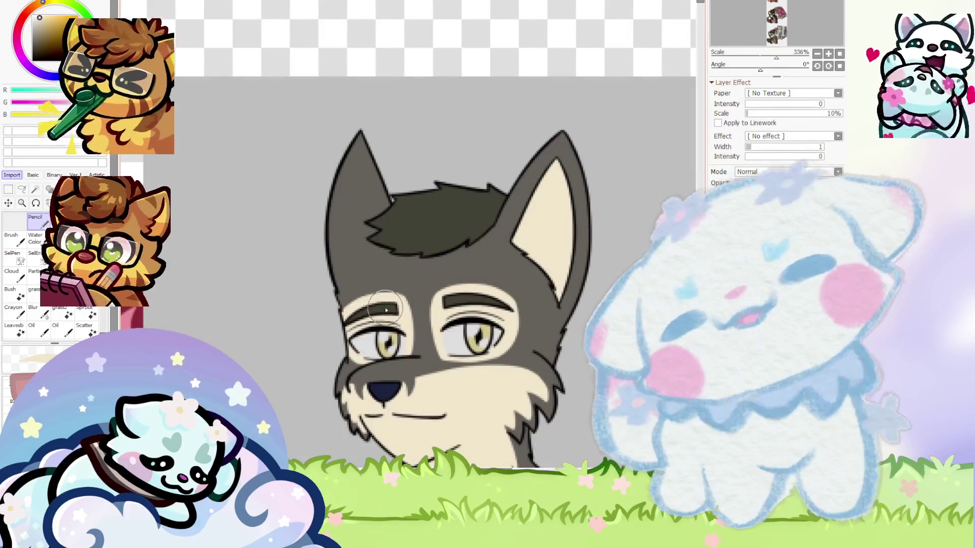
scroll(430, 208, "down", 3)
scroll(430, 209, "down", 2)
scroll(429, 208, "up", 1)
scroll(429, 208, "up", 2)
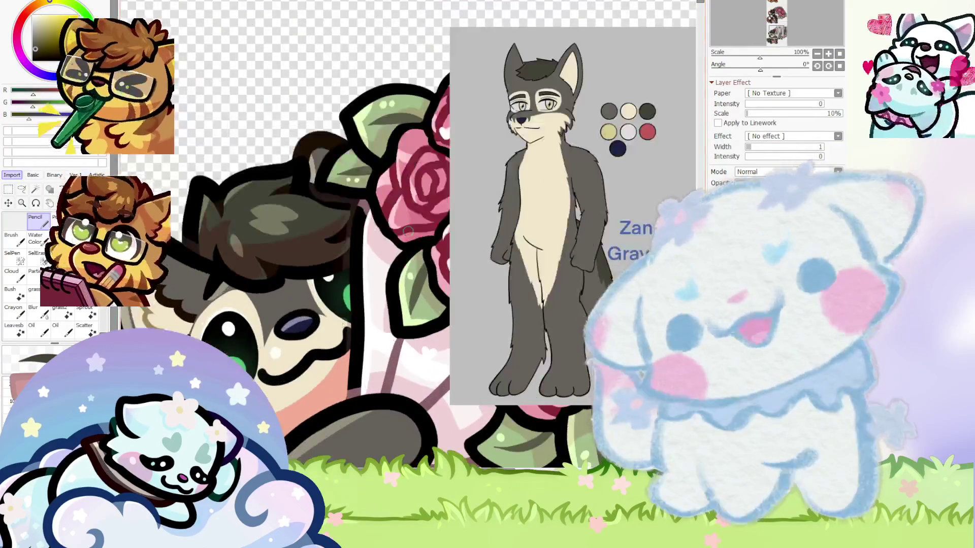
scroll(374, 341, "up", 7)
scroll(304, 305, "up", 7)
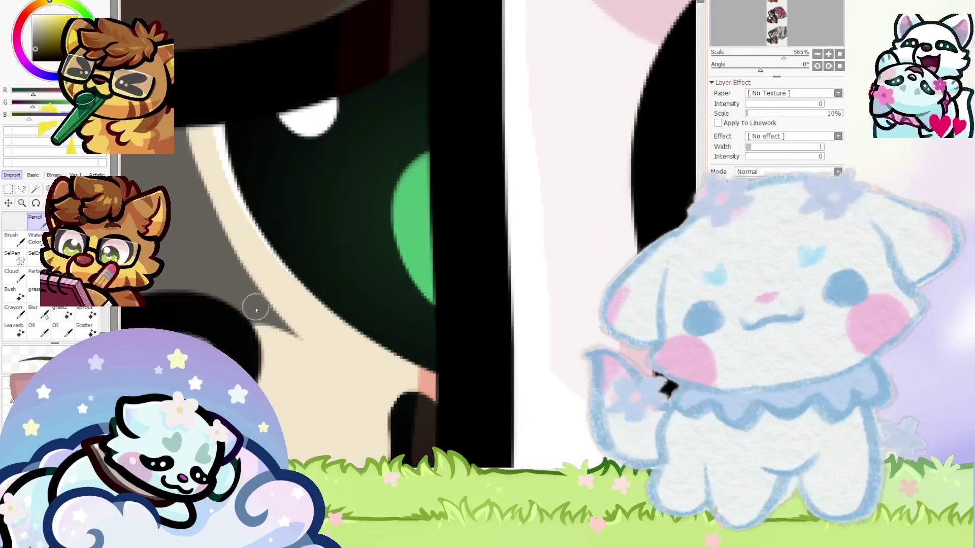
mouse_move(261, 326)
left_mouse_down()
mouse_move(264, 315)
mouse_move(340, 422)
left_mouse_up()
key("ctrl+z")
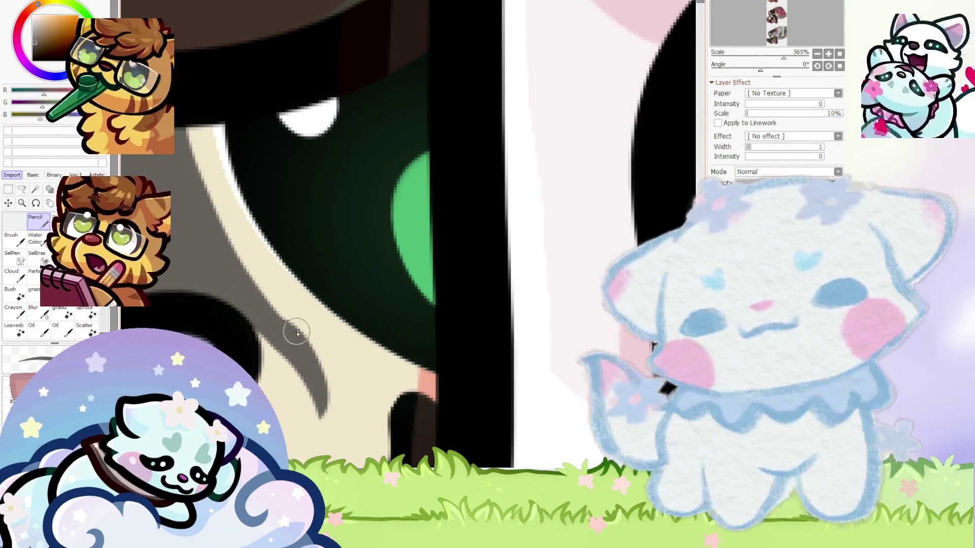
scroll(296, 340, "down", 8)
scroll(221, 350, "up", 6)
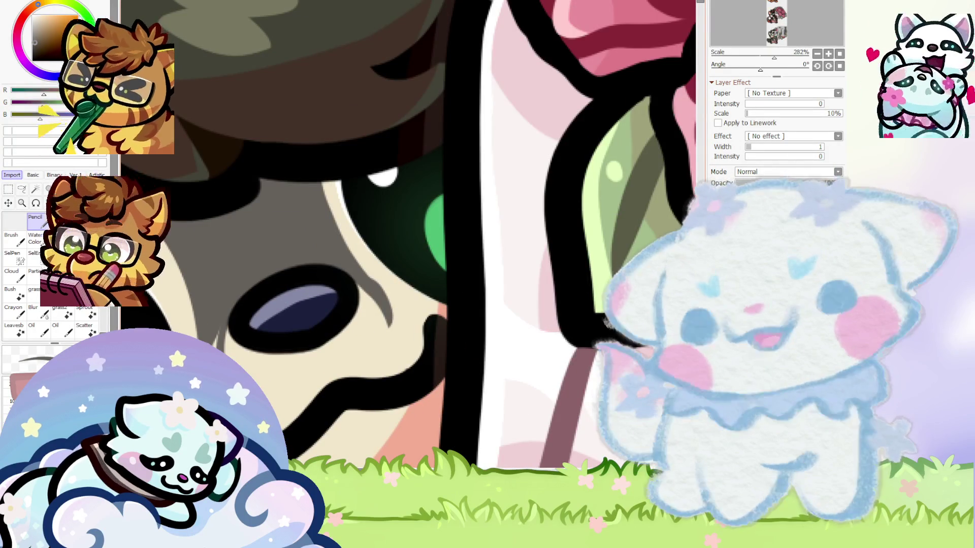
scroll(239, 327, "down", 6)
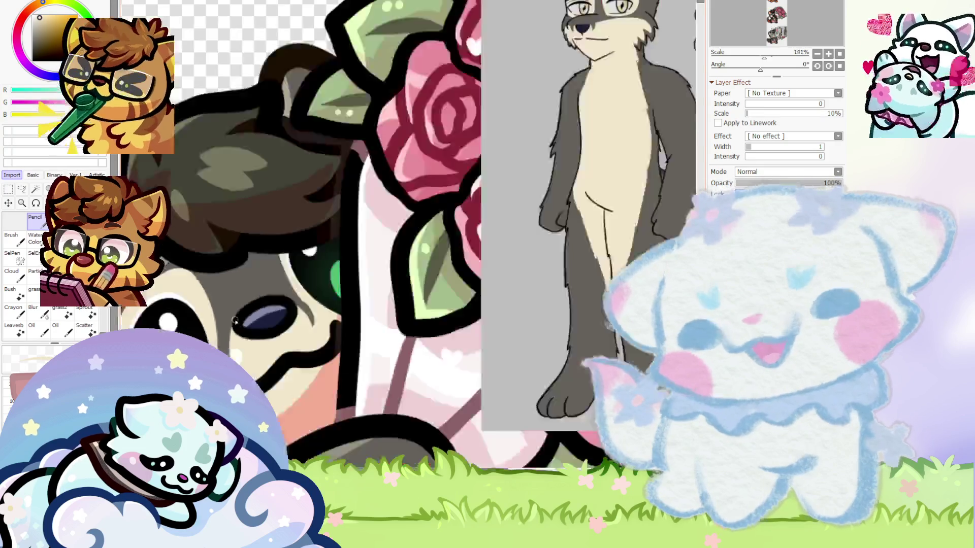
scroll(274, 363, "up", 8)
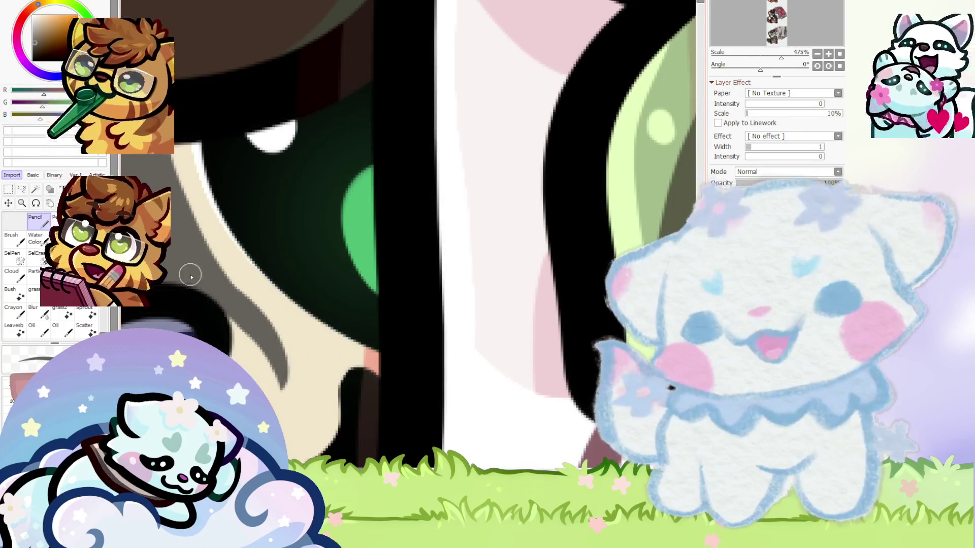
scroll(305, 356, "down", 10)
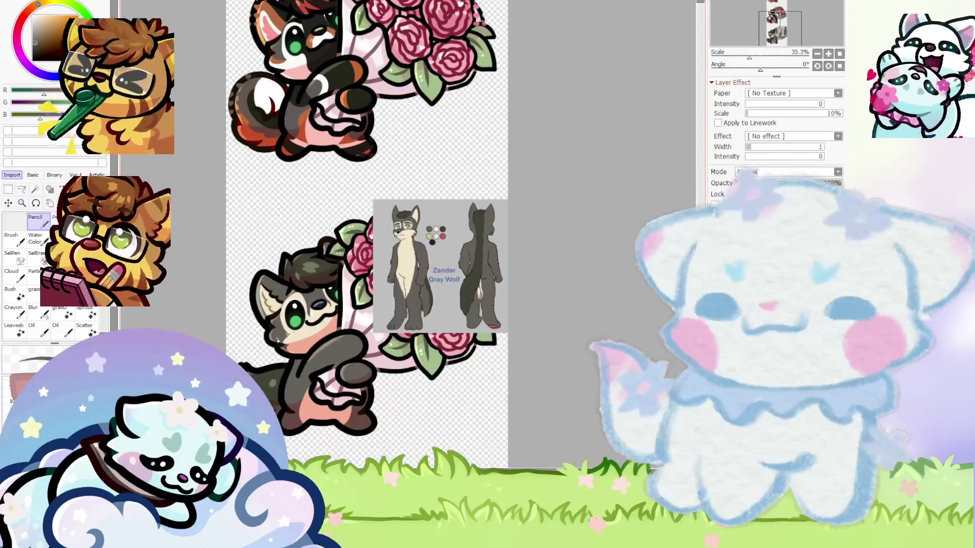
scroll(429, 218, "up", 6)
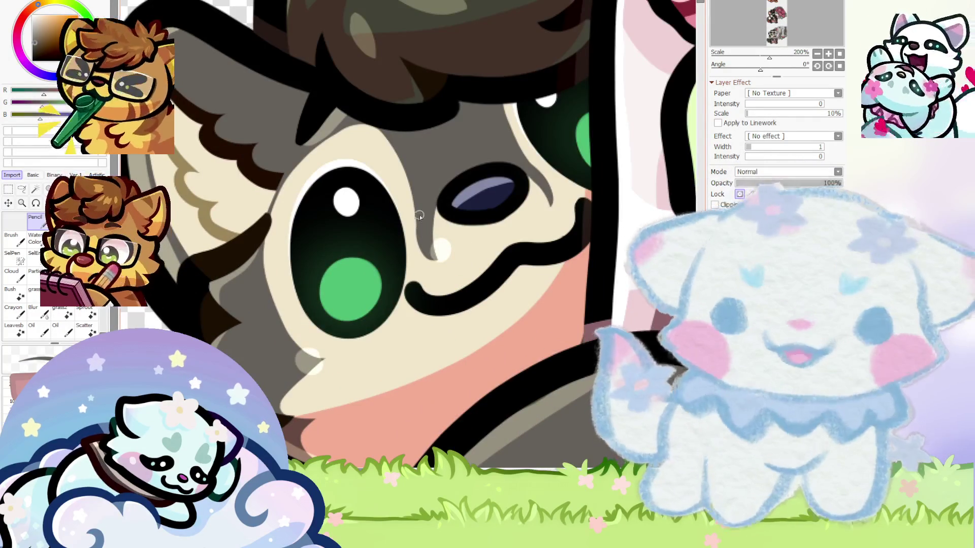
left_click_drag(409, 297, 340, 357)
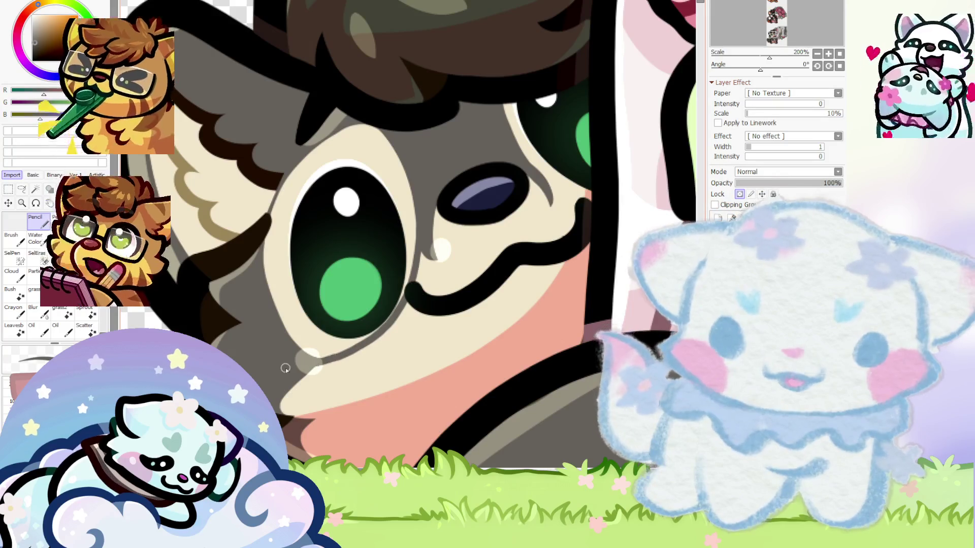
scroll(285, 369, "down", 5)
scroll(285, 369, "down", 2)
scroll(353, 309, "up", 6)
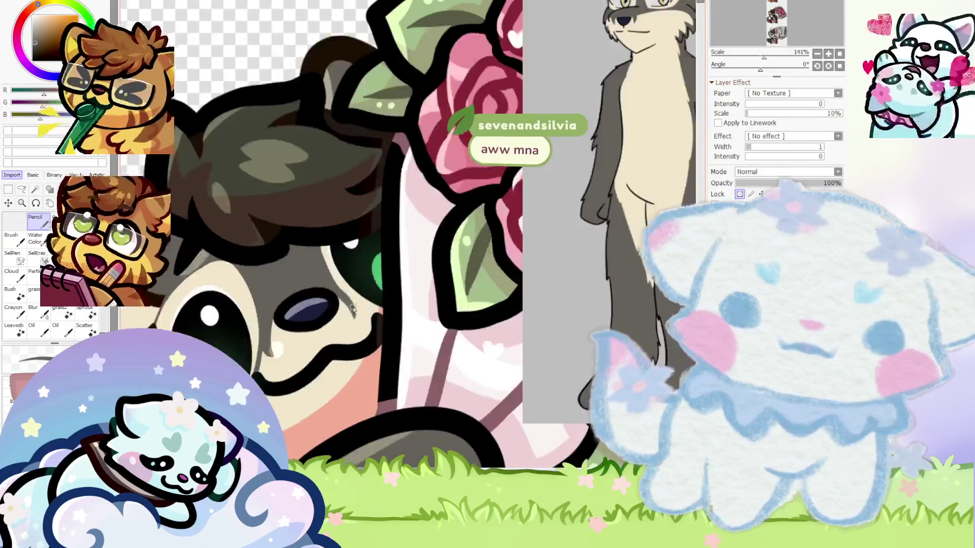
scroll(352, 309, "up", 7)
left_click_drag(362, 325, 424, 344)
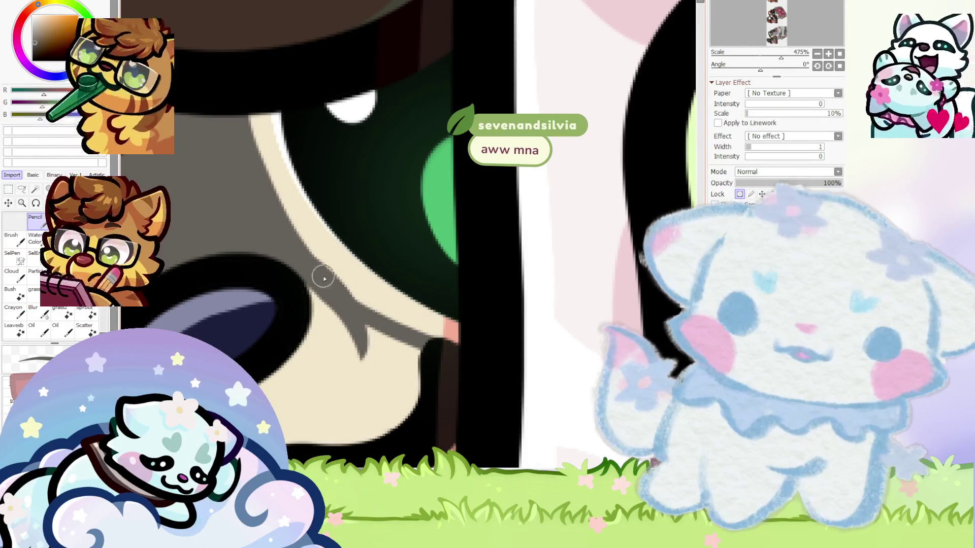
scroll(305, 263, "up", 2)
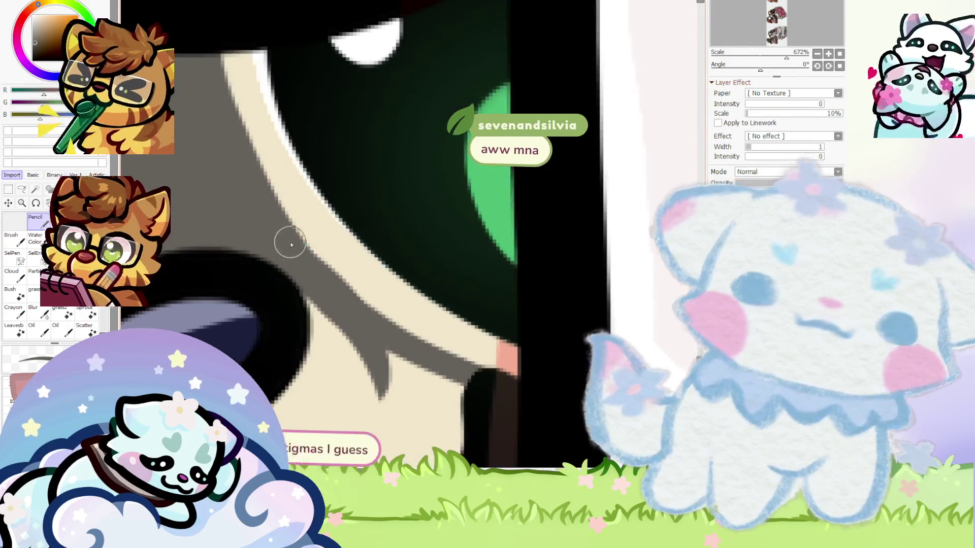
Try light cream and dark brown, then paint a dark grey eyebrow above the eye
left_click(290, 197, "alt")
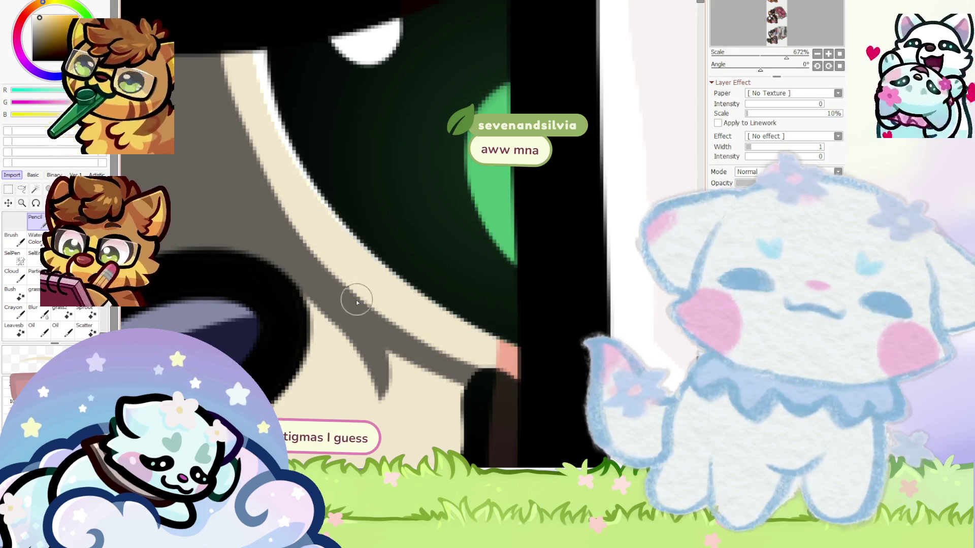
scroll(416, 269, "down", 9)
scroll(415, 269, "down", 2)
scroll(417, 264, "up", 3)
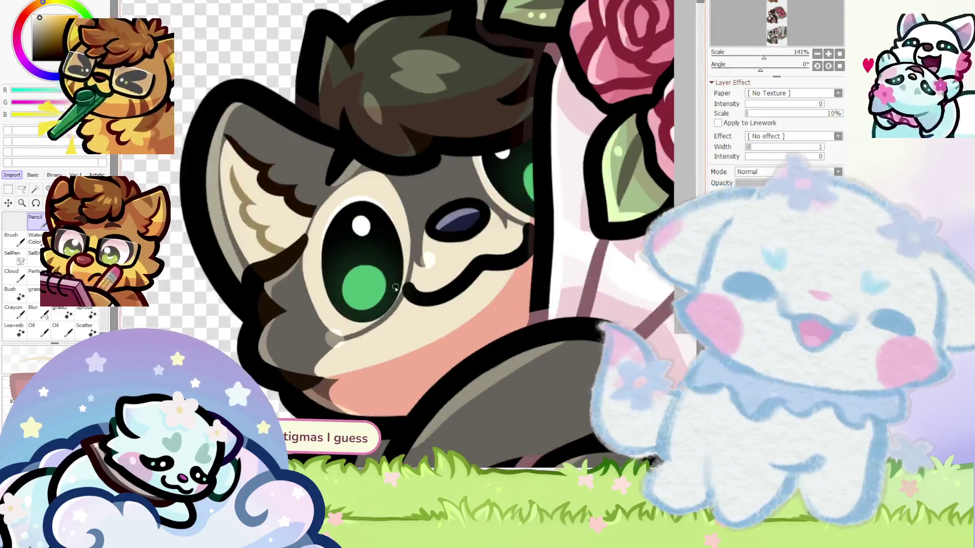
scroll(420, 260, "up", 2)
left_click(419, 260, "alt")
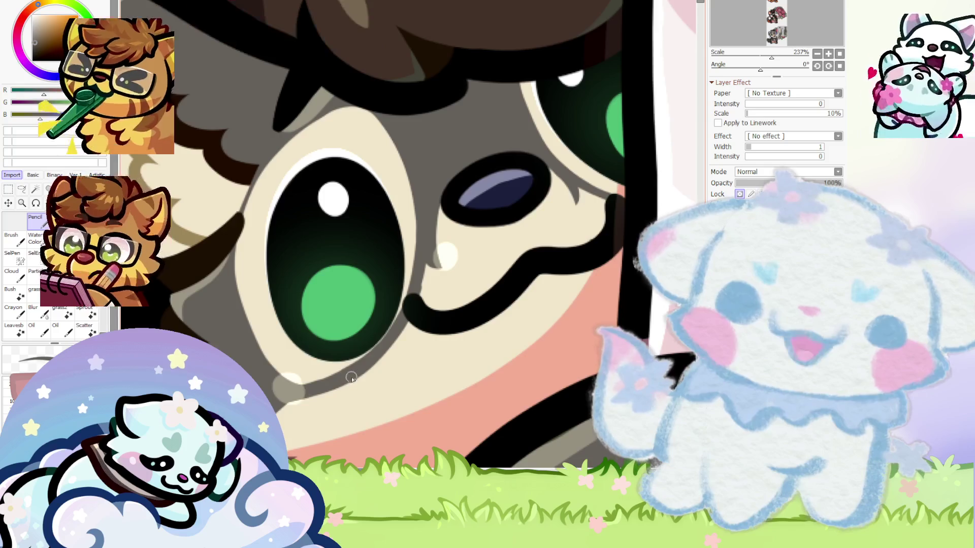
scroll(299, 396, "down", 2)
scroll(329, 374, "up", 3)
scroll(274, 393, "down", 3)
scroll(385, 317, "up", 3)
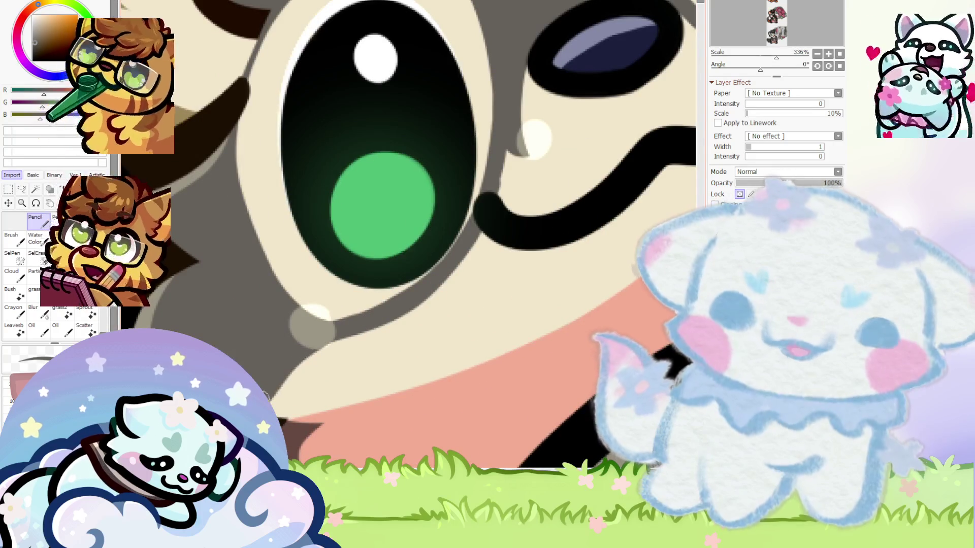
scroll(270, 398, "down", 3)
scroll(265, 376, "up", 2)
scroll(253, 374, "down", 4)
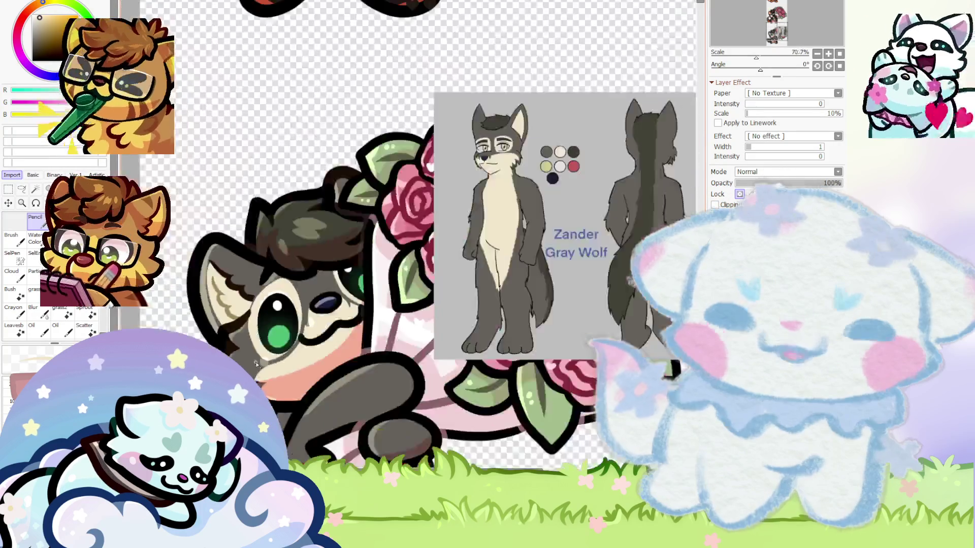
scroll(516, 170, "up", 3)
scroll(516, 170, "down", 4)
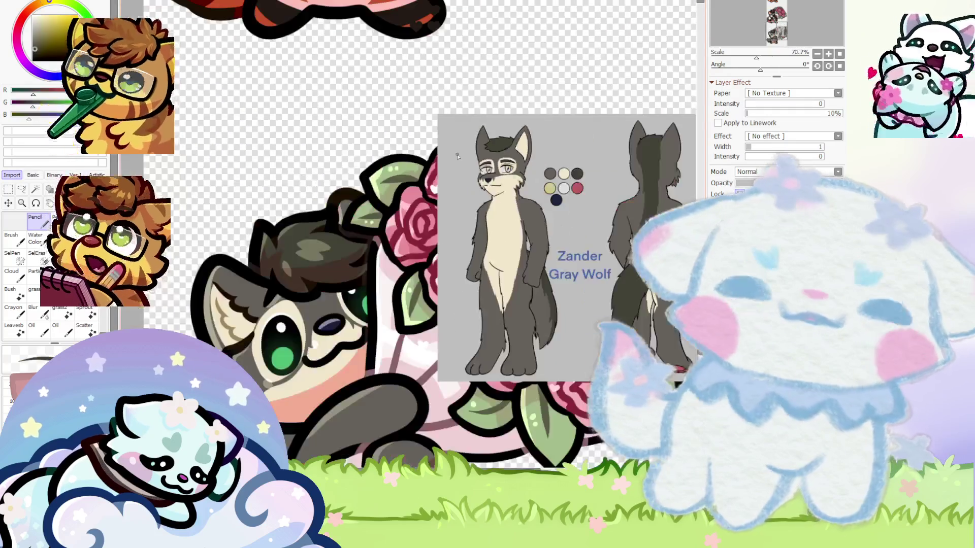
scroll(278, 321, "up", 6)
mouse_move(264, 301)
left_mouse_down()
mouse_move(408, 246)
mouse_move(250, 311)
mouse_move(381, 239)
mouse_move(346, 258)
left_mouse_up()
scroll(280, 292, "down", 6)
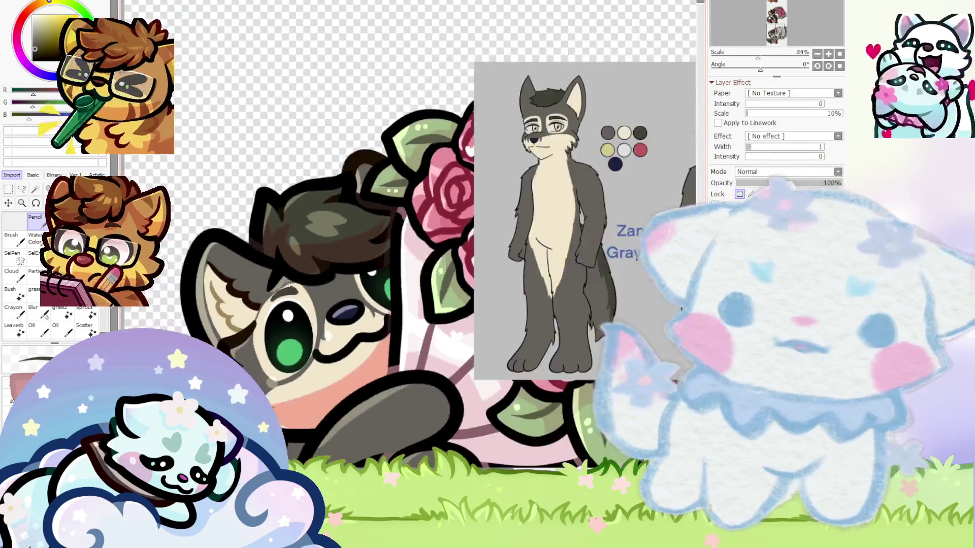
scroll(302, 274, "up", 3)
scroll(280, 296, "up", 3)
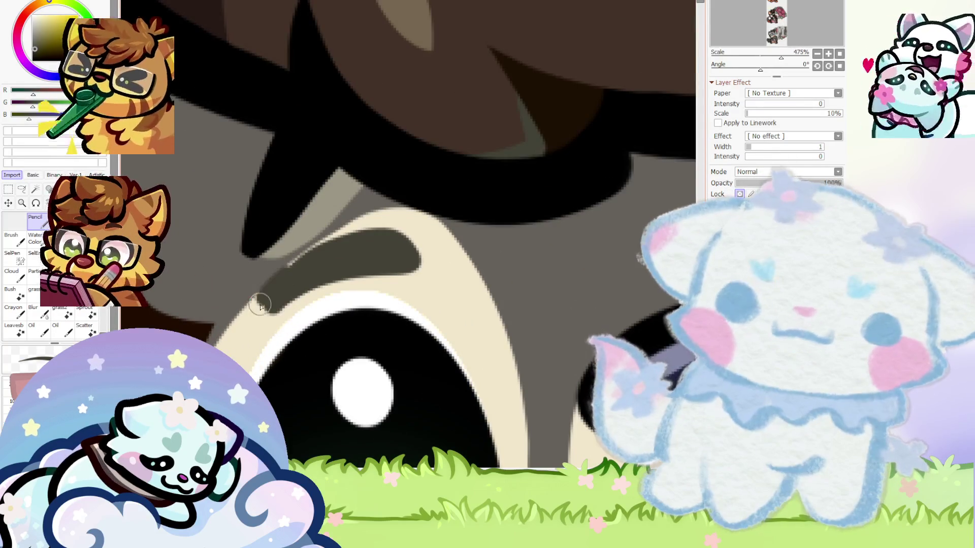
left_click_drag(376, 219, 298, 275)
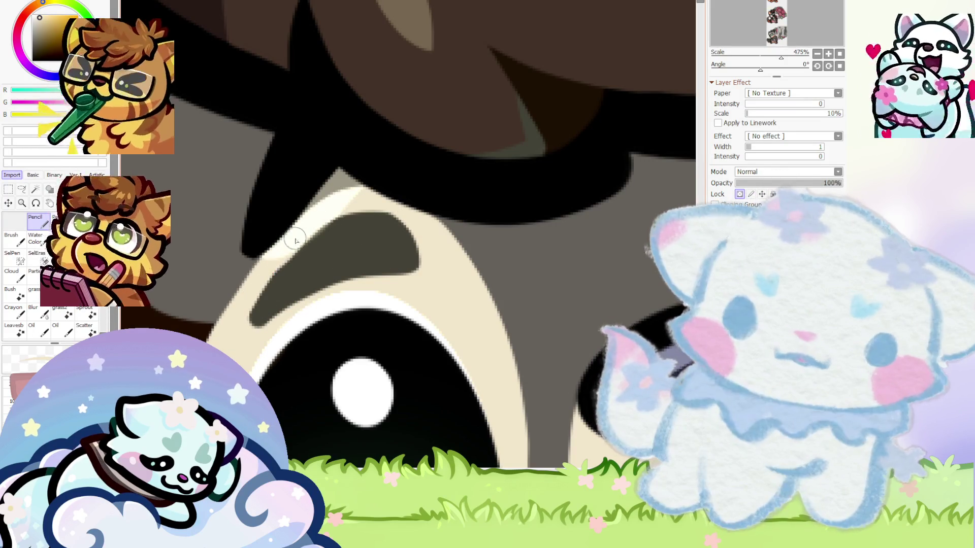
scroll(407, 191, "down", 5)
scroll(303, 282, "up", 4)
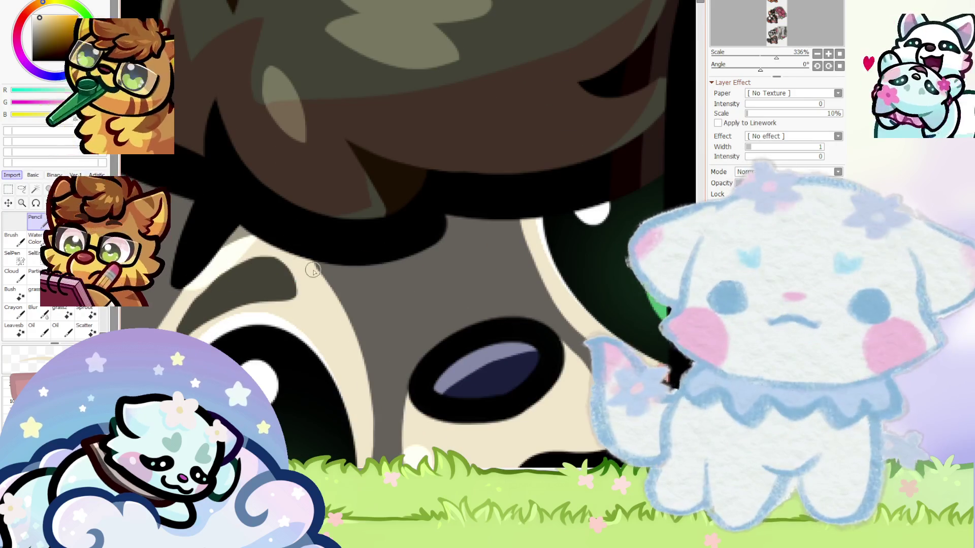
scroll(348, 360, "down", 7)
scroll(275, 294, "up", 2)
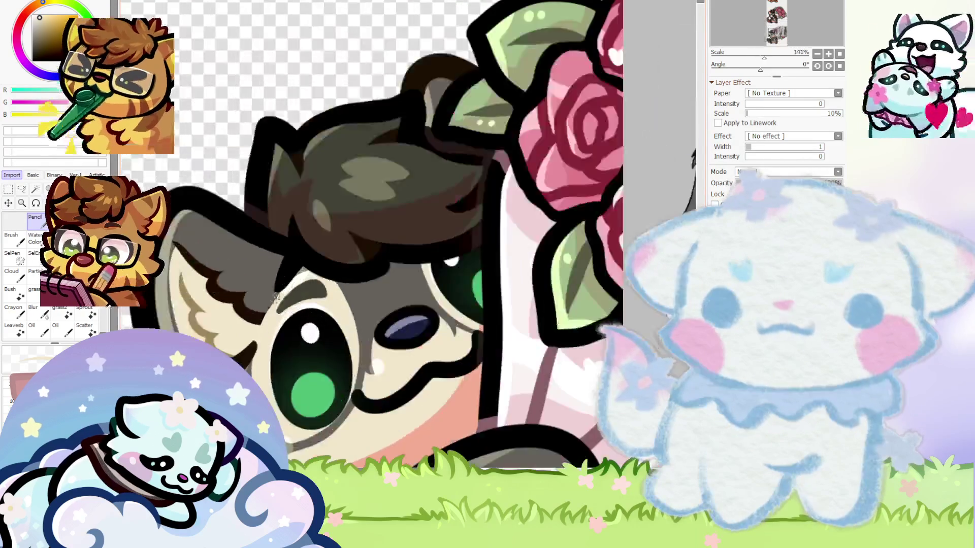
scroll(260, 355, "up", 3)
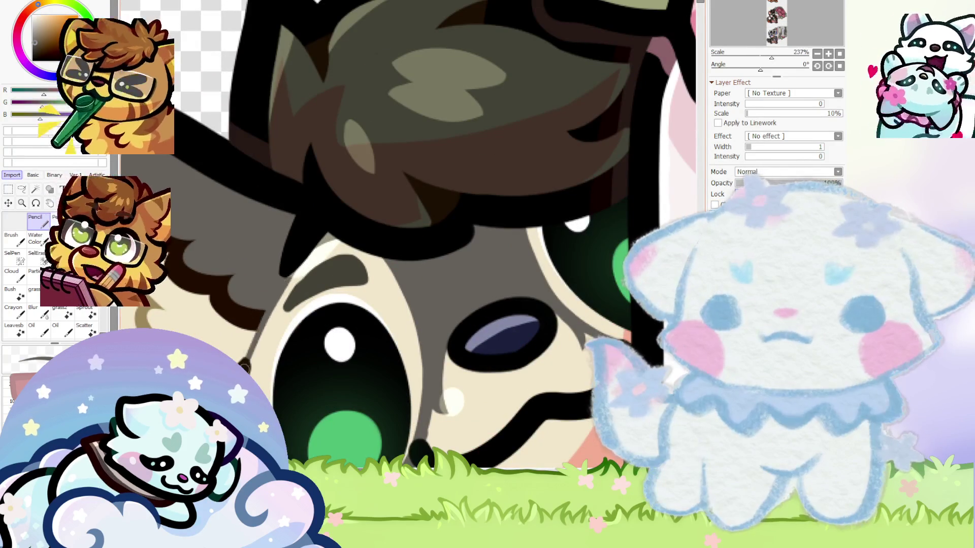
scroll(268, 322, "down", 2)
scroll(275, 304, "down", 2)
scroll(282, 283, "up", 4)
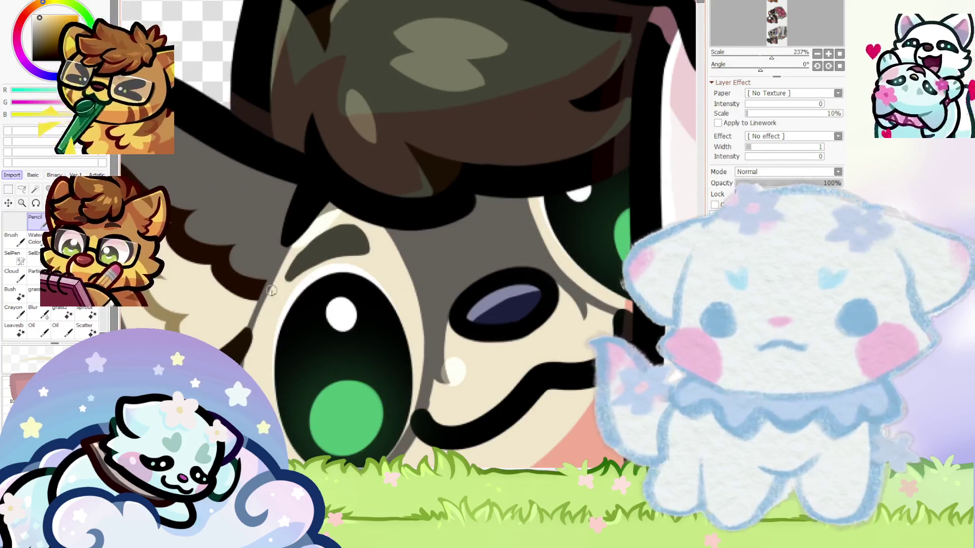
scroll(287, 258, "down", 5)
scroll(264, 288, "down", 6)
scroll(264, 287, "up", 1)
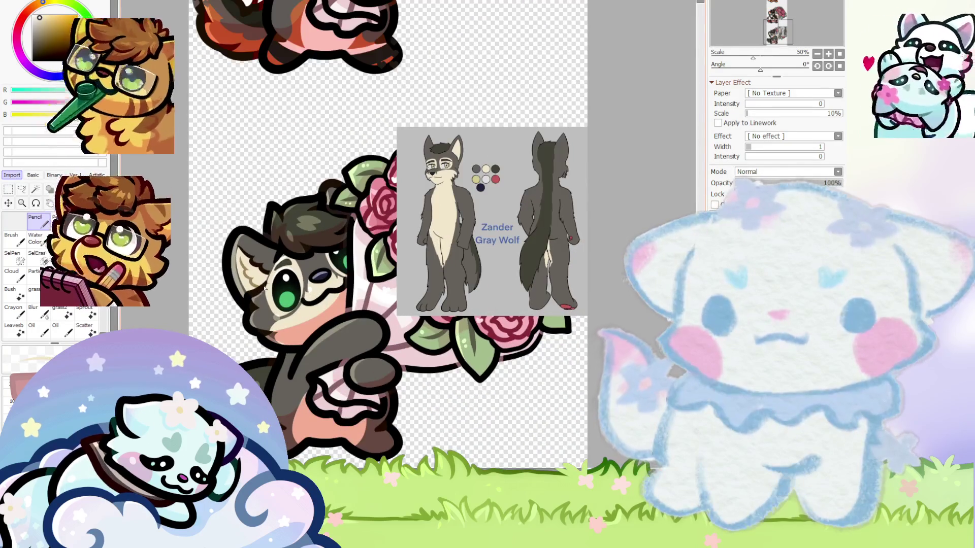
scroll(516, 213, "up", 1)
scroll(516, 213, "up", 2)
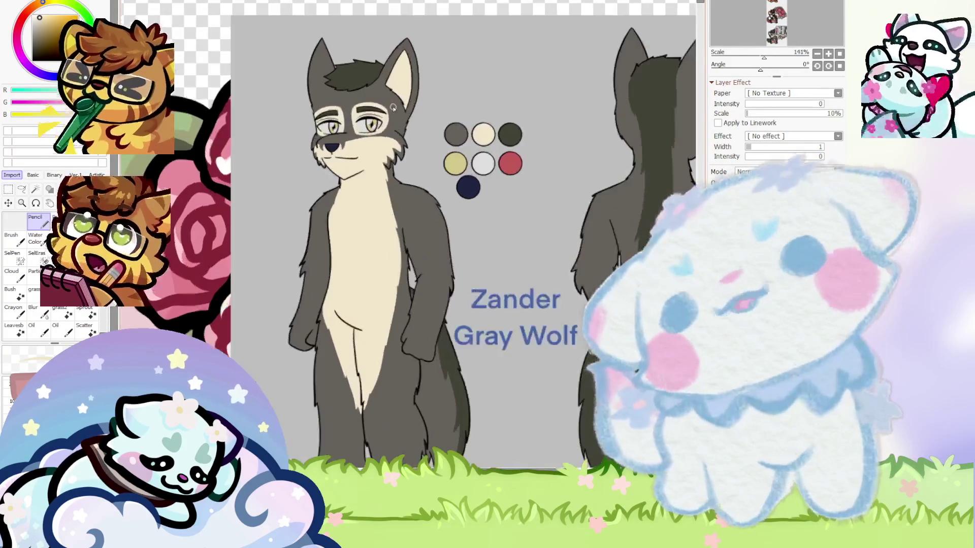
scroll(516, 214, "up", 3)
scroll(428, 126, "up", 1)
scroll(428, 125, "down", 2)
scroll(428, 126, "down", 4)
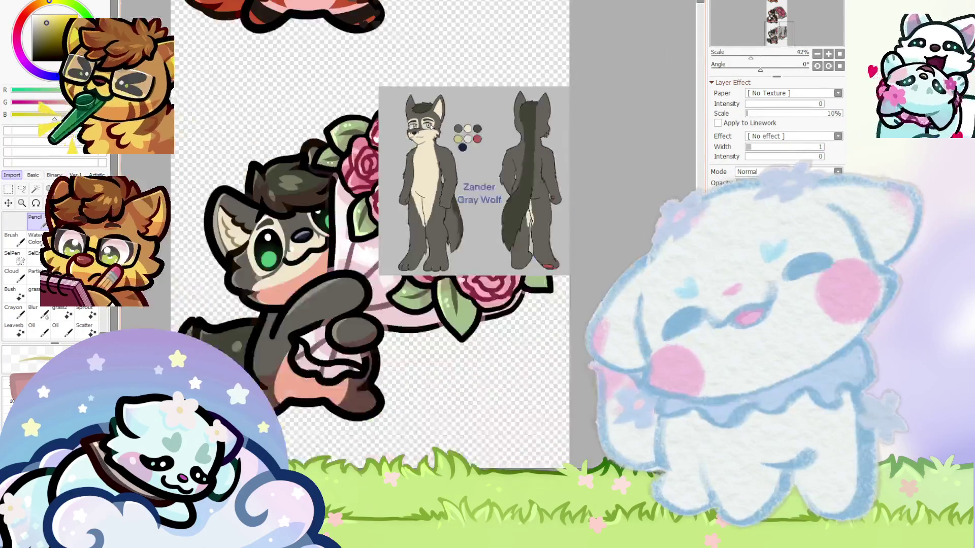
scroll(302, 245, "down", 1)
scroll(301, 244, "up", 3)
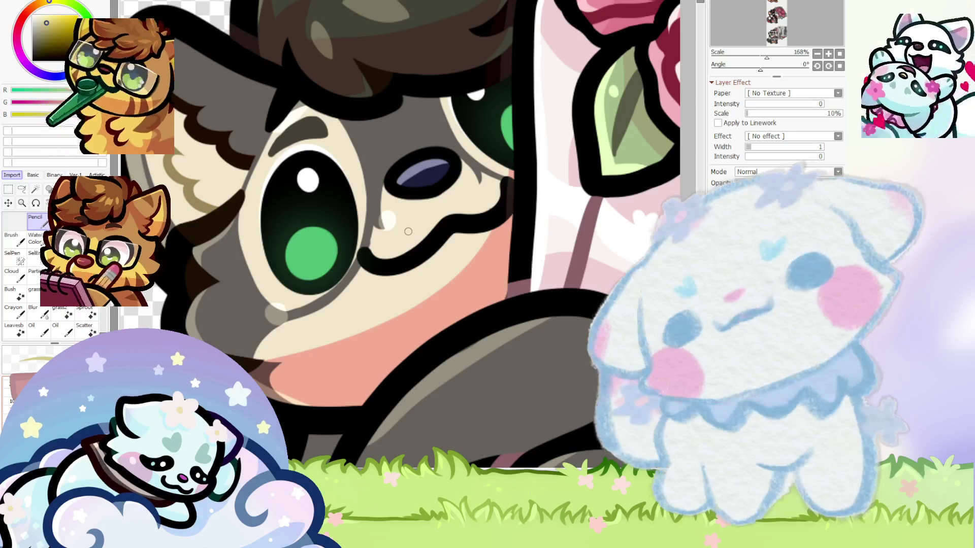
left_click_drag(325, 254, 250, 278)
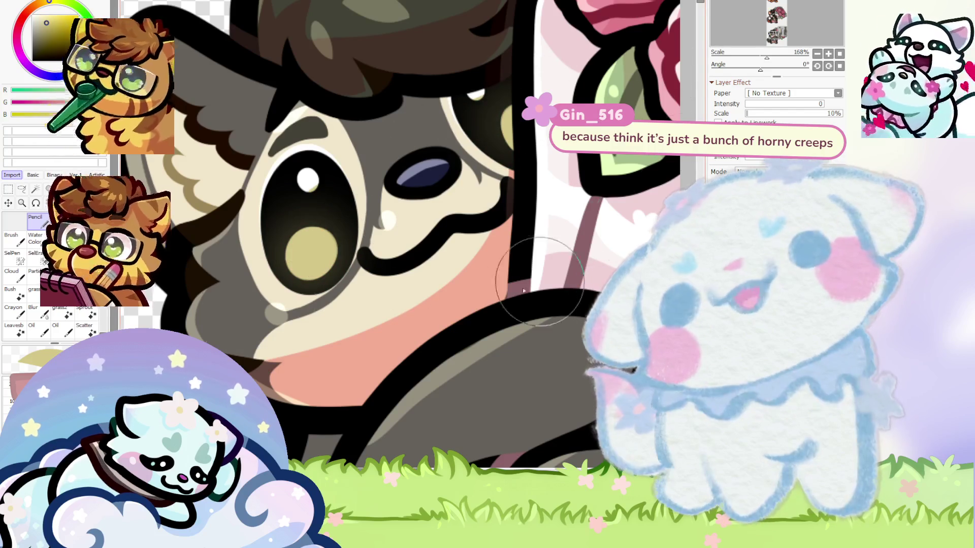
Reframe the view on the wolf's eyes and pick a dark orange-brown tan for the irises
scroll(380, 177, "up", 3)
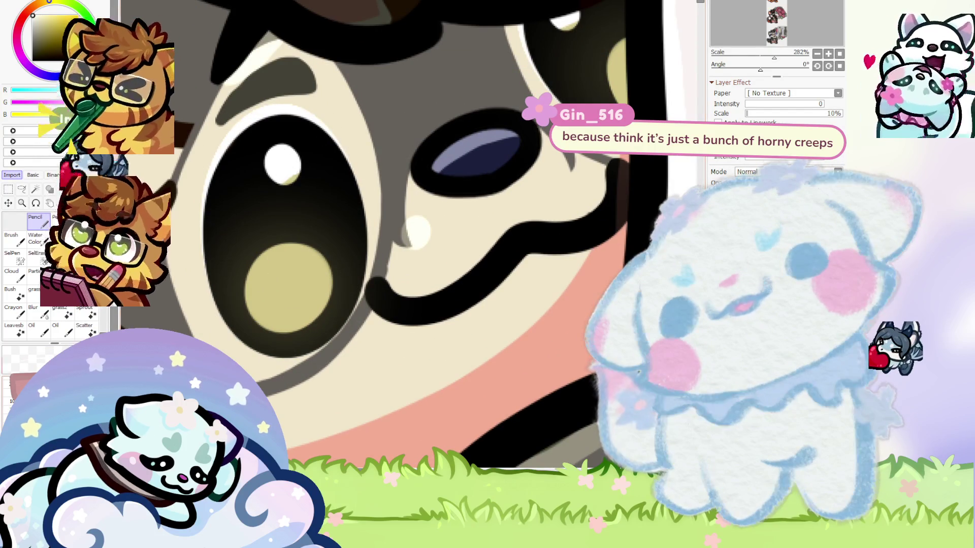
left_click(795, 56)
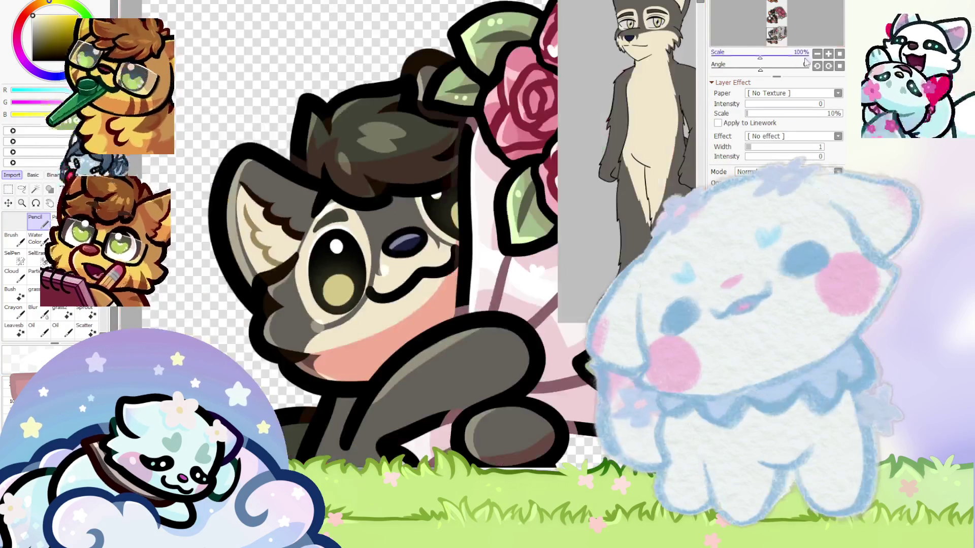
left_click_drag(760, 70, 750, 70)
scroll(372, 278, "down", 5)
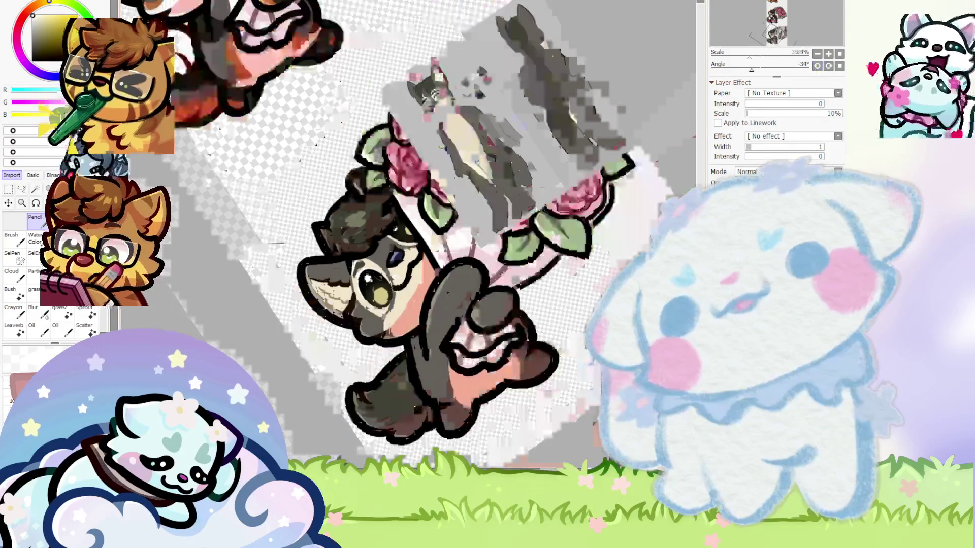
scroll(372, 278, "up", 3)
scroll(372, 279, "up", 3)
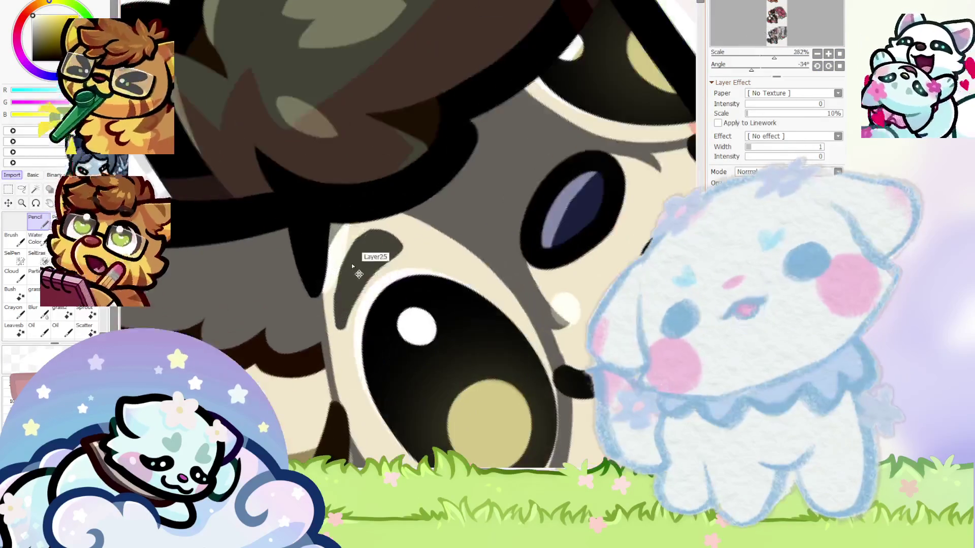
scroll(370, 282, "up", 2)
scroll(408, 232, "up", 1)
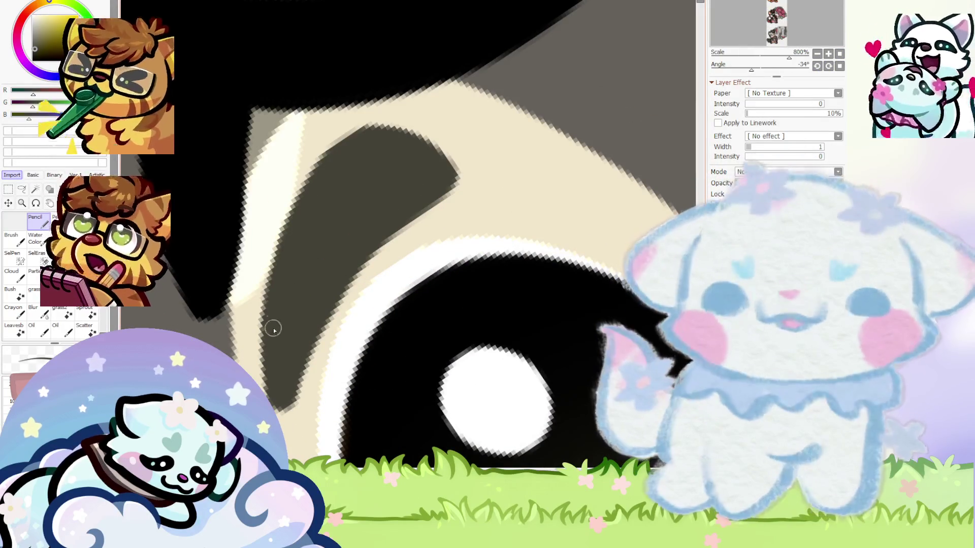
scroll(218, 263, "down", 7)
scroll(356, 188, "right", 3)
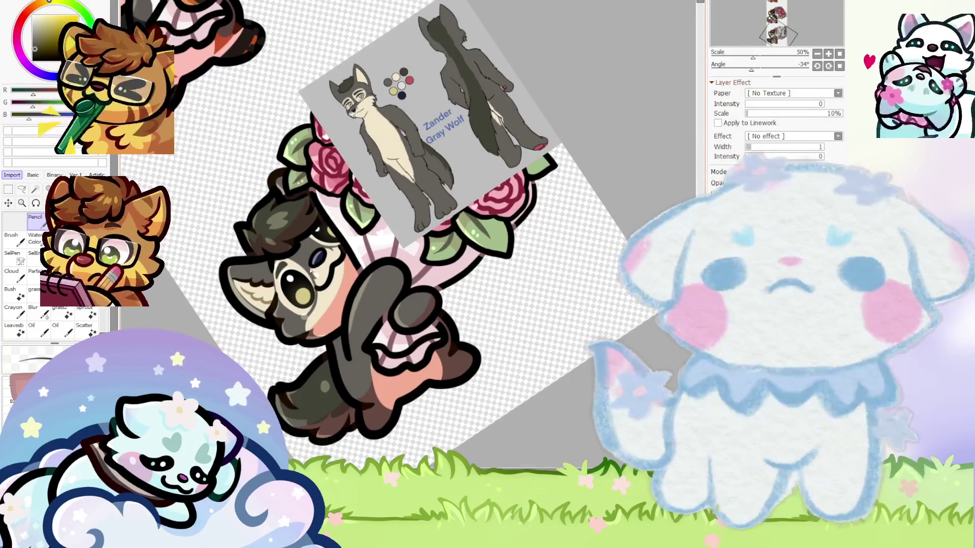
scroll(496, 66, "down", 2)
scroll(392, 269, "up", 3)
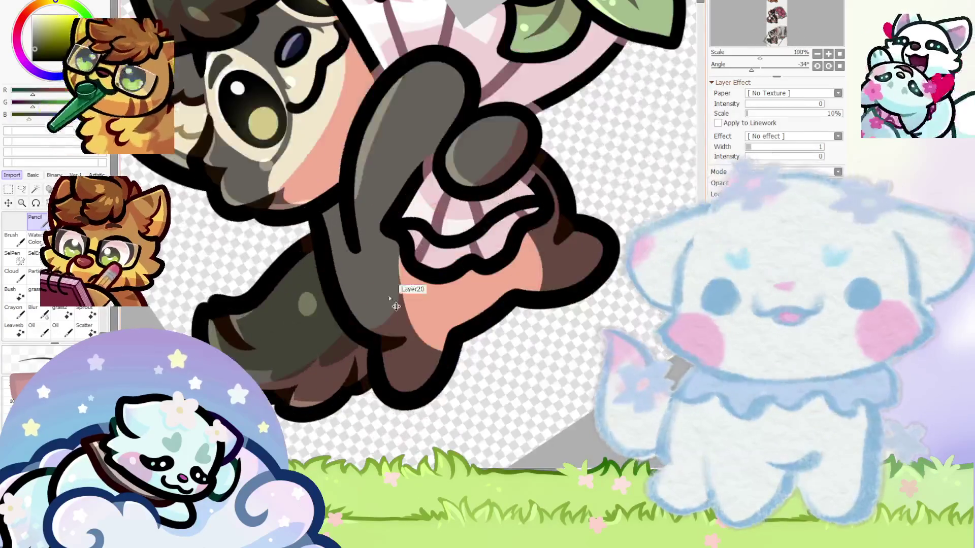
scroll(393, 270, "up", 1)
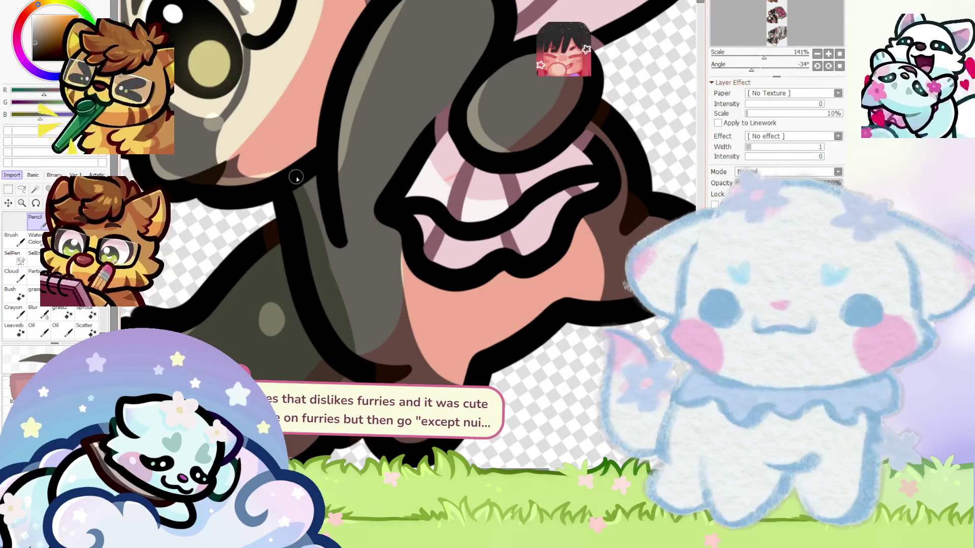
left_click(322, 300, "alt")
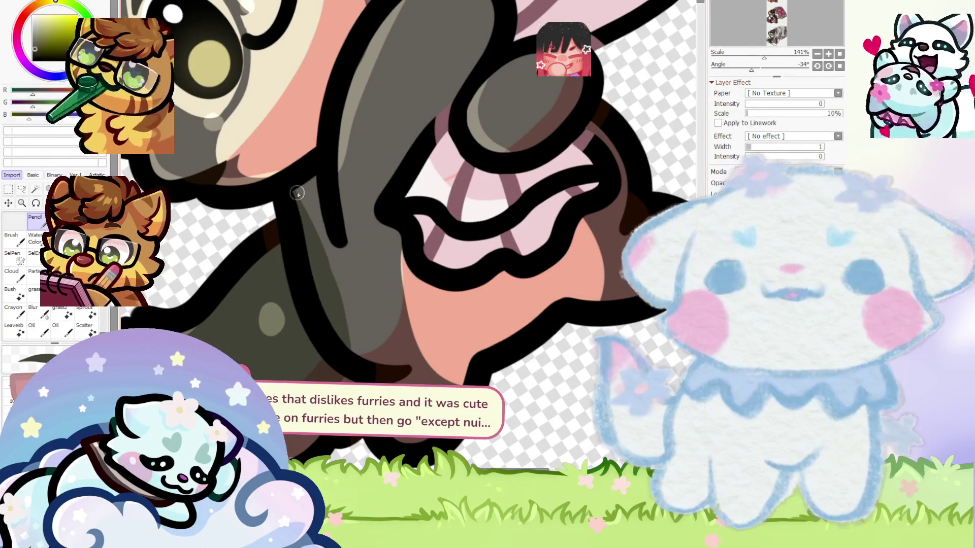
left_click(306, 166, "alt")
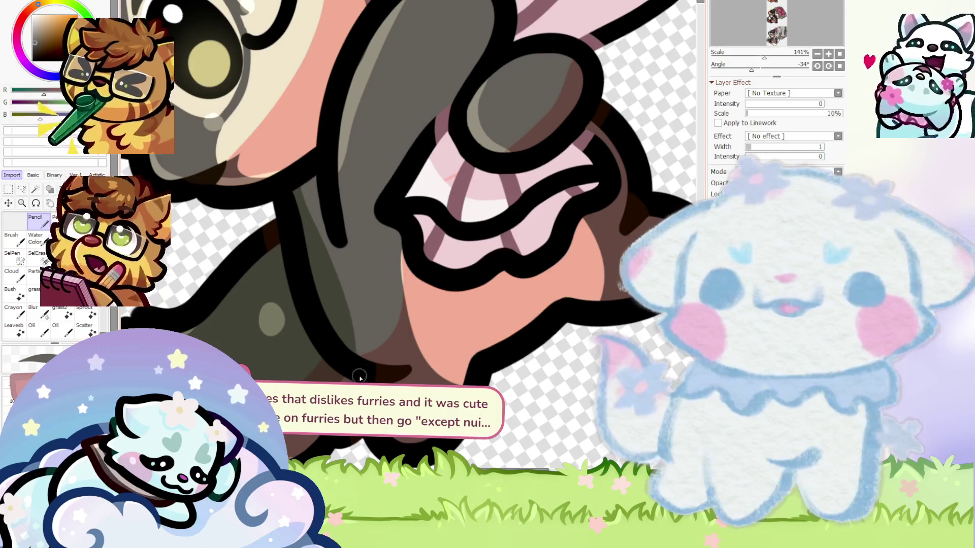
scroll(360, 378, "down", 4)
scroll(300, 203, "up", 4)
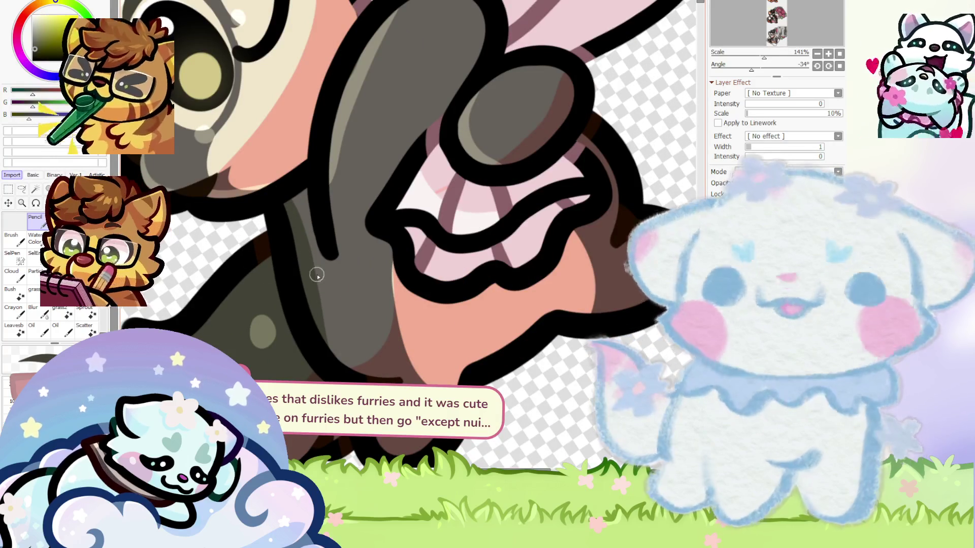
scroll(330, 264, "down", 4)
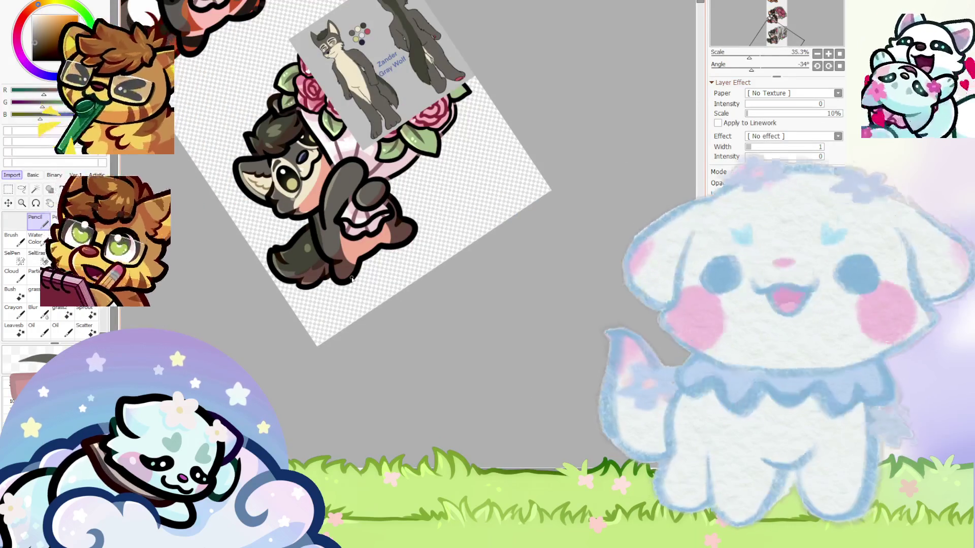
scroll(358, 28, "up", 2)
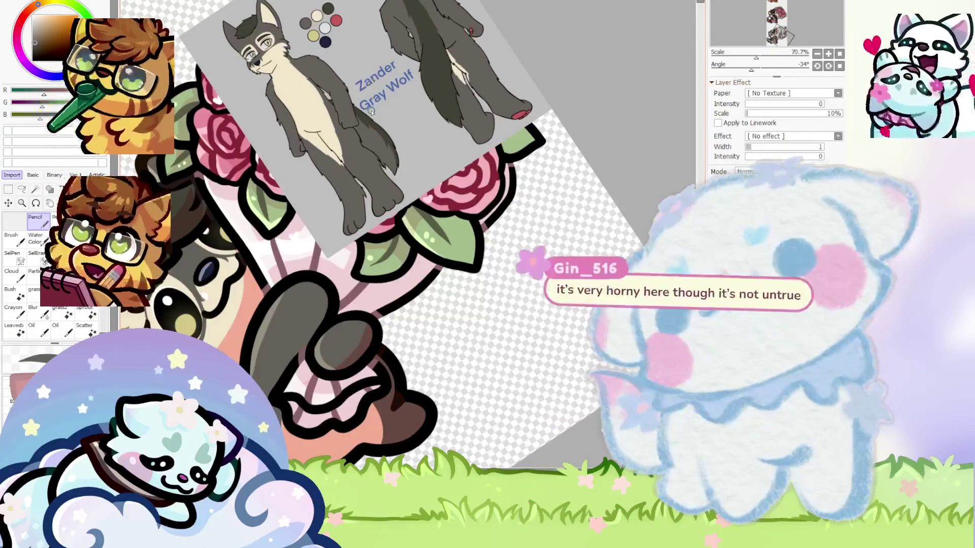
scroll(325, 26, "up", 2)
scroll(325, 28, "down", 1)
scroll(326, 56, "down", 1)
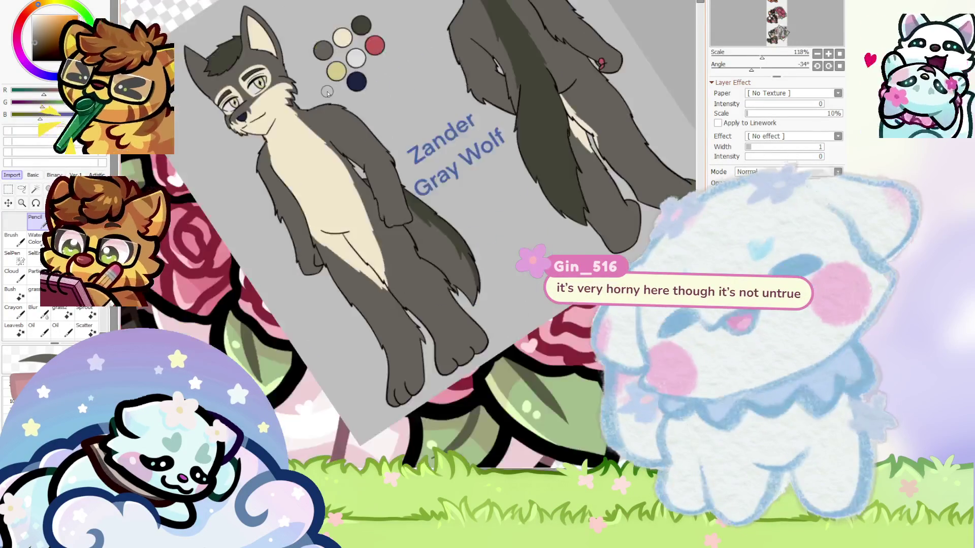
scroll(327, 93, "down", 2)
scroll(258, 191, "up", 2)
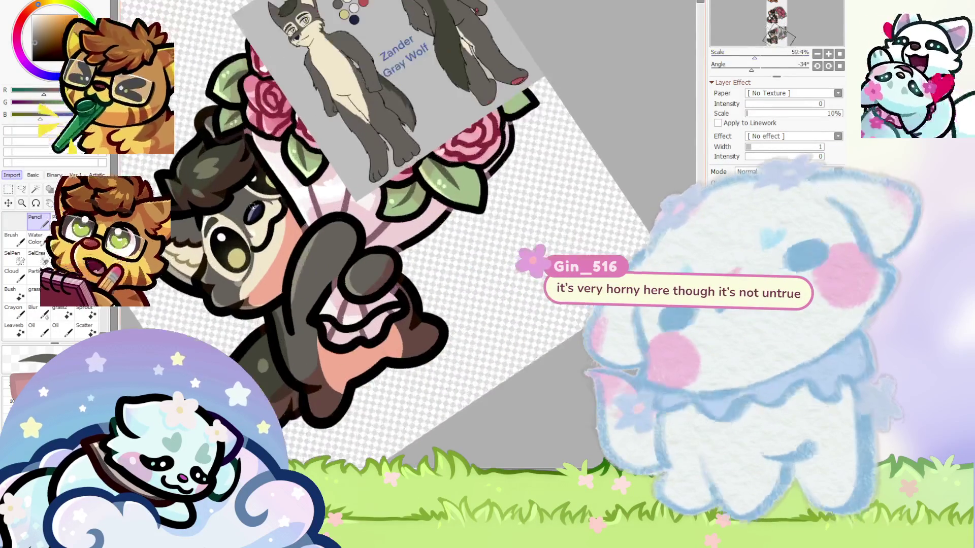
scroll(258, 190, "up", 3)
scroll(258, 191, "up", 2)
scroll(258, 190, "up", 3)
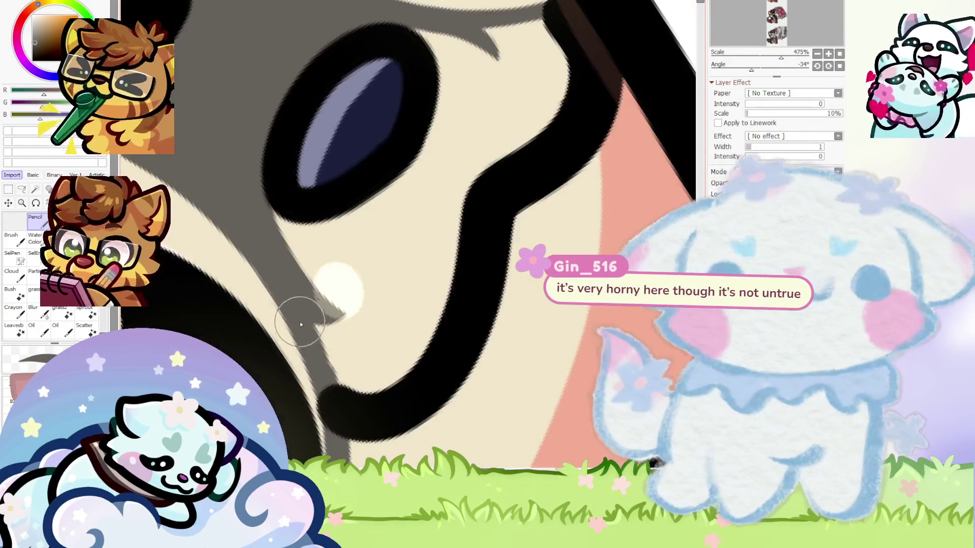
scroll(348, 315, "down", 4)
Find the layer holding the eye area and sample the face's cream tone for highlights
left_click(420, 269, "ctrl")
scroll(311, 276, "up", 2)
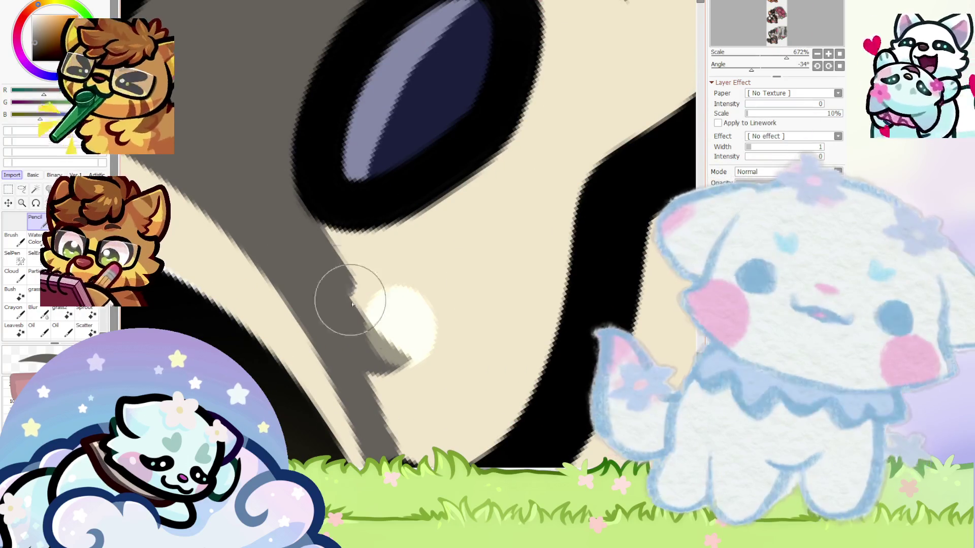
left_click(385, 264, "alt")
scroll(356, 234, "down", 7)
scroll(404, 247, "down", 5)
scroll(405, 248, "down", 7)
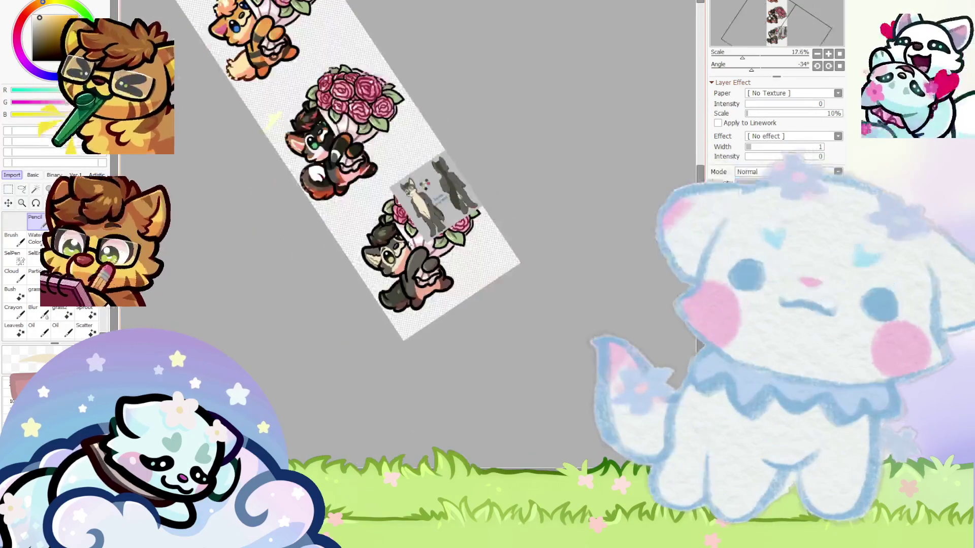
Straighten the canvas to 0°, view it at 25%, and drag the Zander reference off the wolf
left_click(840, 66)
left_click(829, 53)
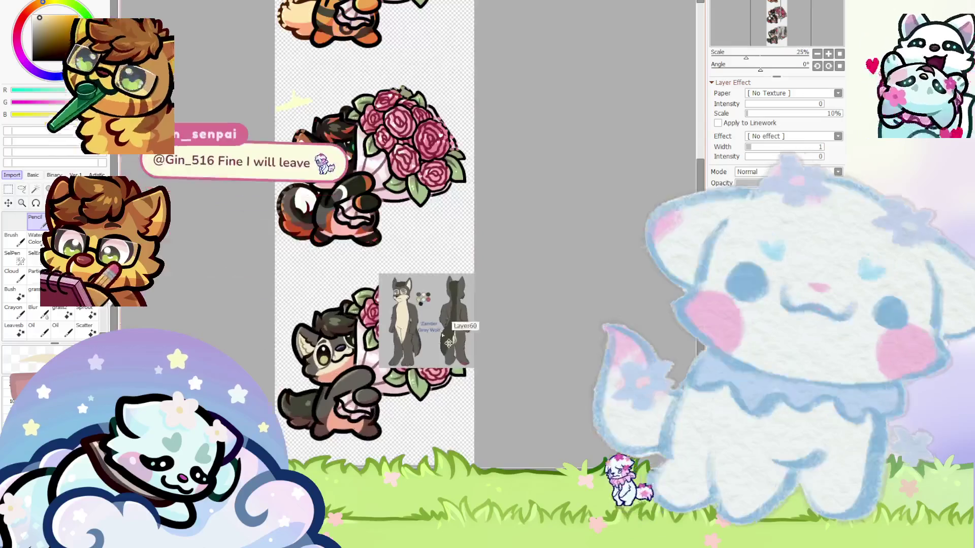
left_click_drag(442, 333, 470, 287)
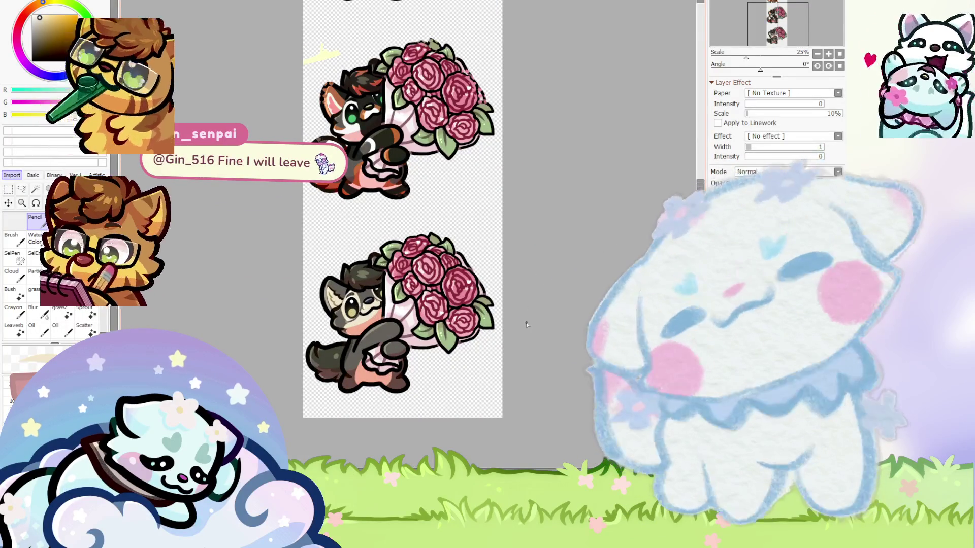
scroll(348, 315, "up", 3)
scroll(348, 316, "up", 4)
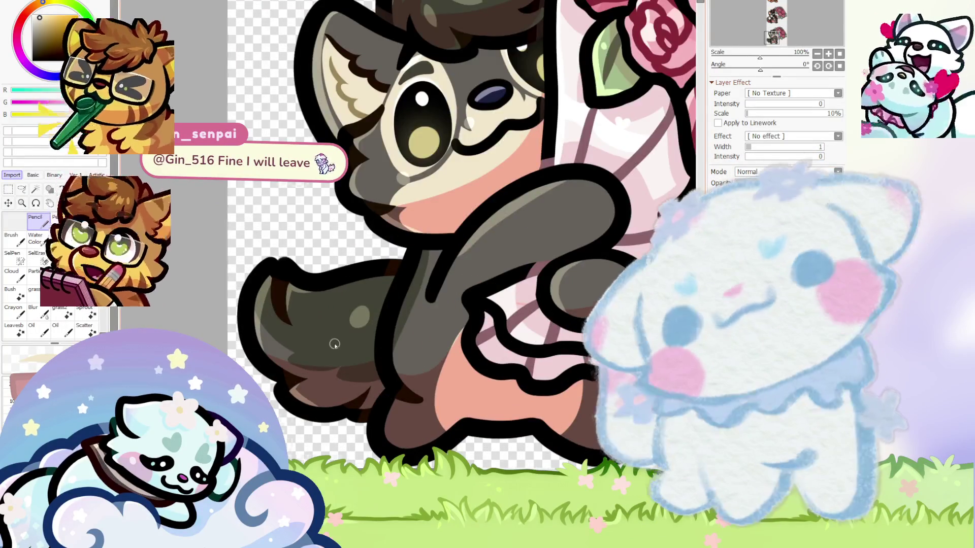
scroll(334, 344, "down", 5)
scroll(334, 344, "down", 1)
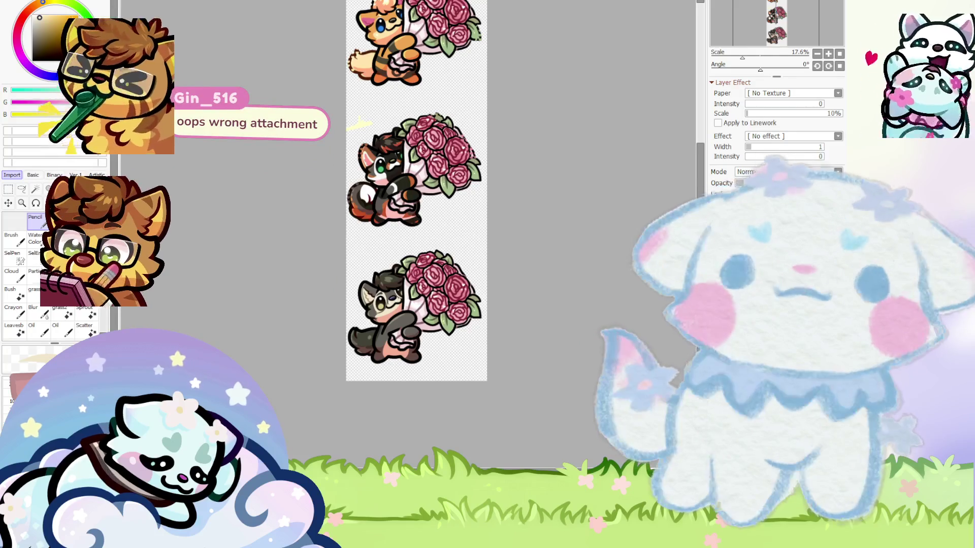
Zoom out and back in to review the three stacked rose-bouquet chibis on the sheet
scroll(418, 306, "up", 2)
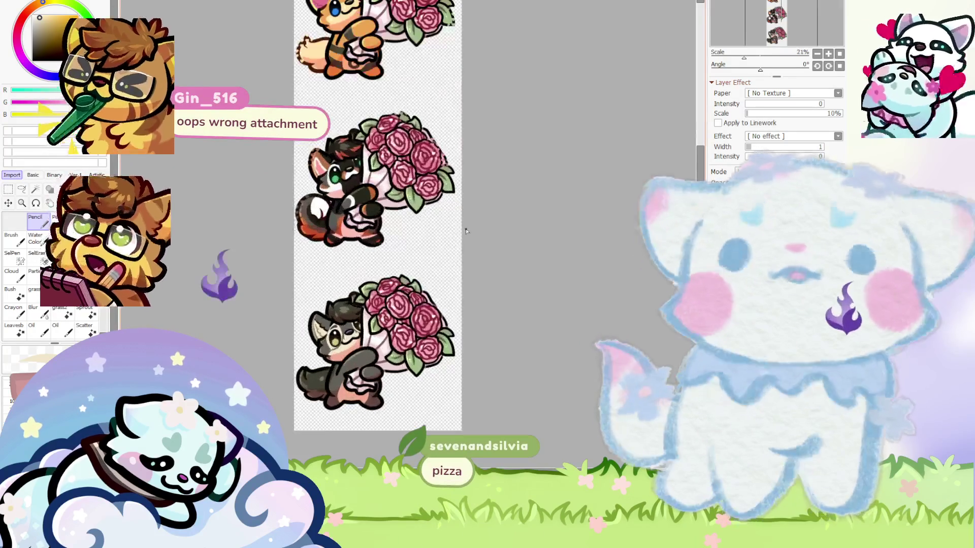
scroll(350, 236, "down", 1)
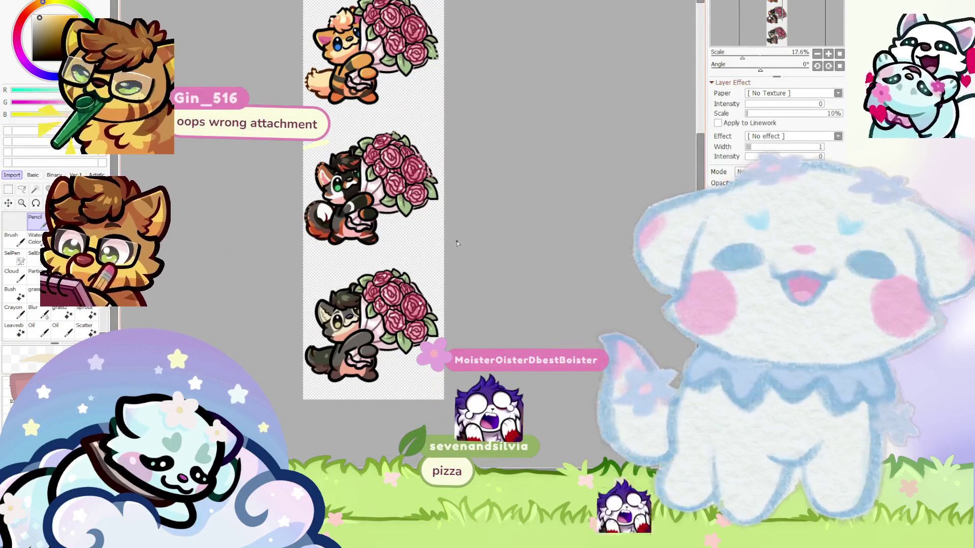
scroll(398, 218, "up", 1)
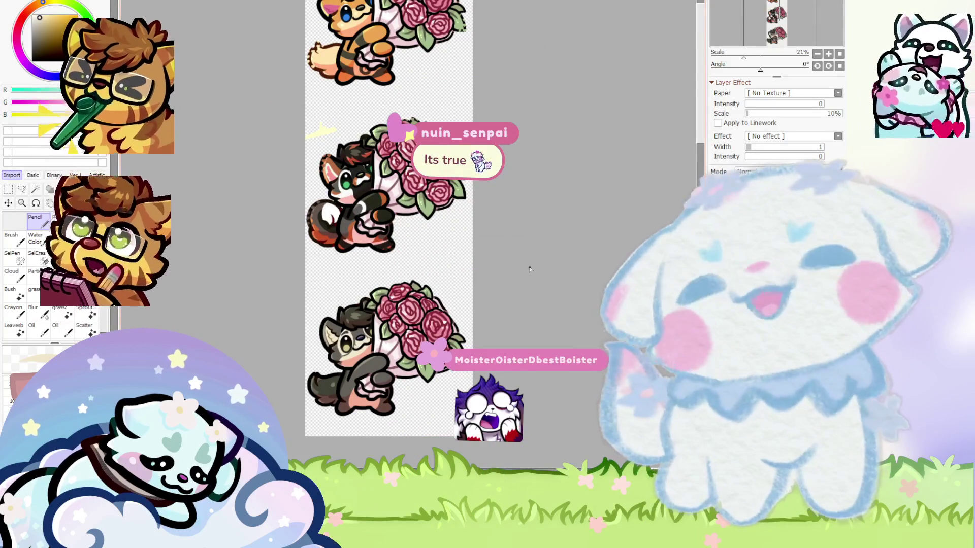
scroll(501, 258, "up", 5)
scroll(501, 258, "down", 3)
scroll(308, 233, "down", 2)
scroll(308, 233, "down", 3)
scroll(308, 233, "up", 2)
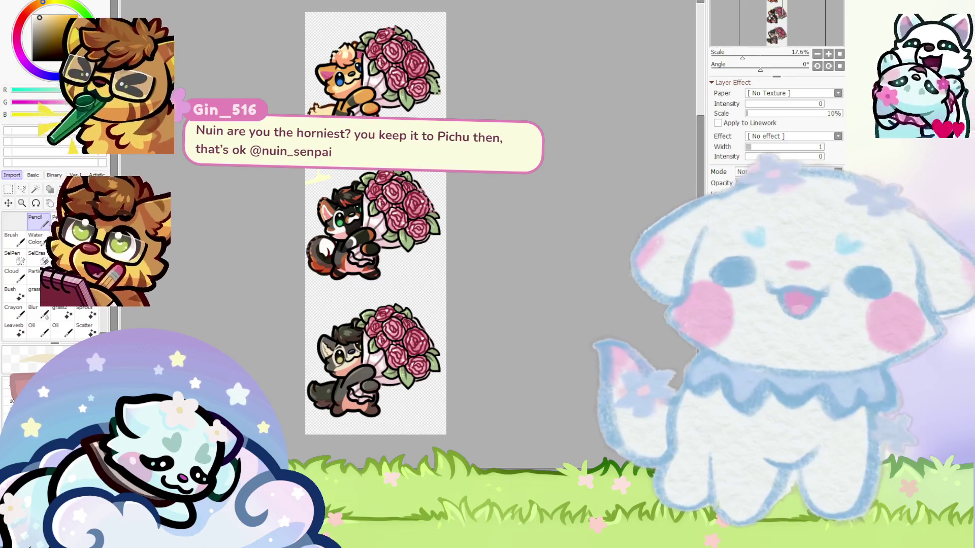
scroll(565, 311, "down", 1)
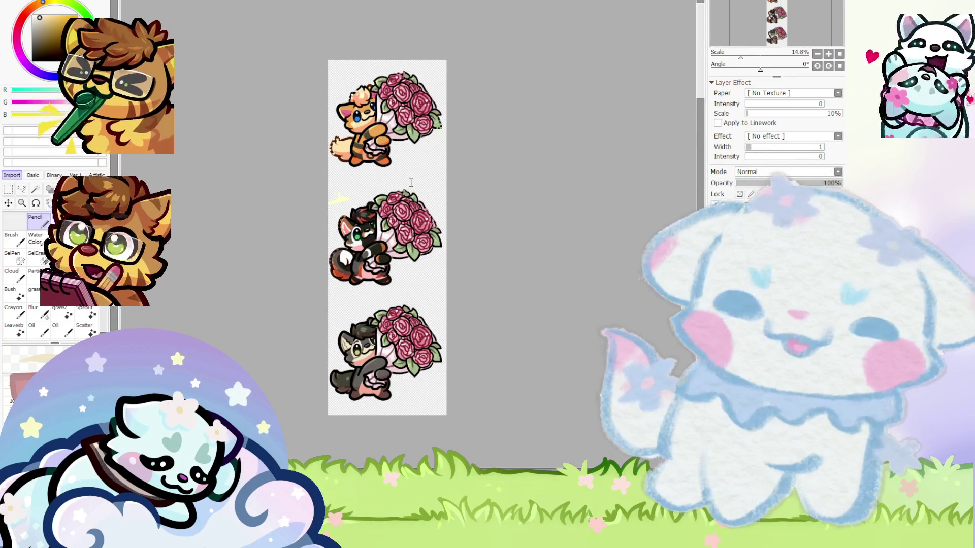
scroll(477, 324, "down", 1)
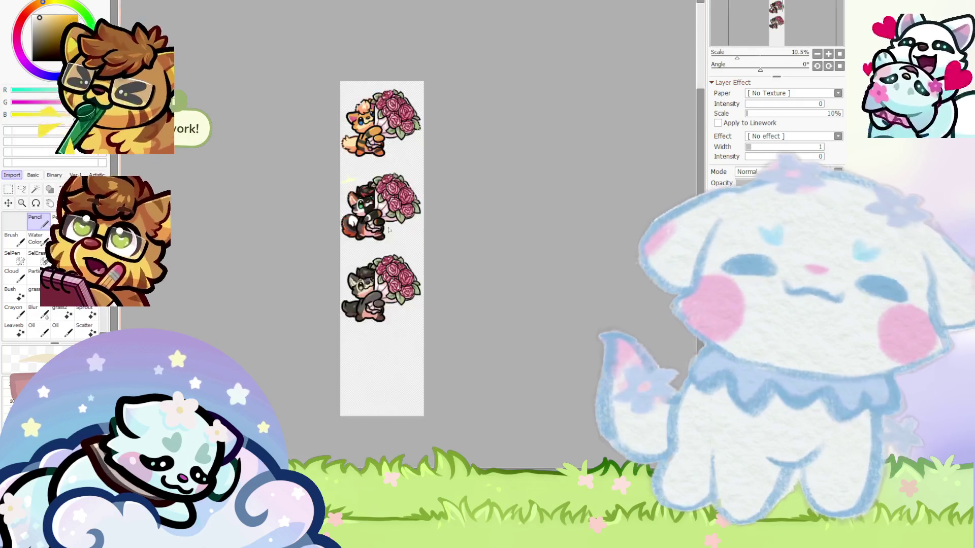
scroll(407, 301, "up", 1)
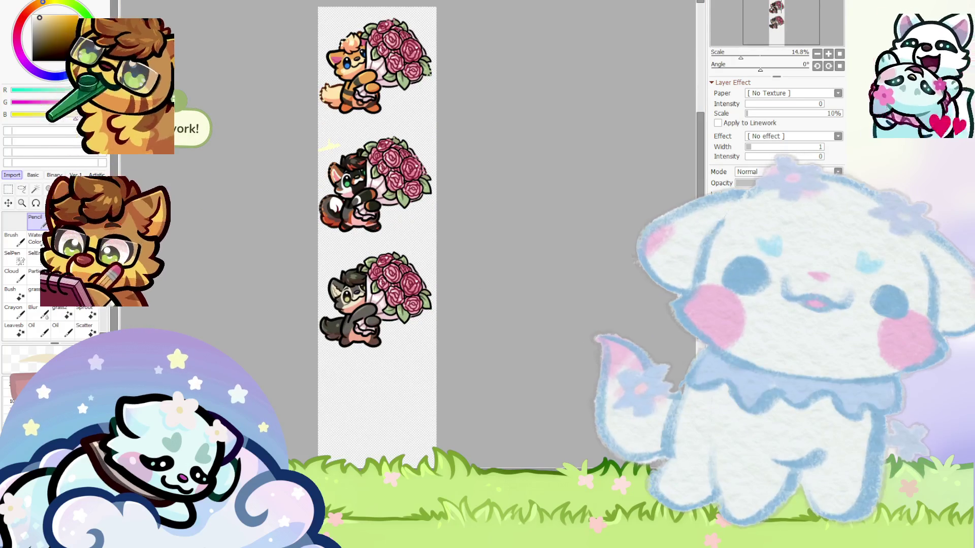
key("ctrl+v")
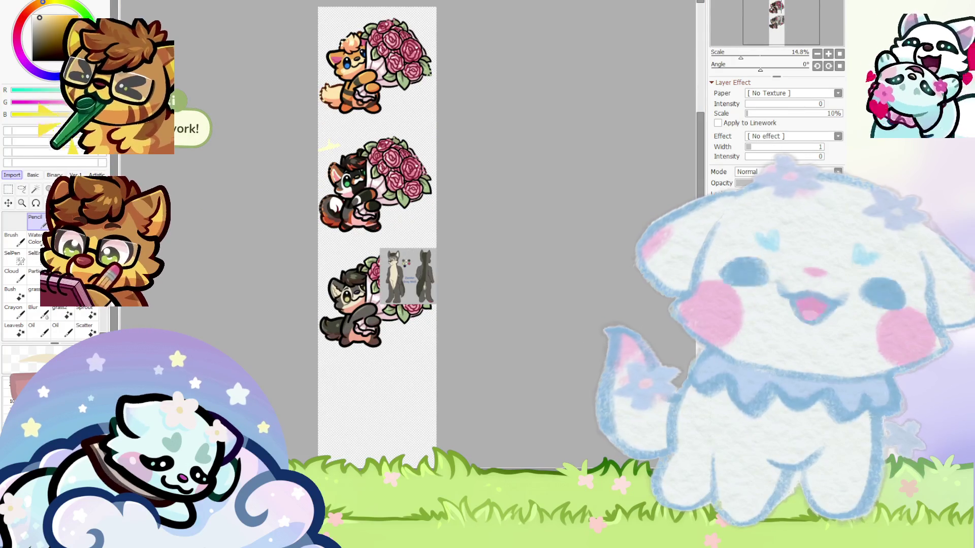
key("ctrl+z")
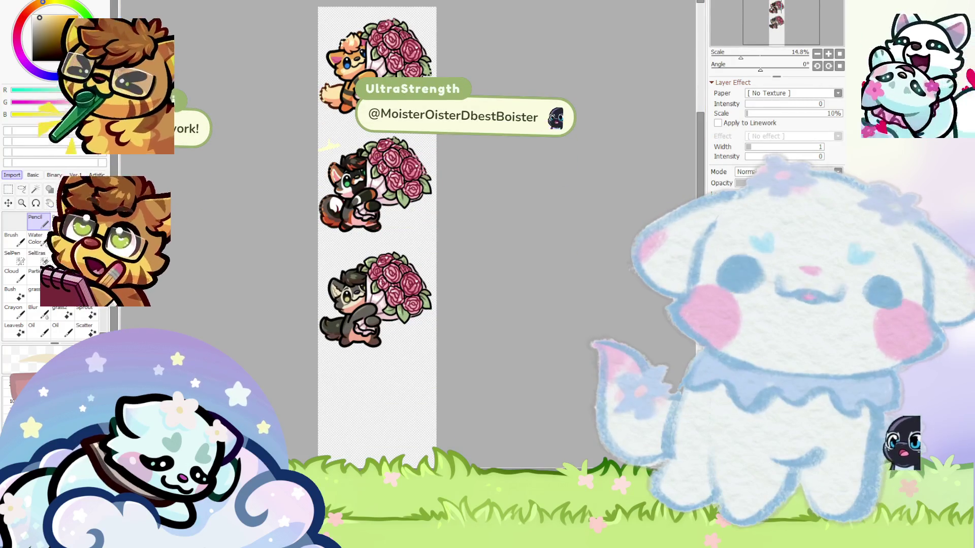
scroll(339, 327, "up", 1)
scroll(330, 315, "up", 2)
scroll(325, 304, "down", 2)
scroll(317, 293, "up", 3)
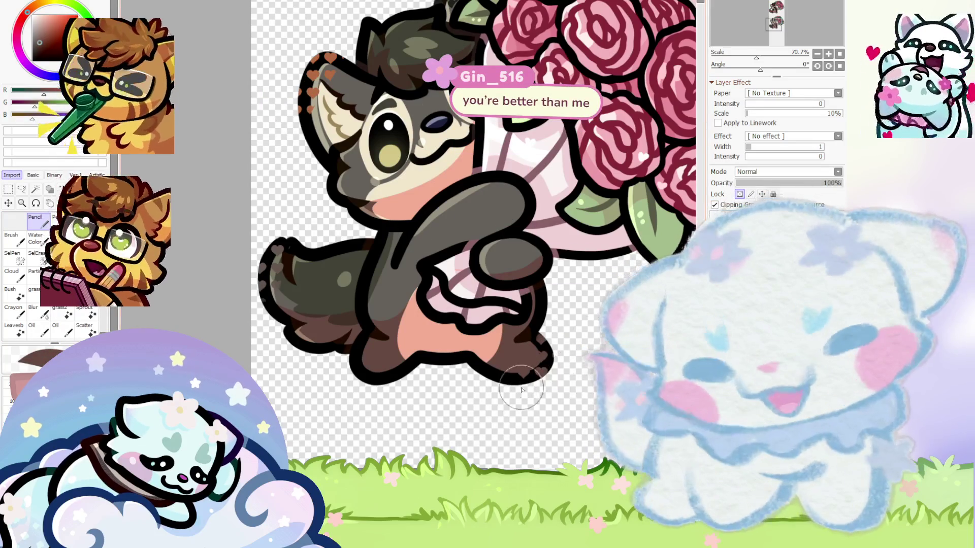
Sample the dark olive-grey fur colour from the wolf's tail, then zoom around the sheet
left_click(292, 242, "alt")
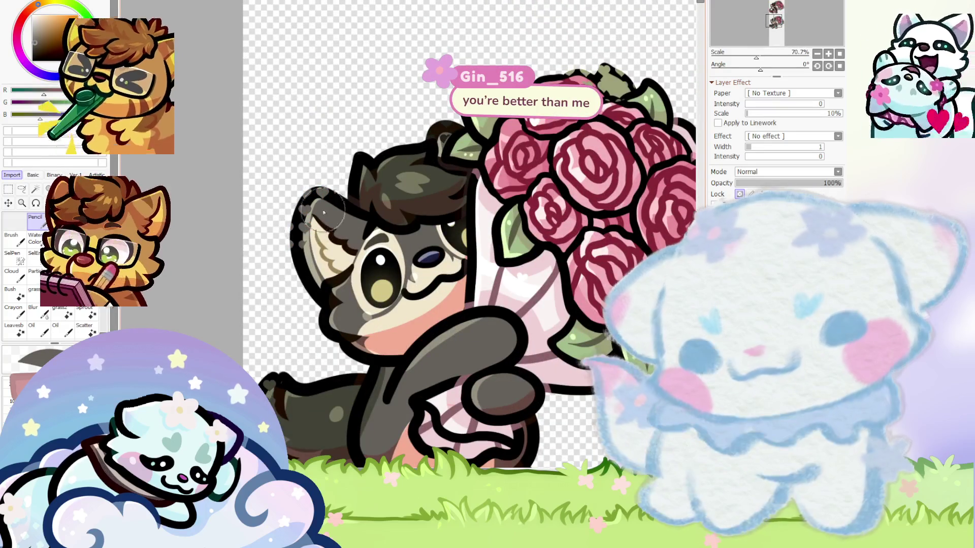
scroll(361, 170, "up", 7)
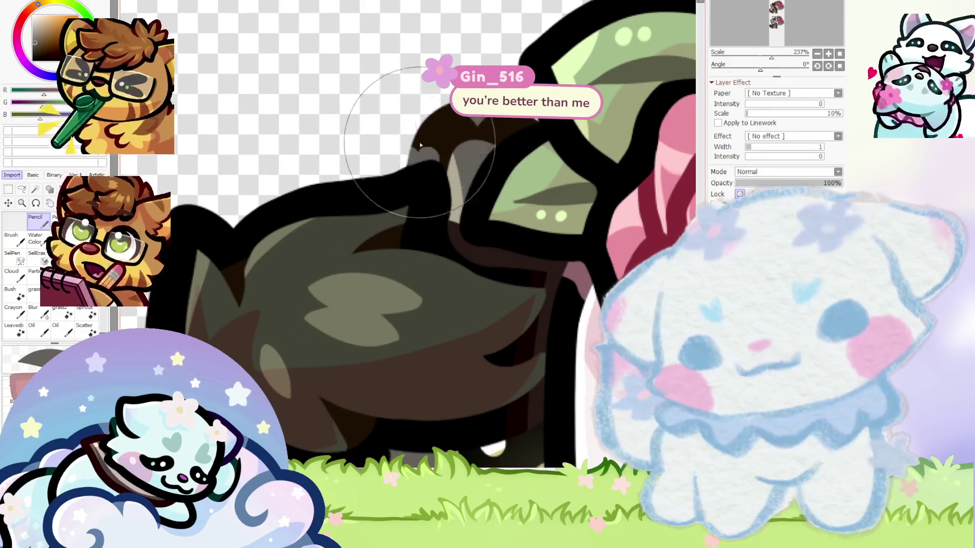
scroll(456, 153, "down", 4)
scroll(434, 127, "down", 3)
scroll(434, 126, "down", 2)
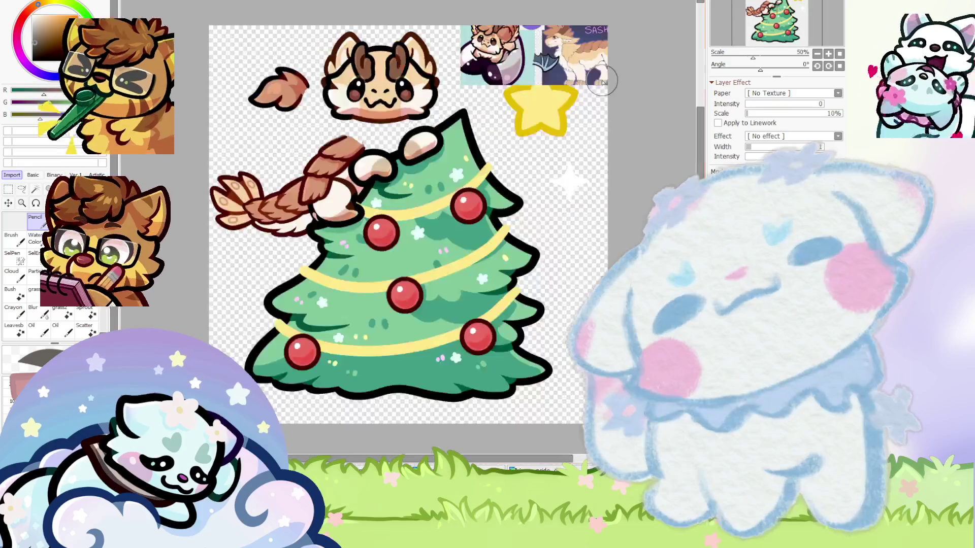
Cycle through the four open documents with Ctrl+Tab back to the rose-bouquet sheet
scroll(507, 54, "up", 1)
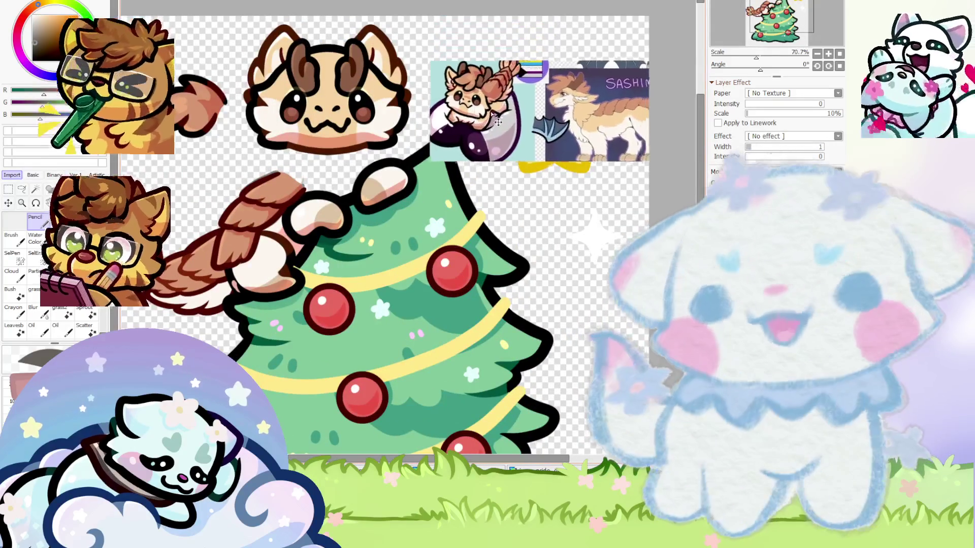
scroll(485, 119, "down", 1)
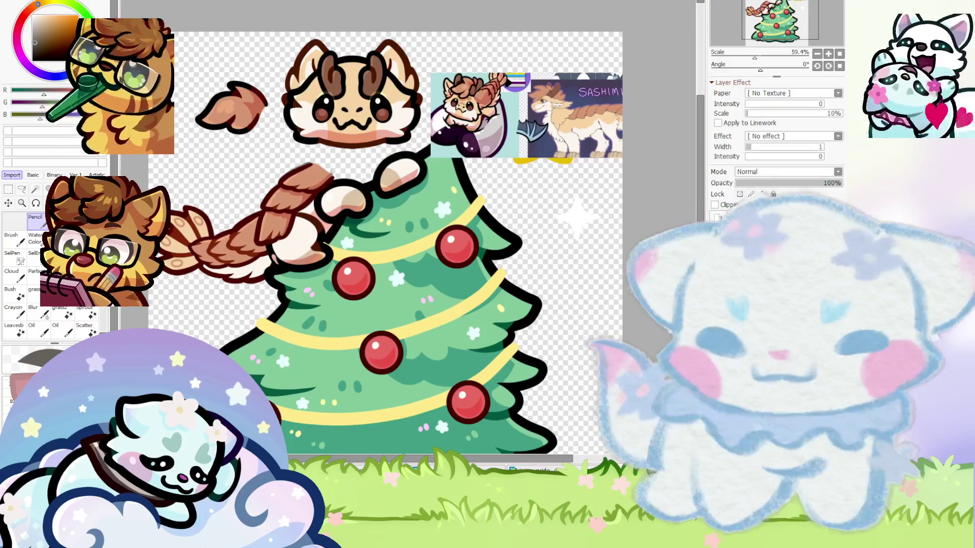
key("ctrl+Tab")
key("ctrl+Tab")
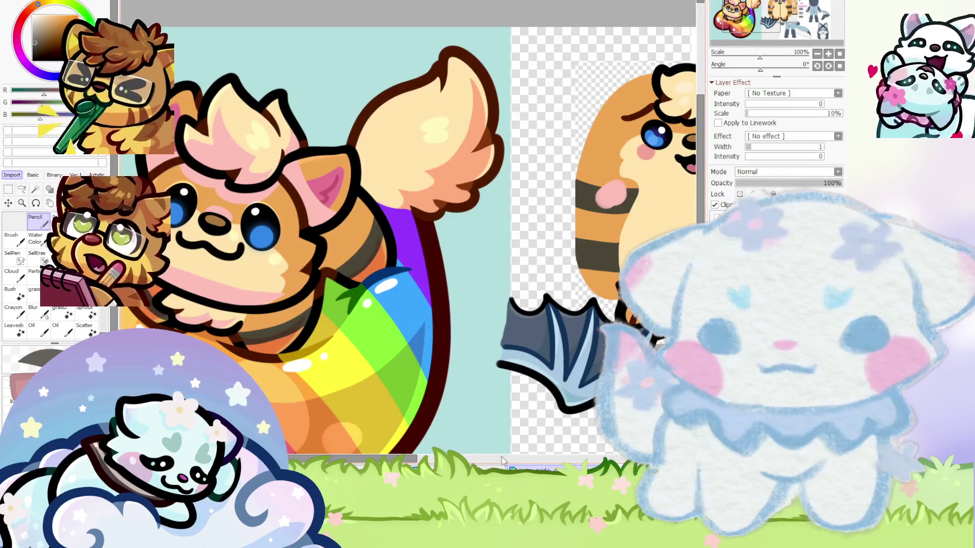
key("ctrl+Tab")
key("ctrl+Tab")
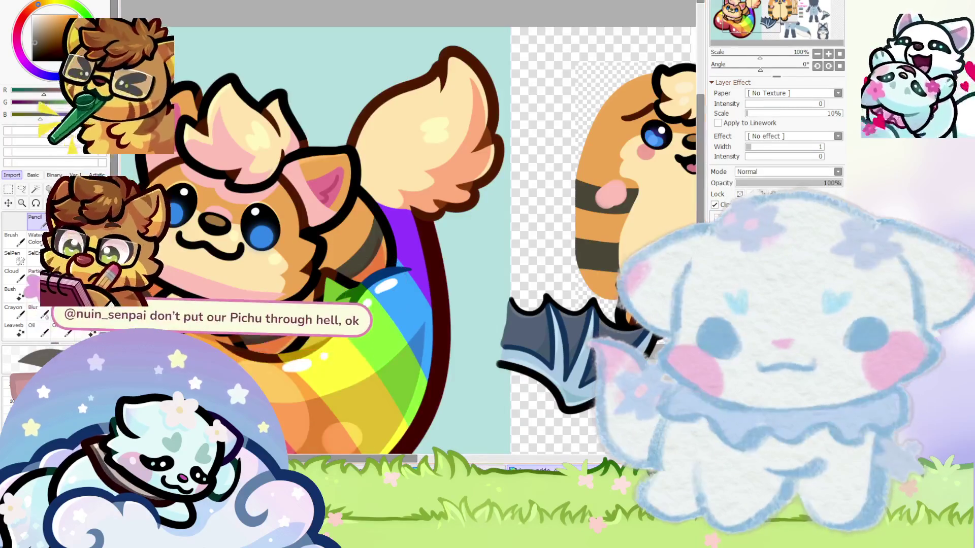
key("ctrl+Tab")
key("ctrl+Tab")
key("ctrl+Tab")
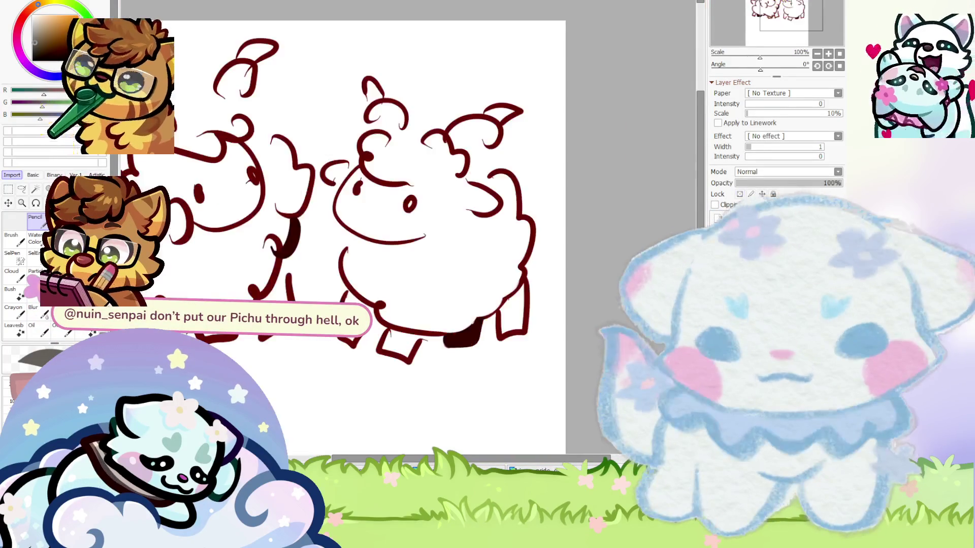
key("ctrl+Tab")
key("ctrl+Tab")
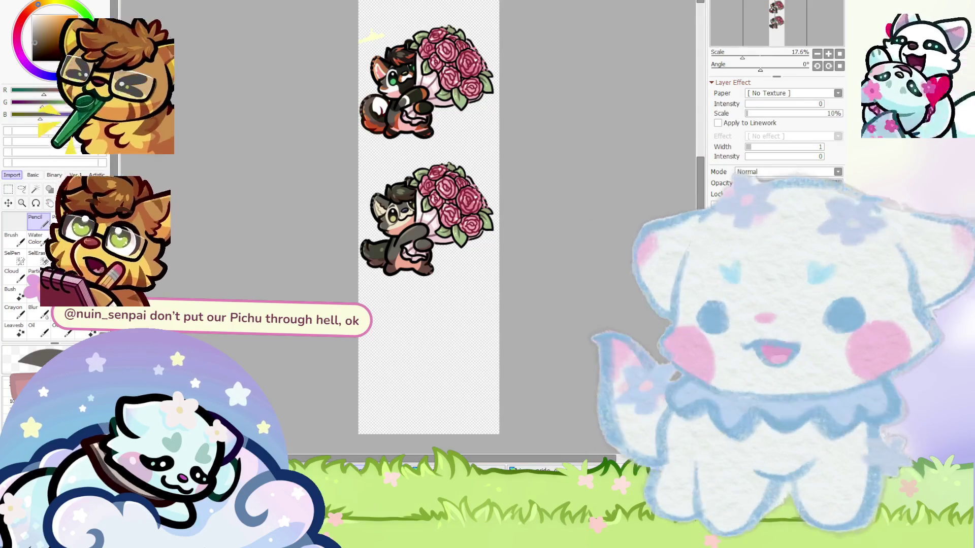
Duplicate the grey wolf sticker below the original, switch to Pencil, and select the reference layer
left_click_drag(439, 263, 439, 391)
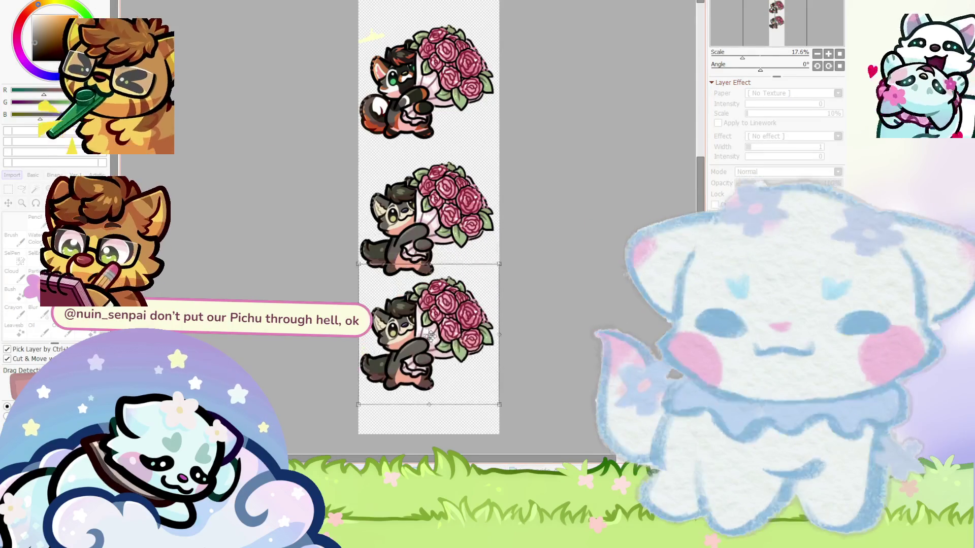
scroll(384, 264, "down", 1)
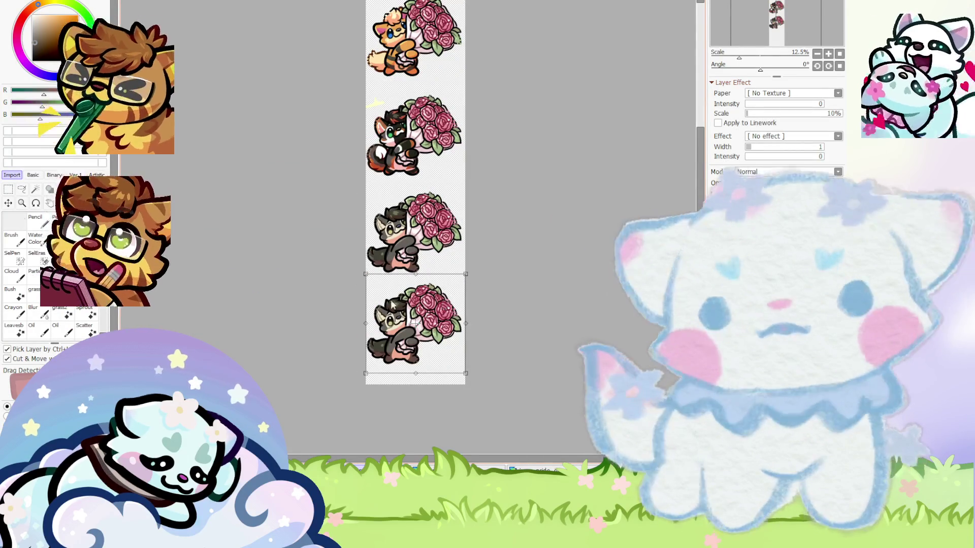
key("n")
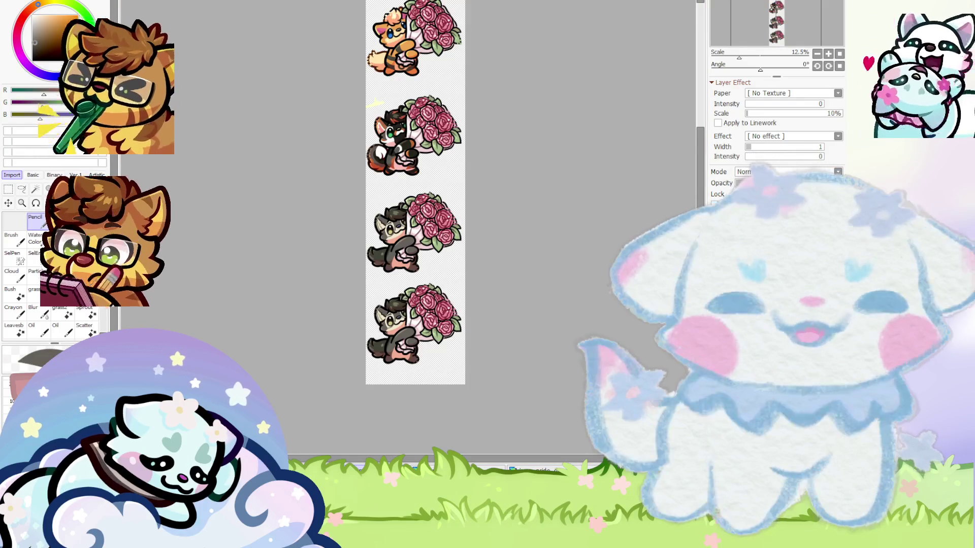
left_click(411, 25, "ctrl+shift")
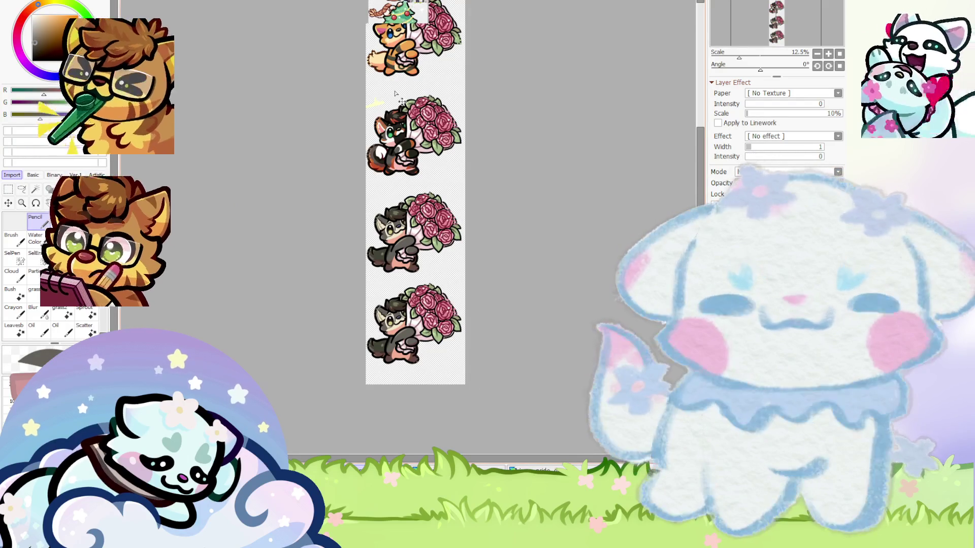
Move the reference snapshot down beside the lower wolves, then cycle through the pangolin and Christmas tree documents
left_click_drag(411, 24, 436, 280)
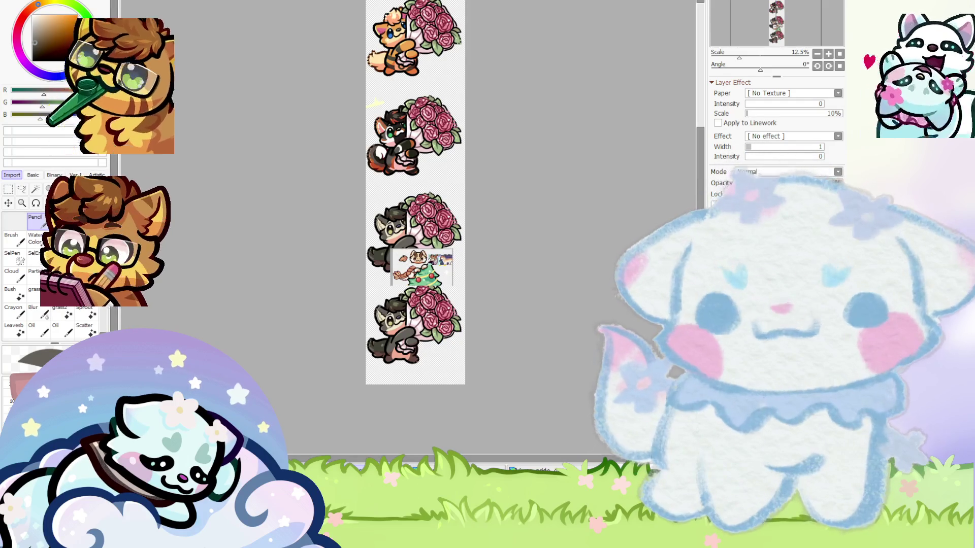
key("ctrl+Tab")
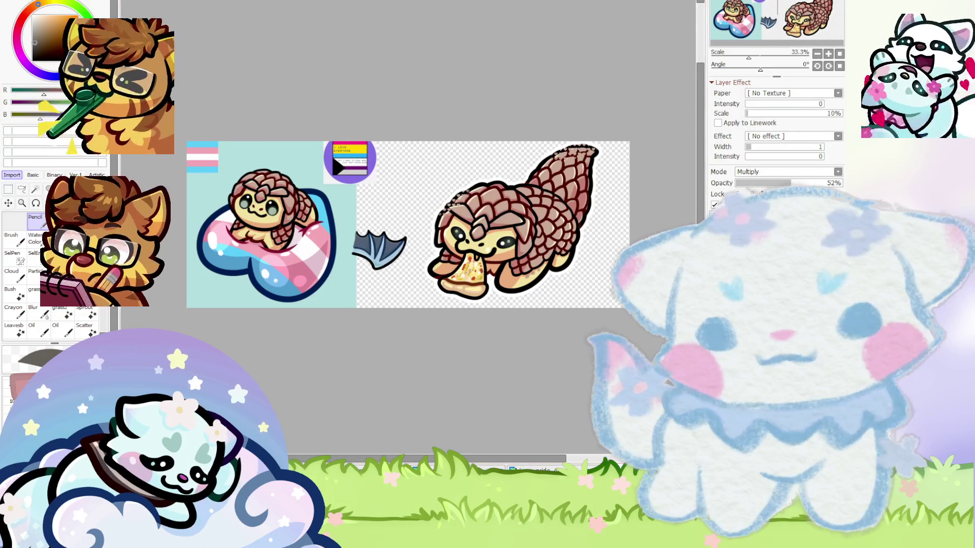
key("ctrl+Tab")
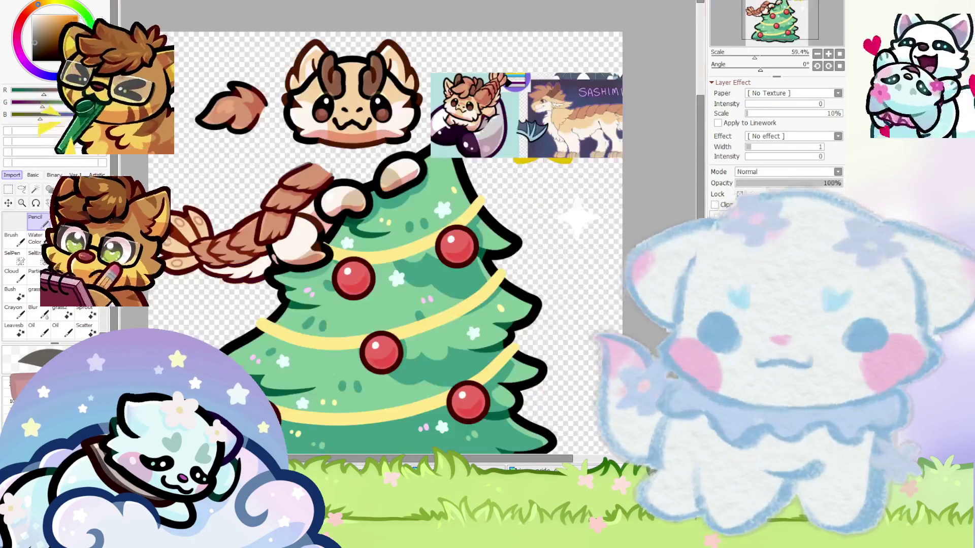
key("ctrl+Tab")
key("ctrl+Tab")
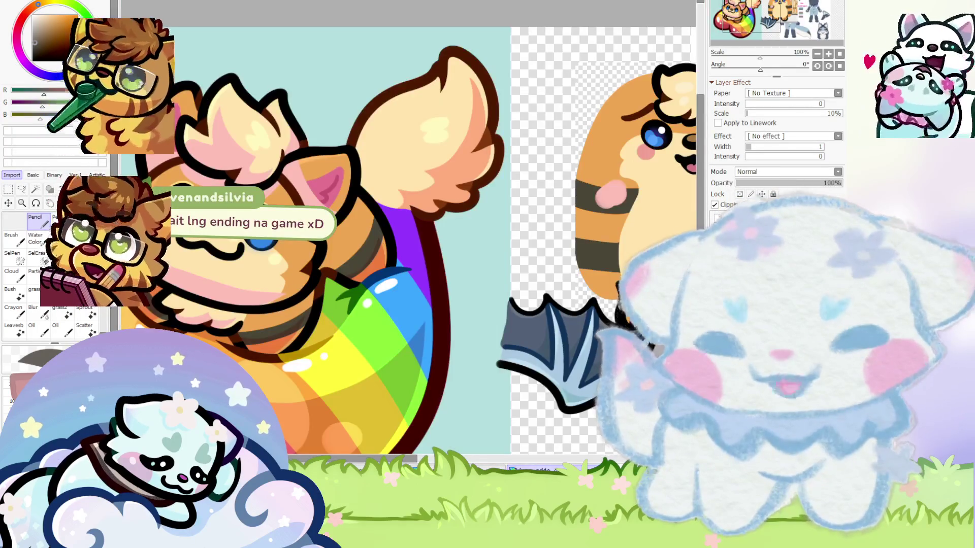
key("ctrl+Tab")
key("ctrl+Tab")
key("ctrl+Tab")
key("ctrl+Tab")
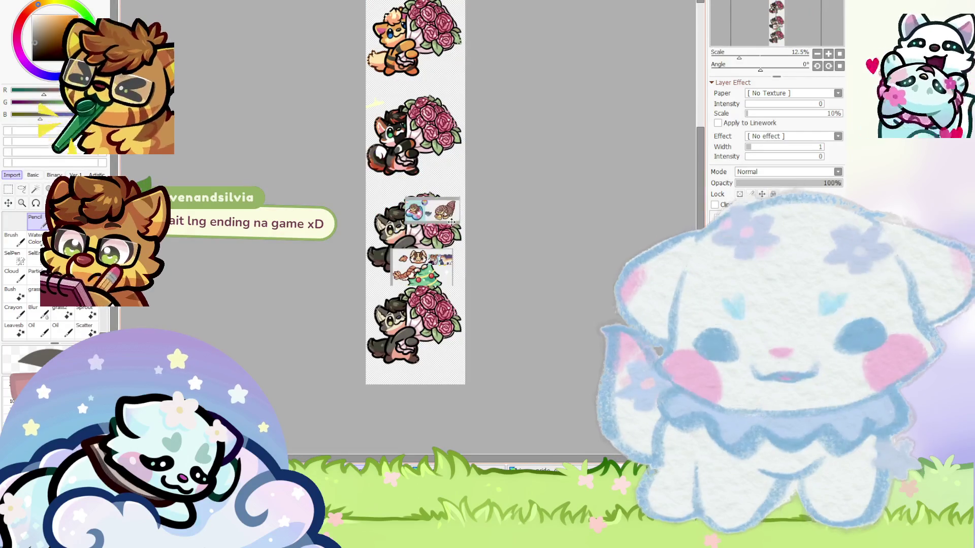
Back on the rose sticker sheet, zoom in for a closer view
scroll(451, 225, "up", 1)
scroll(430, 222, "down", 2)
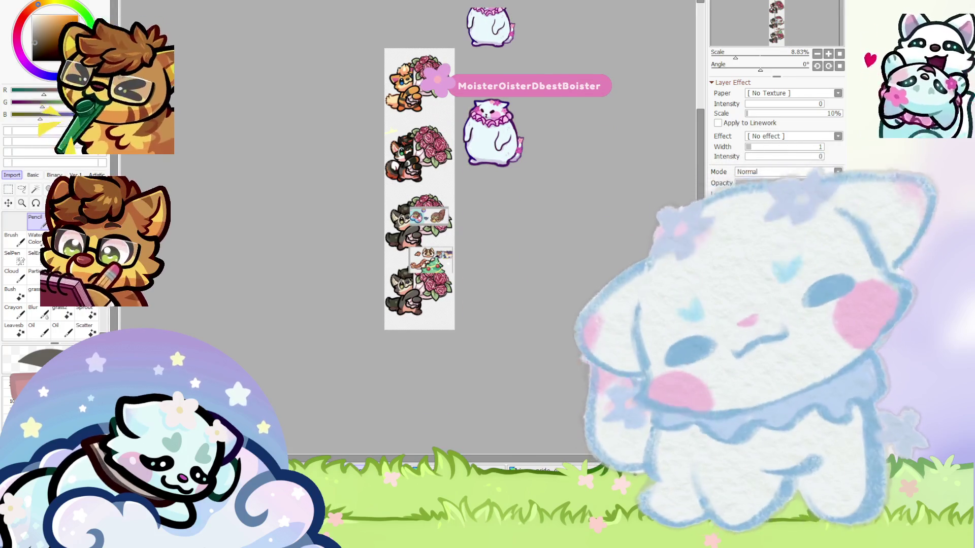
key("ctrl+plus")
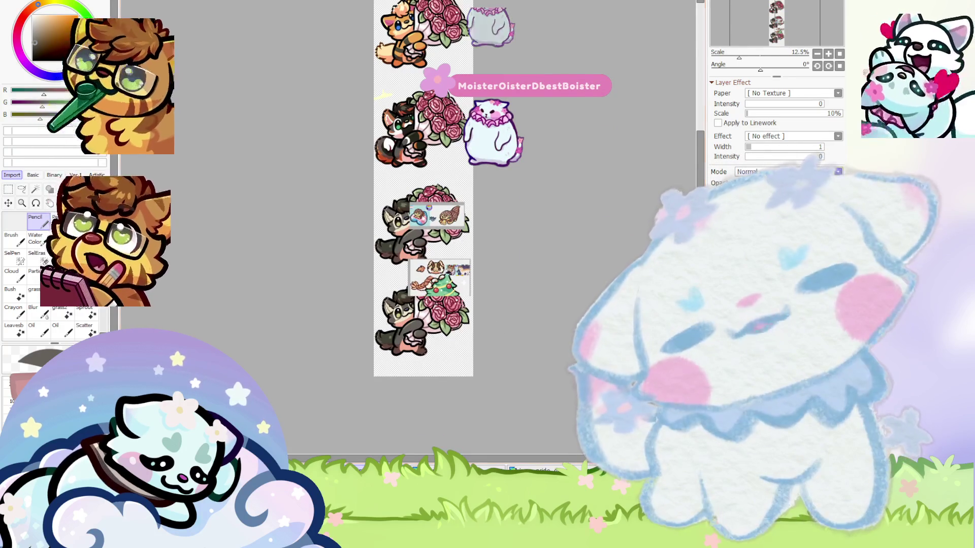
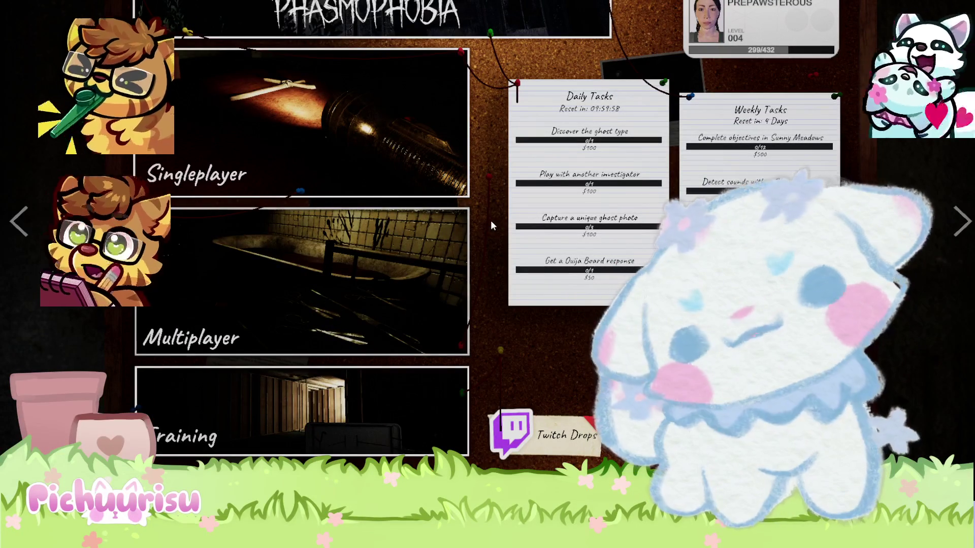
Request a Twitch Drops account link, close its dialog, and go into Multiplayer
left_click(572, 435)
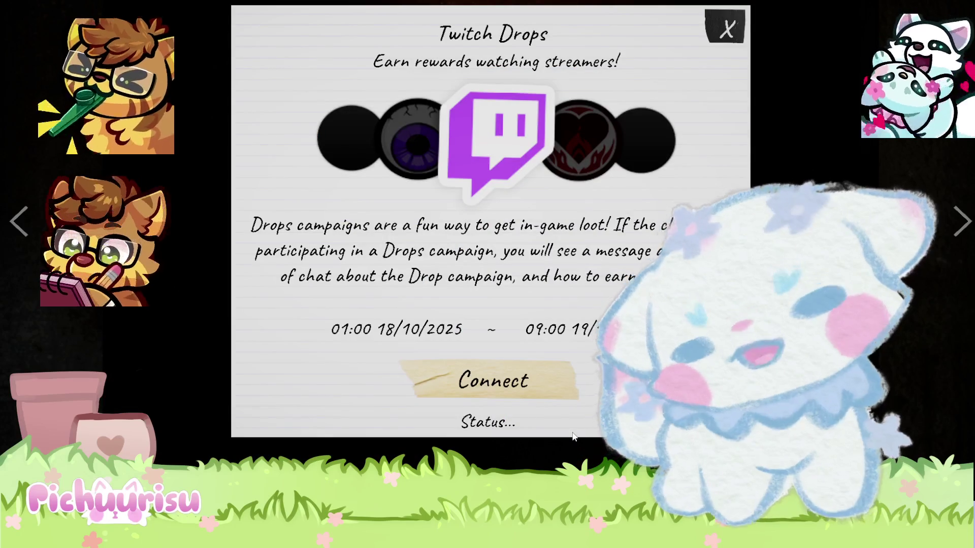
left_click(541, 387)
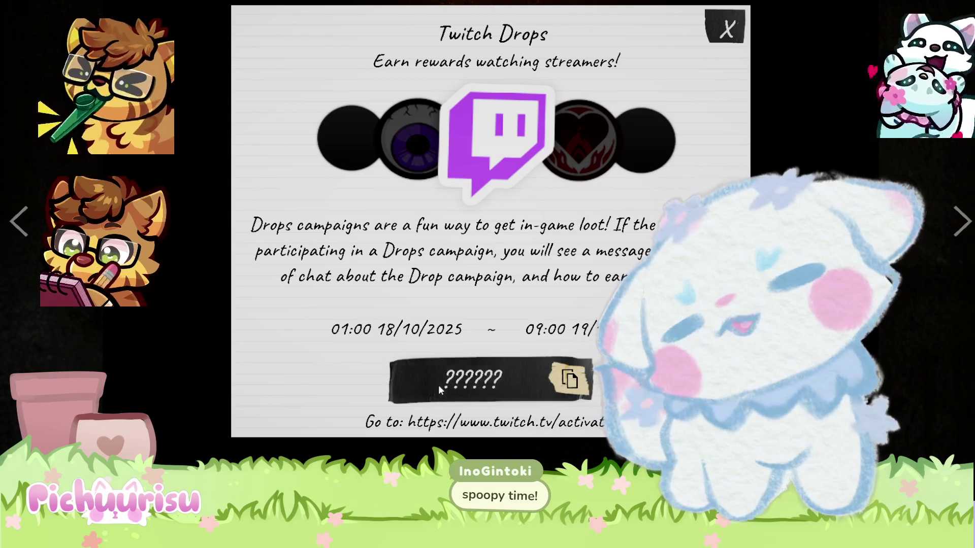
left_click(728, 28)
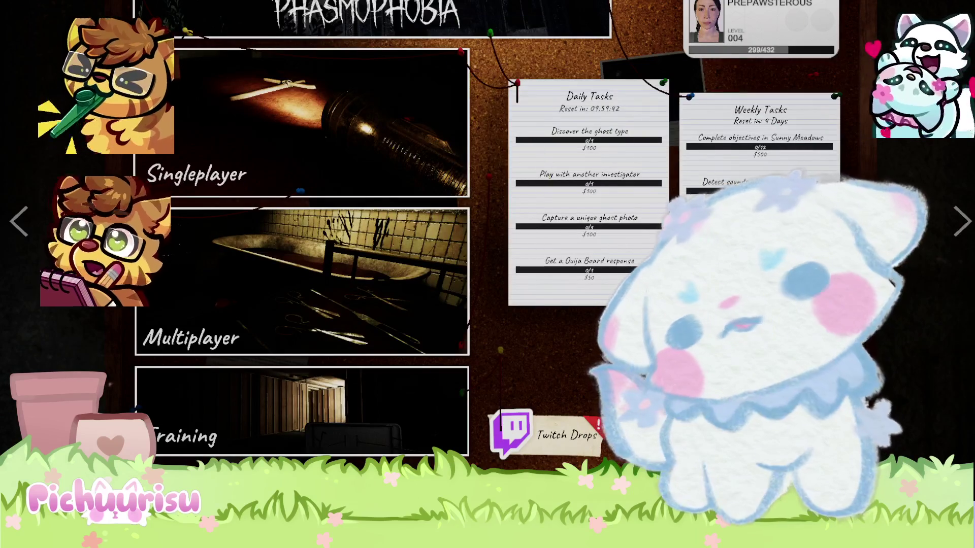
left_click(161, 354)
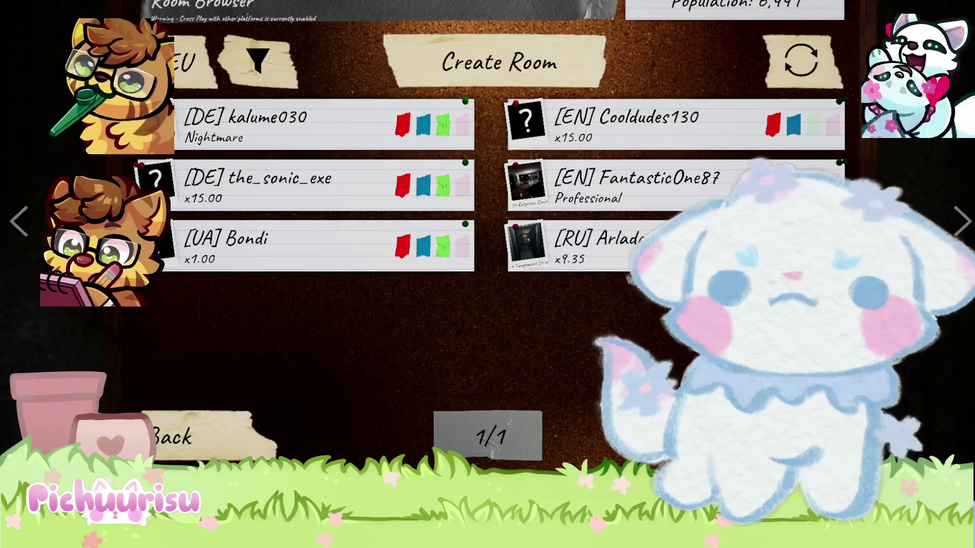
Set up a new room marked Private with Microphone Required
left_click(513, 76)
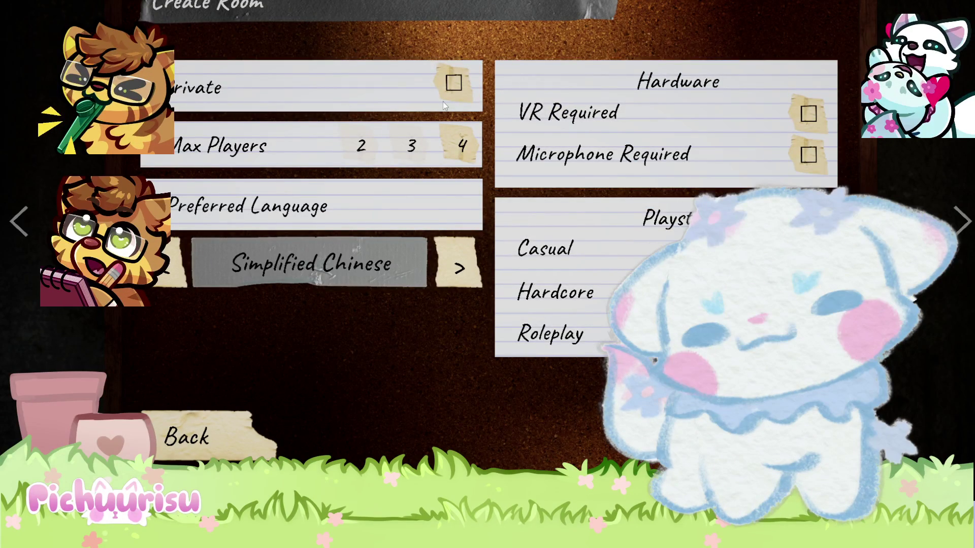
left_click(454, 91)
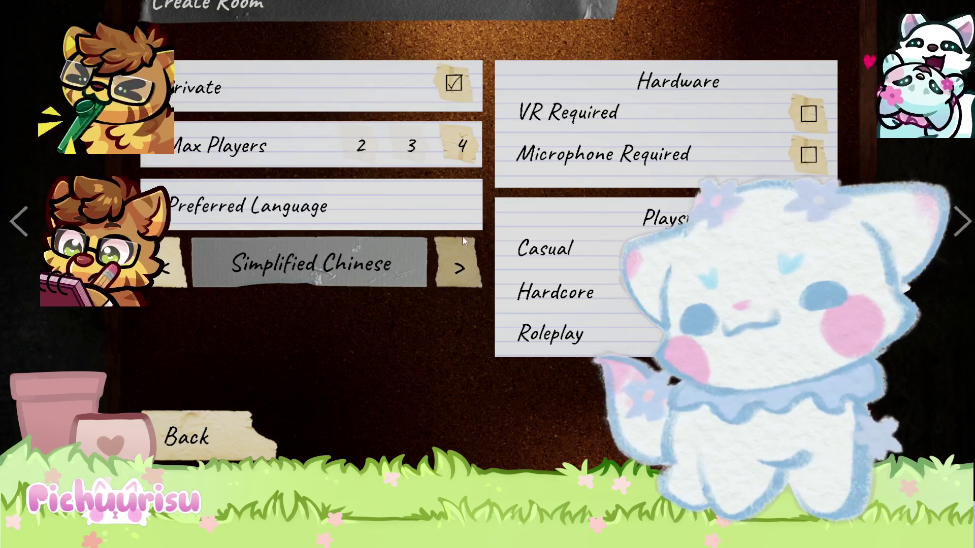
left_click(807, 155)
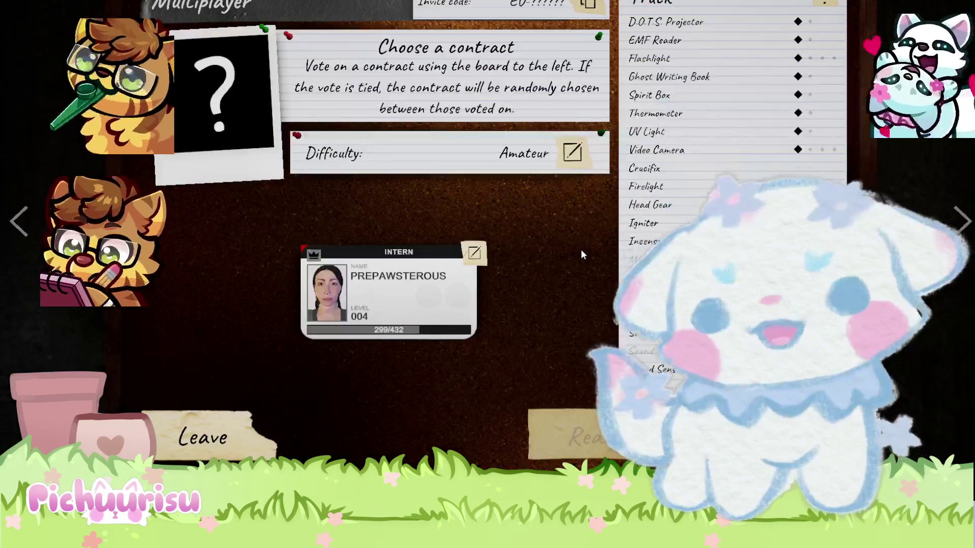
Leave the lobby board and dismiss the pause menu to return to first-person
key("Escape")
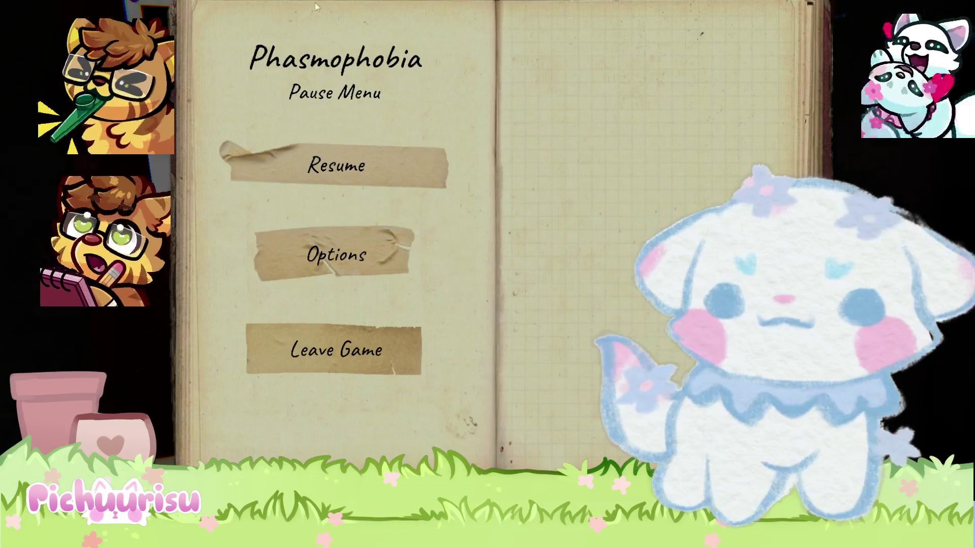
key("Escape")
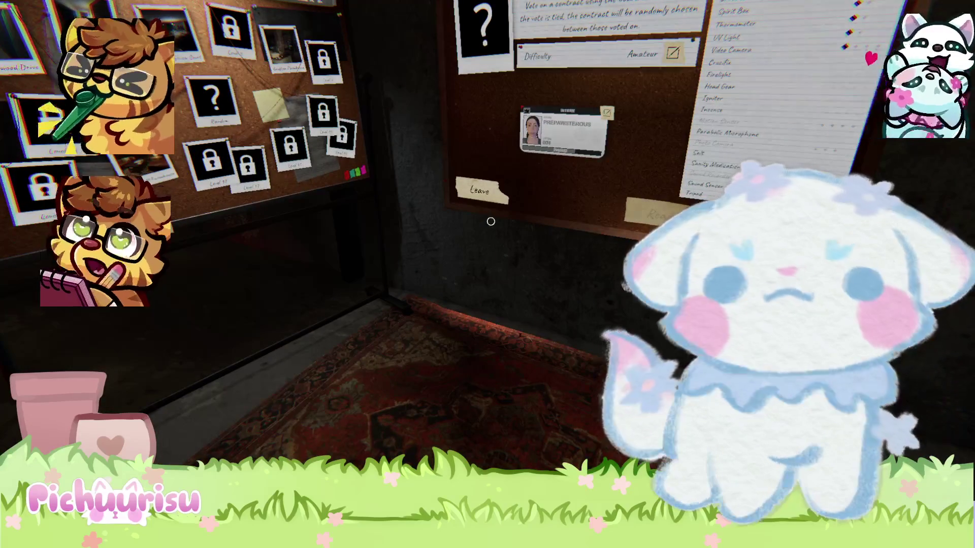
Open the contract board up close, then back out to the room via Resume
left_click(490, 221)
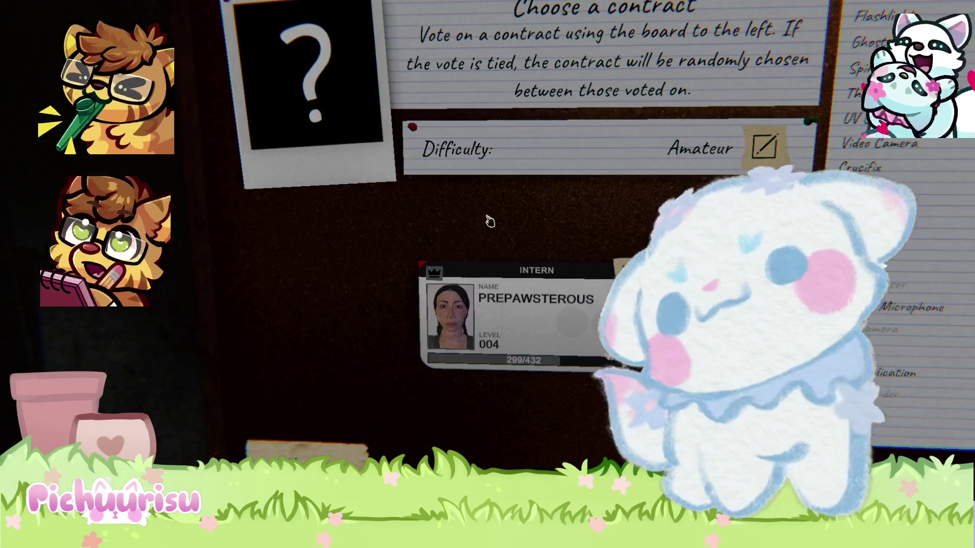
key("Escape")
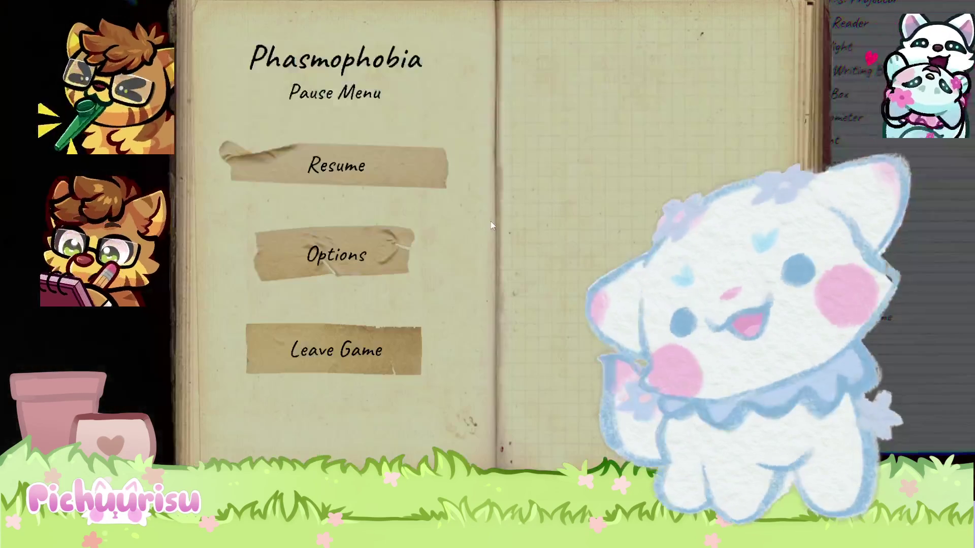
key("Escape")
key("Escape")
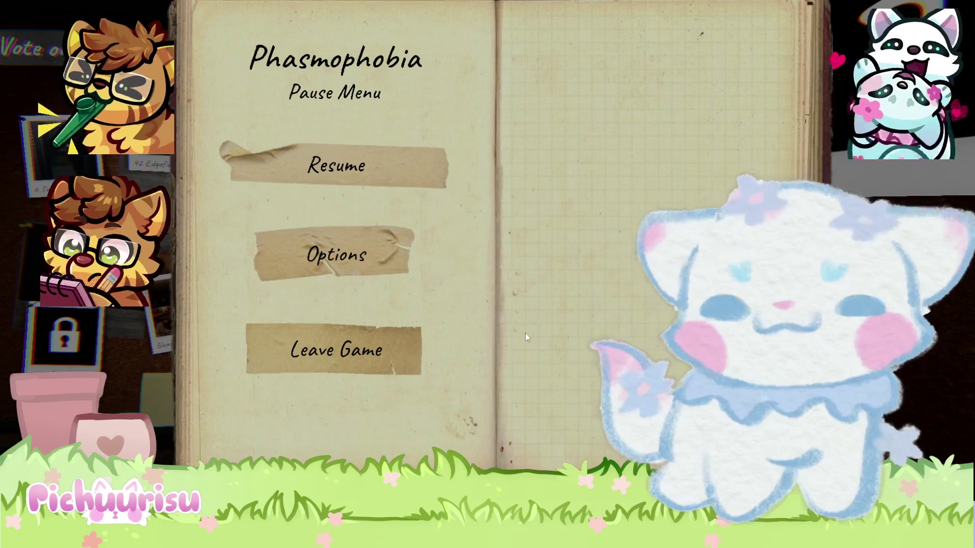
left_click(427, 170)
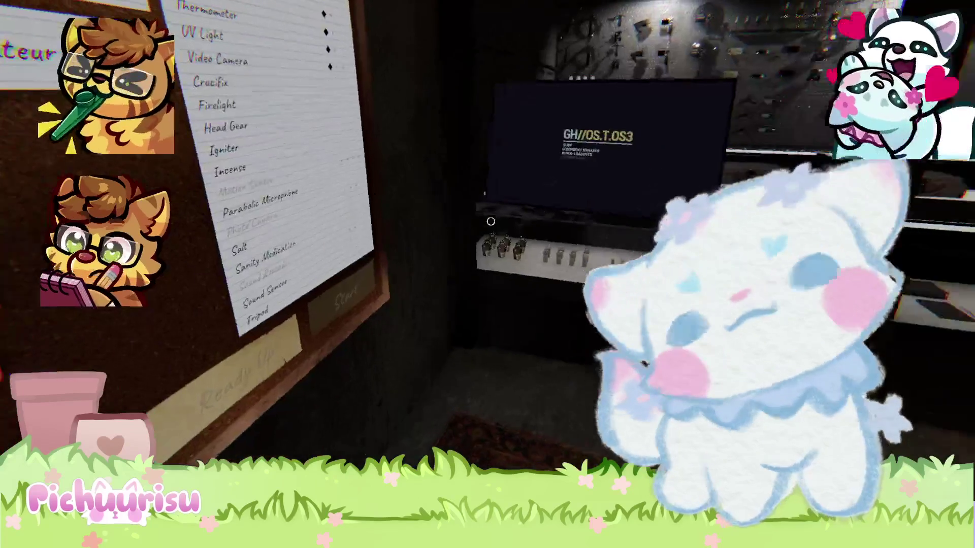
Walk over to the bone display case, then return and reopen the contract board
key("s")
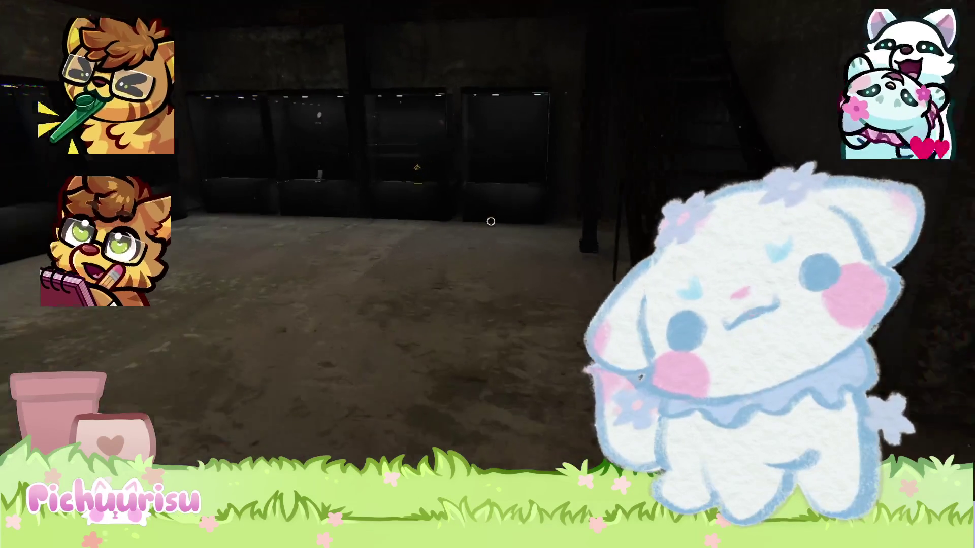
key("w")
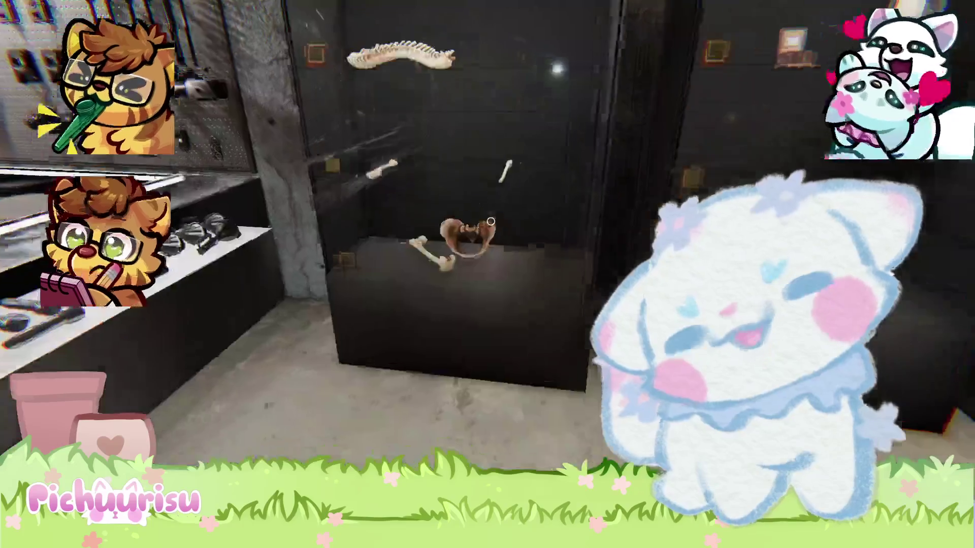
key("w")
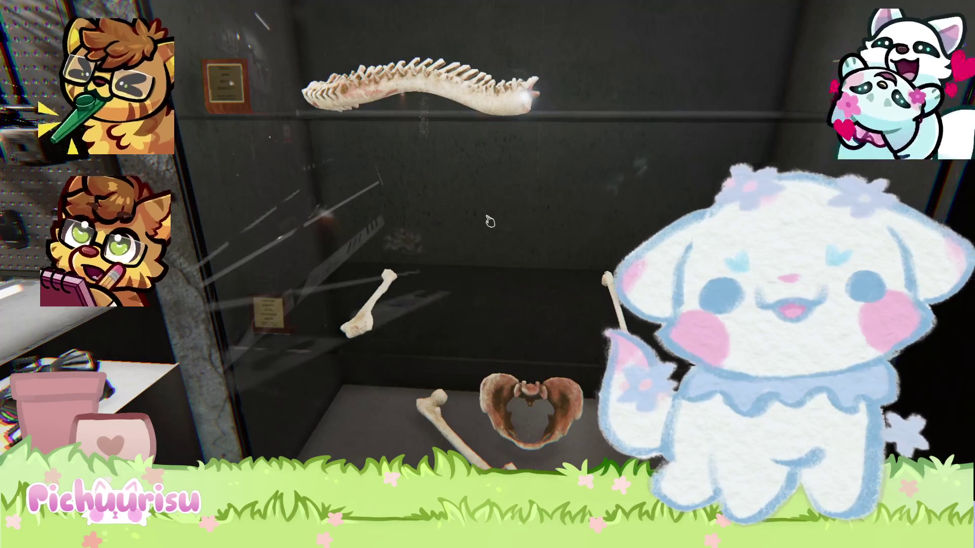
mouse_move(490, 221)
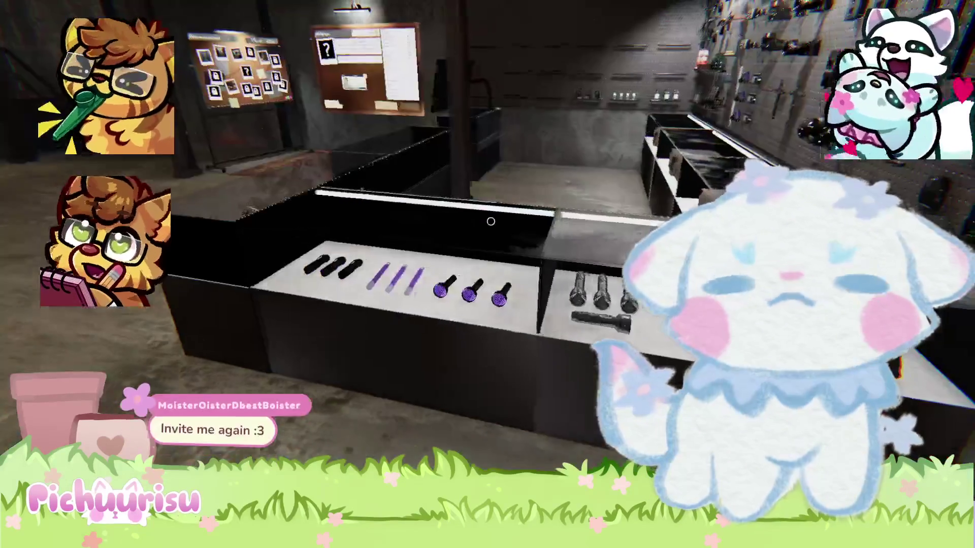
key("s")
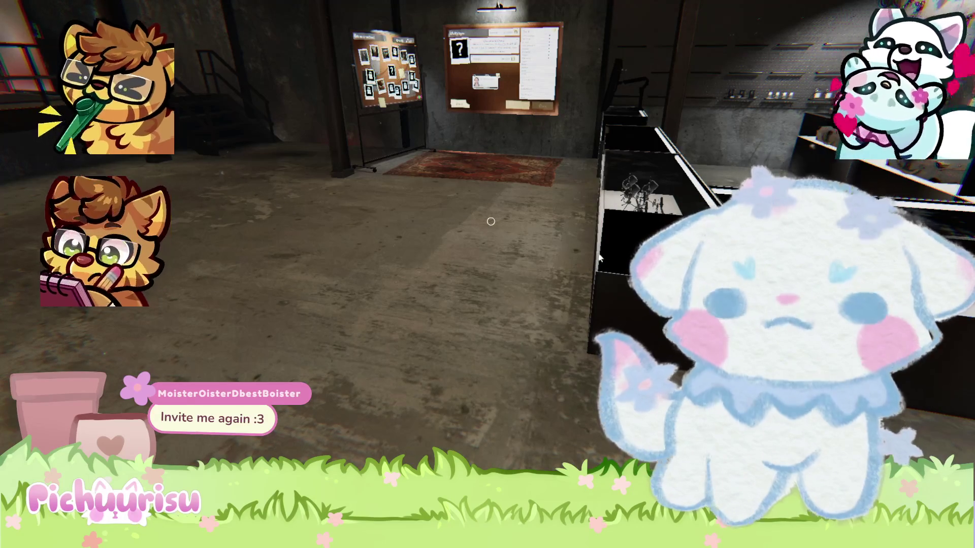
key("s")
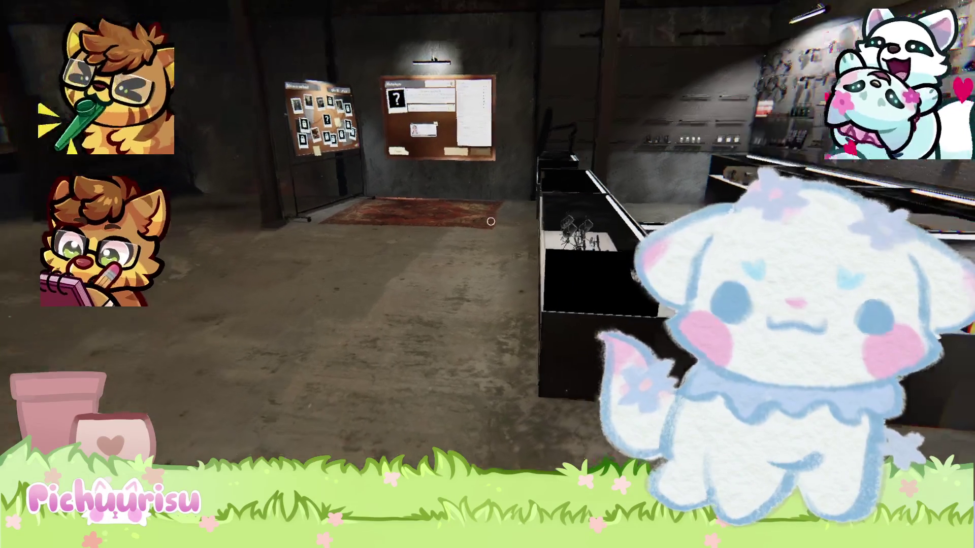
key("a")
left_click(491, 222)
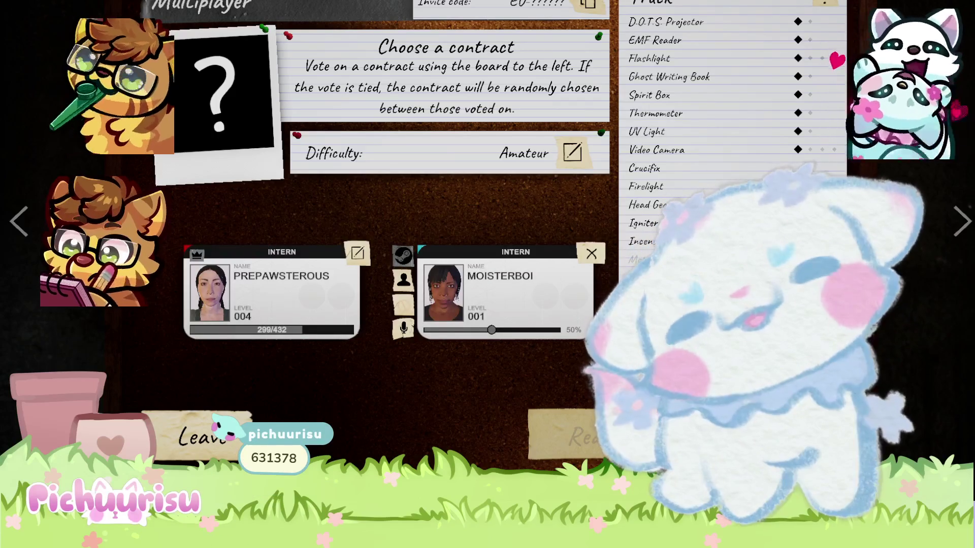
Raise the second player's voice volume to about 60%, then reopen the contract board
left_click_drag(488, 331, 507, 331)
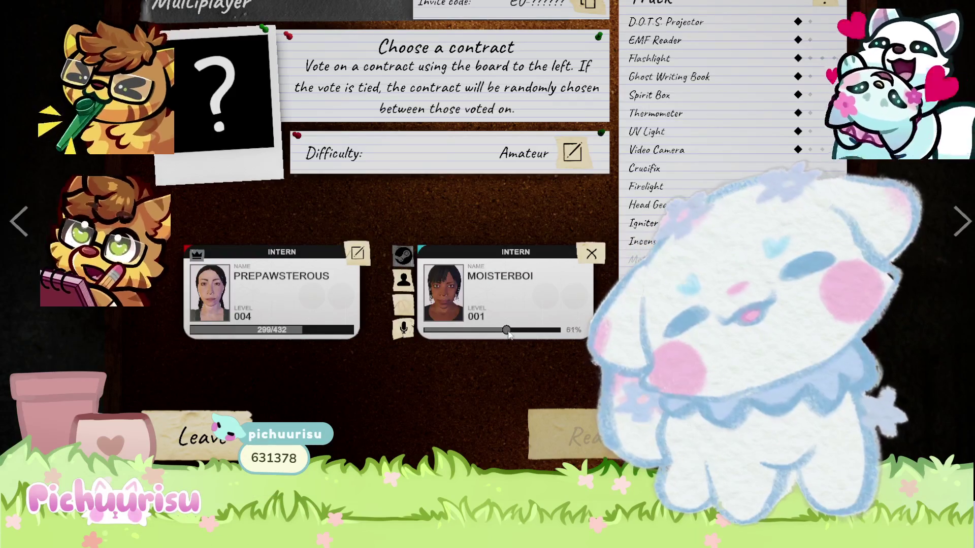
key("Escape")
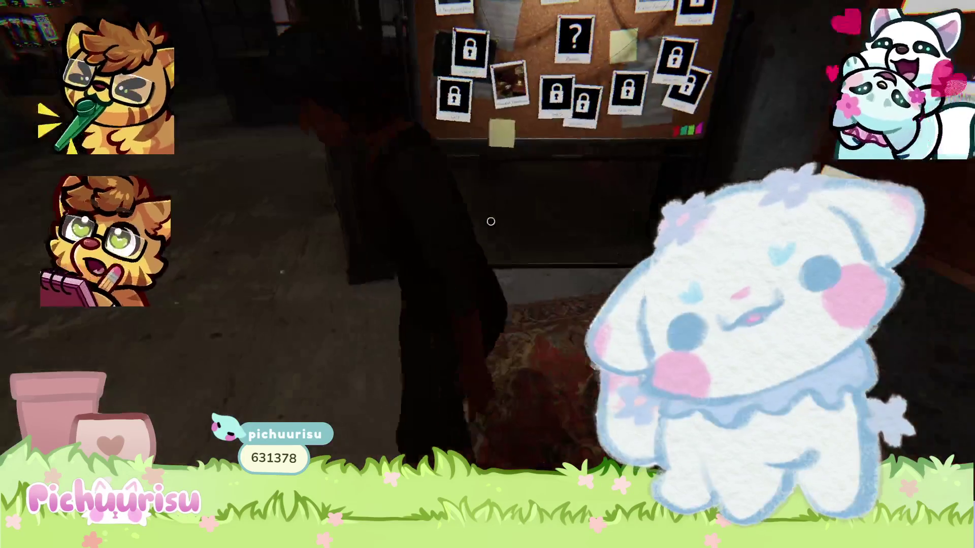
mouse_move(490, 222)
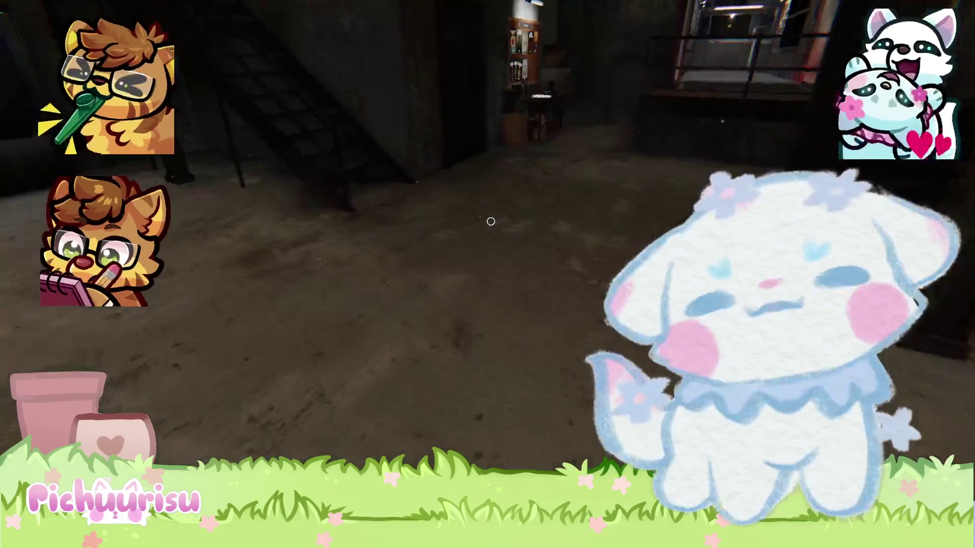
left_click(491, 221)
key("Escape")
mouse_move(490, 222)
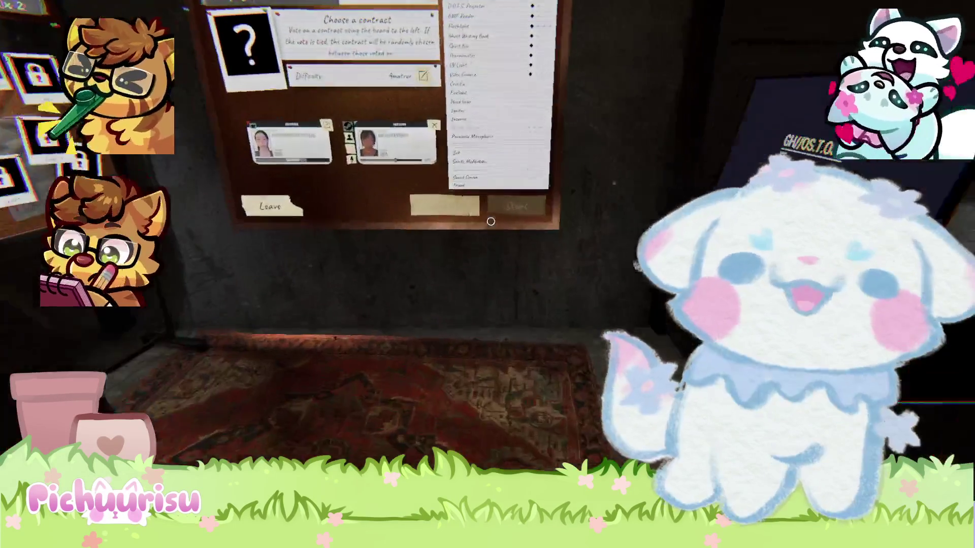
left_click(491, 222)
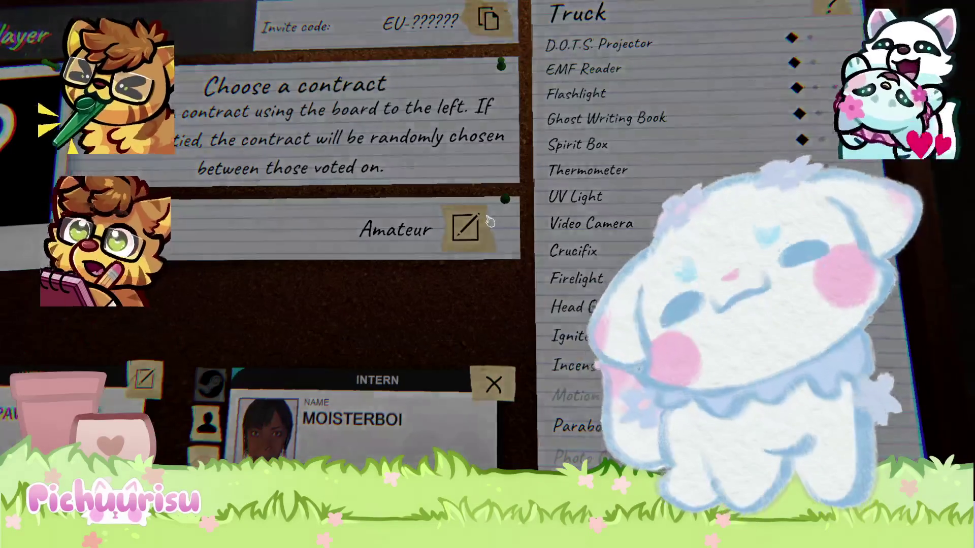
Close the contract board, step onto the rug, and open and close it again
key("Escape")
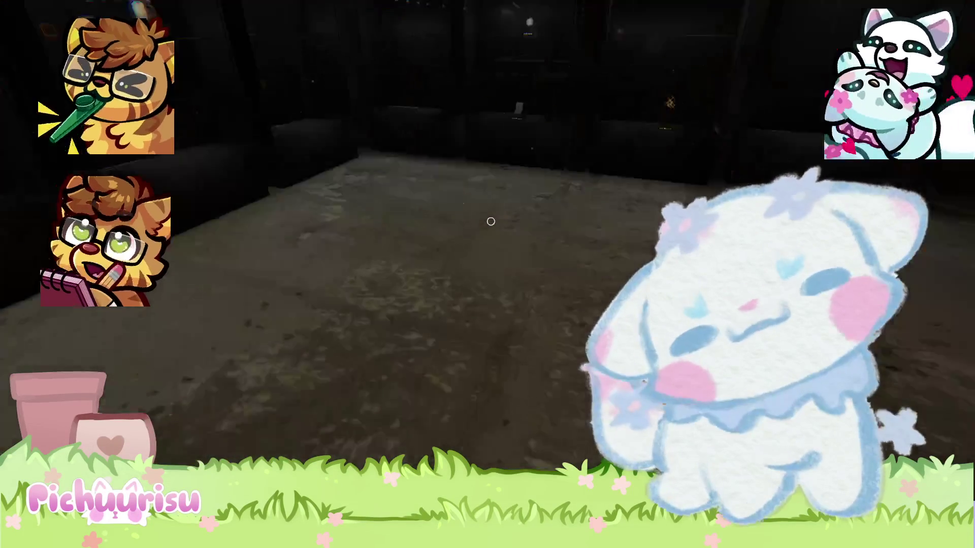
mouse_move(491, 222)
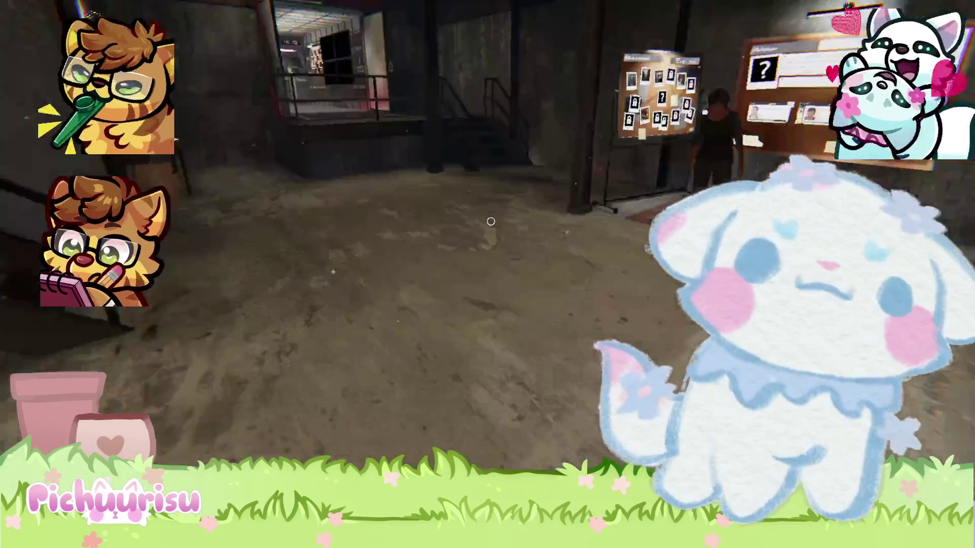
key("w")
key("w")
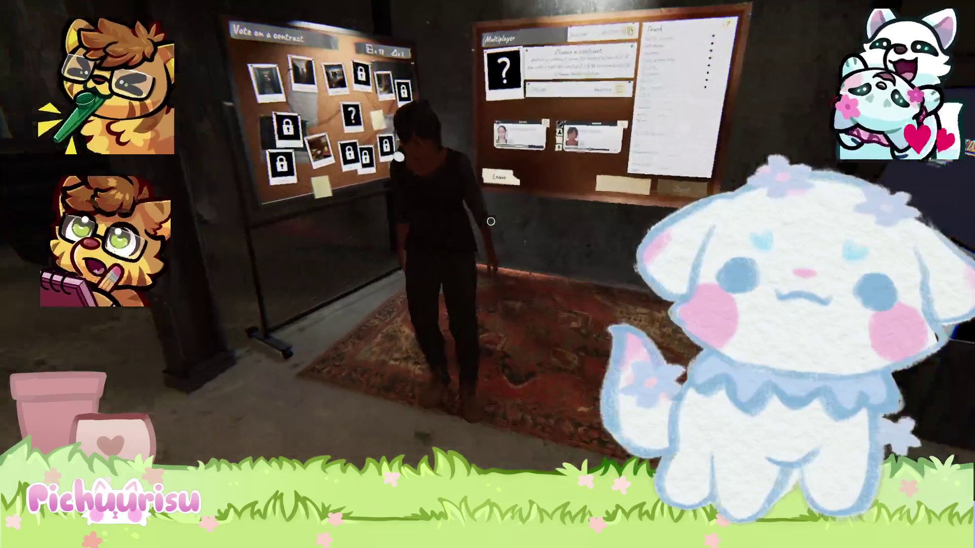
left_click(490, 221)
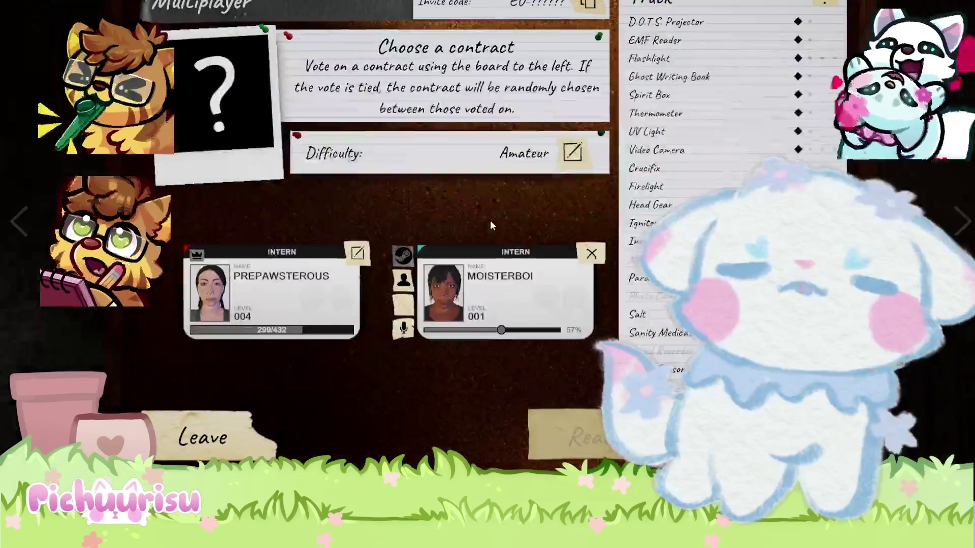
key("Escape")
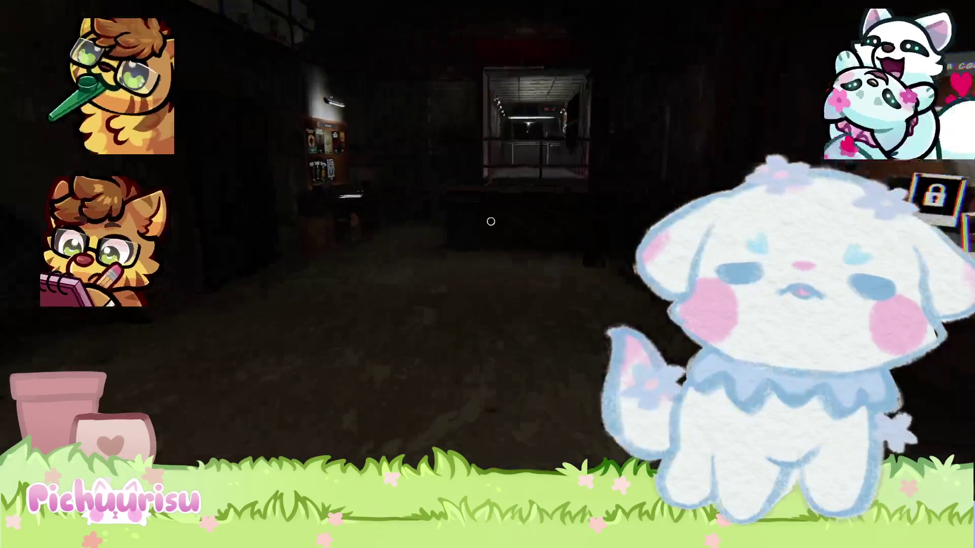
mouse_move(491, 221)
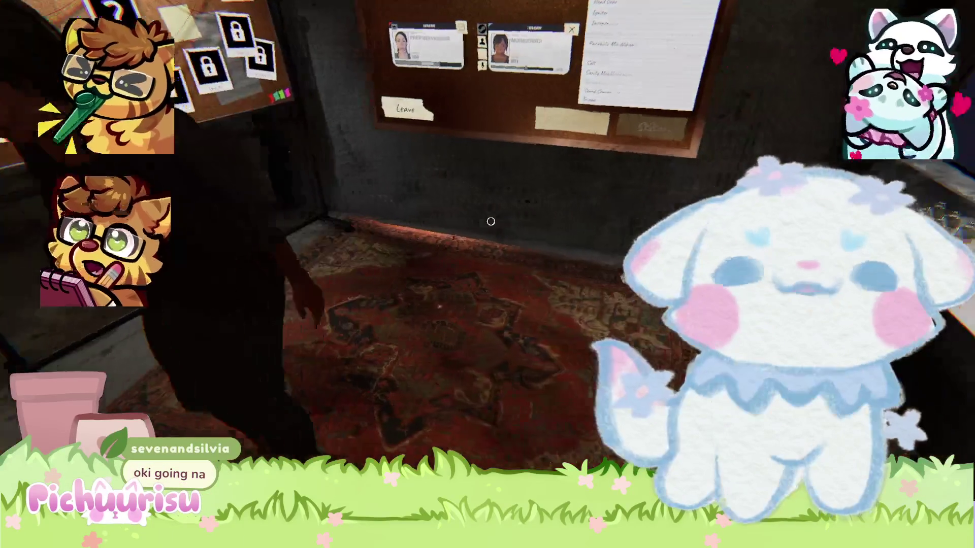
Back away to view the room, then return to the corkboard and check its menu
key("s")
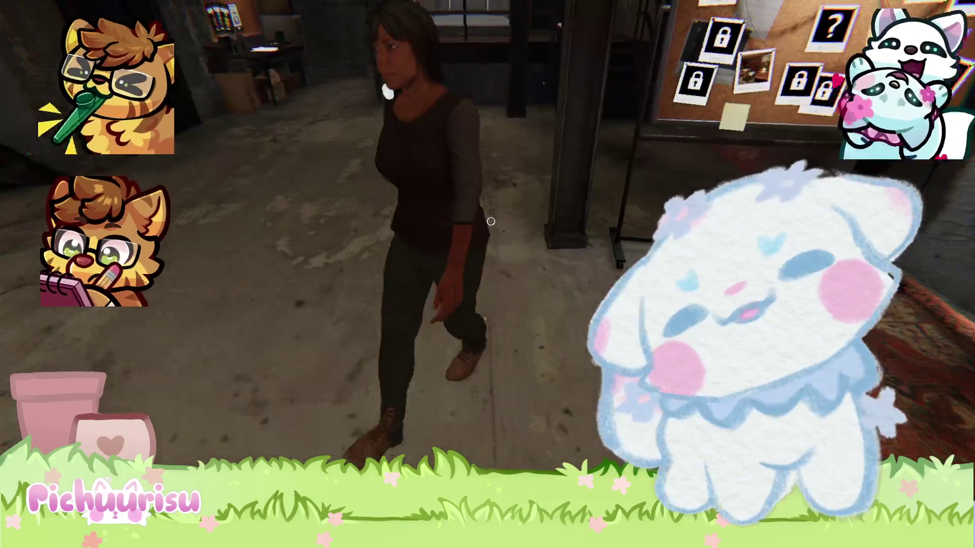
key("w")
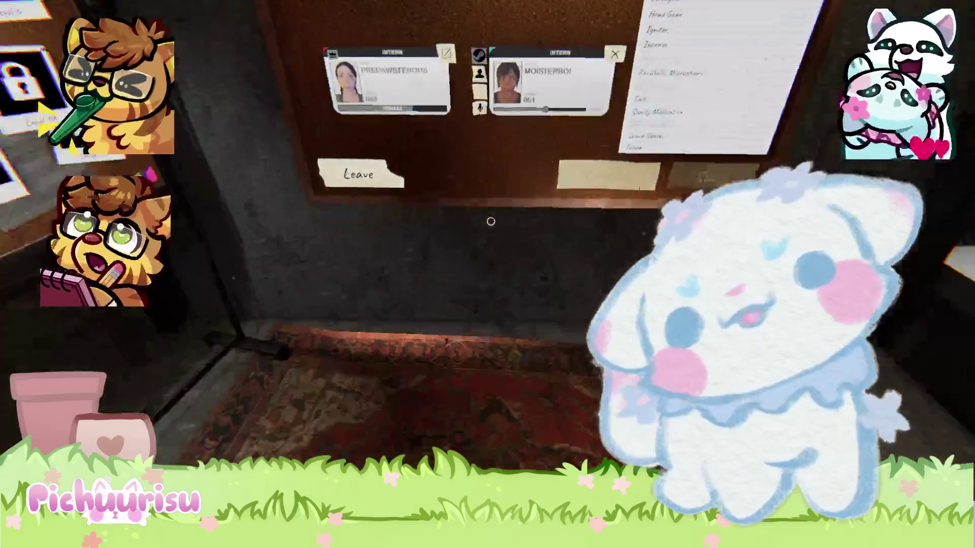
left_click(490, 222)
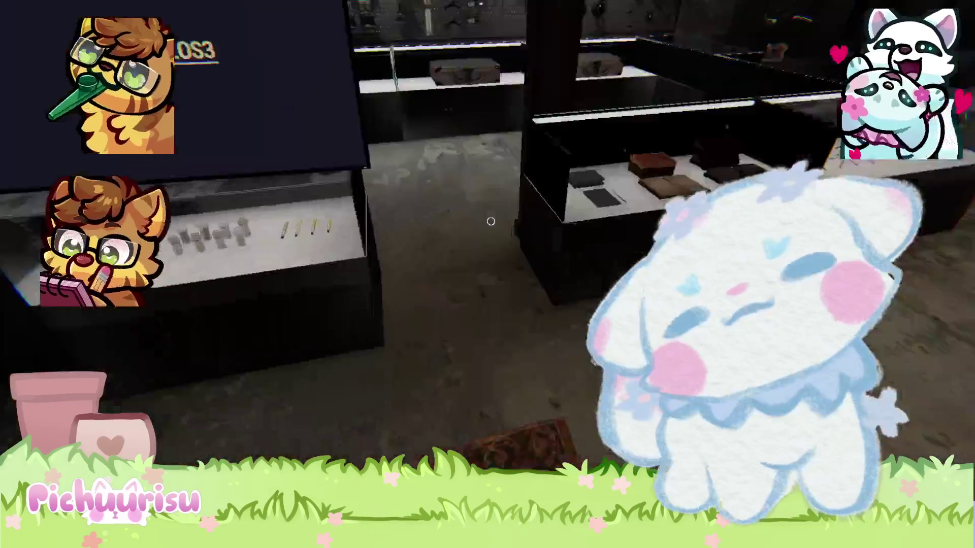
key("Escape")
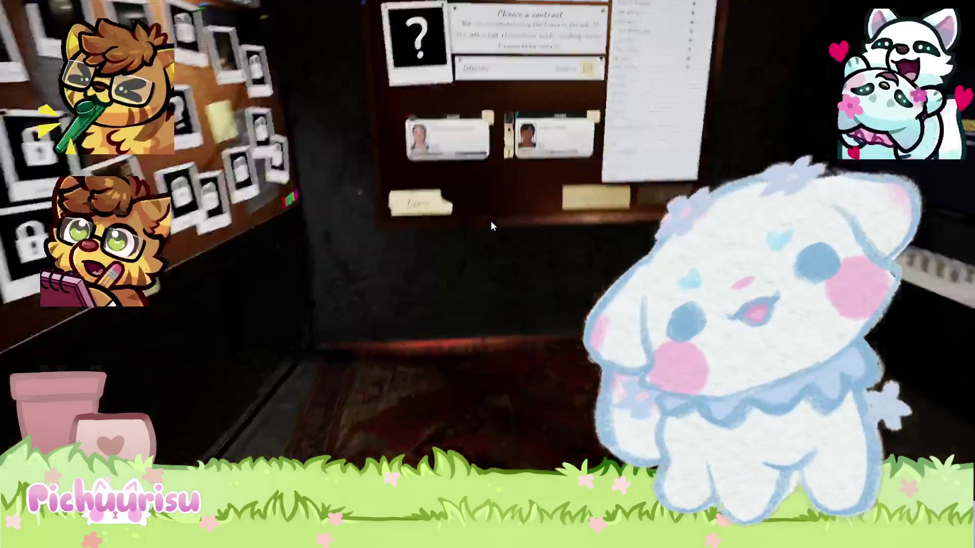
Reopen the contract board and review the Amateur difficulty details before closing them
left_click(490, 222)
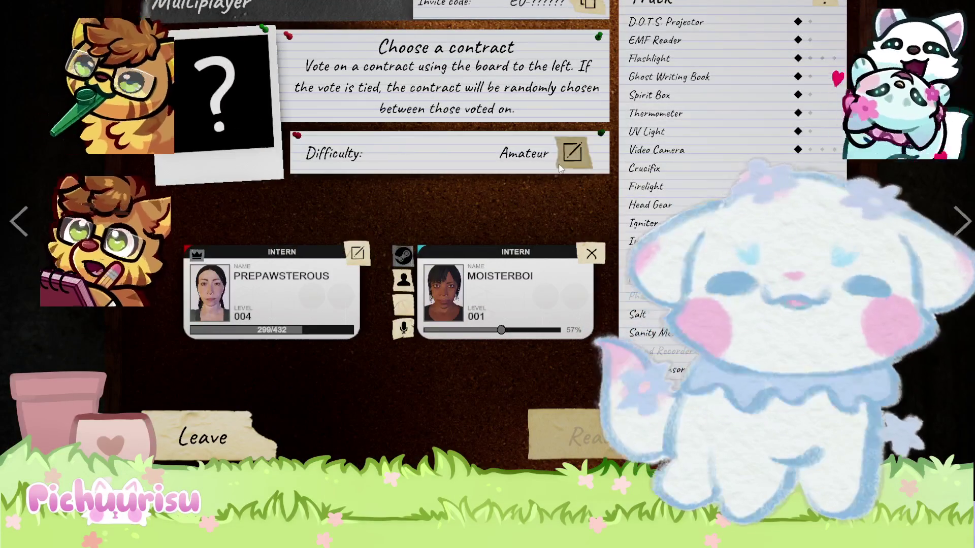
left_click(561, 168)
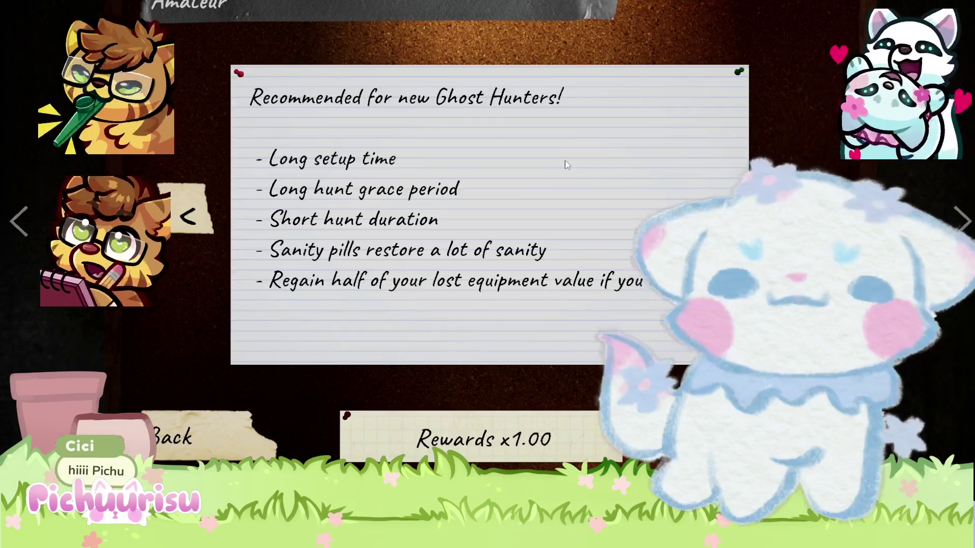
key("Escape")
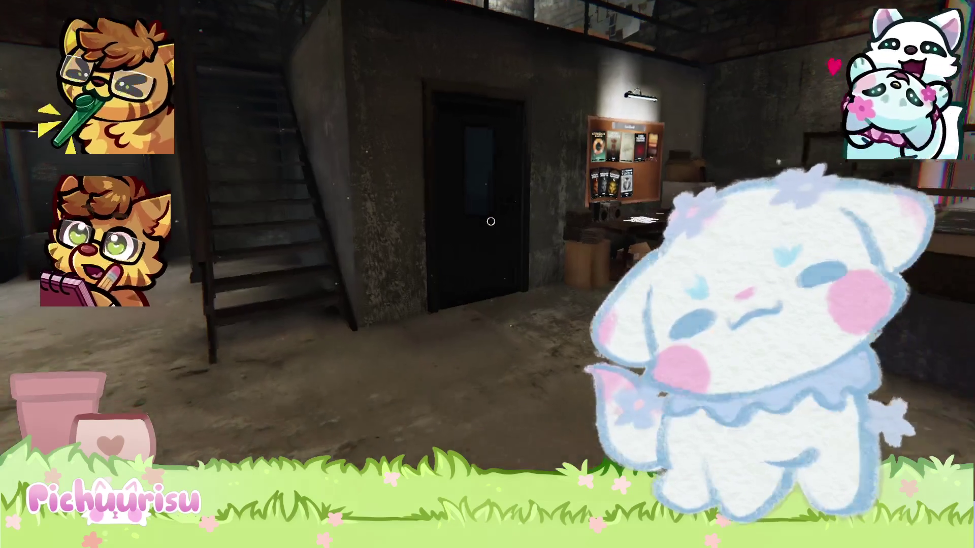
Climb the staircase to the upper room, then walk back down to the contract corkboard
key("w")
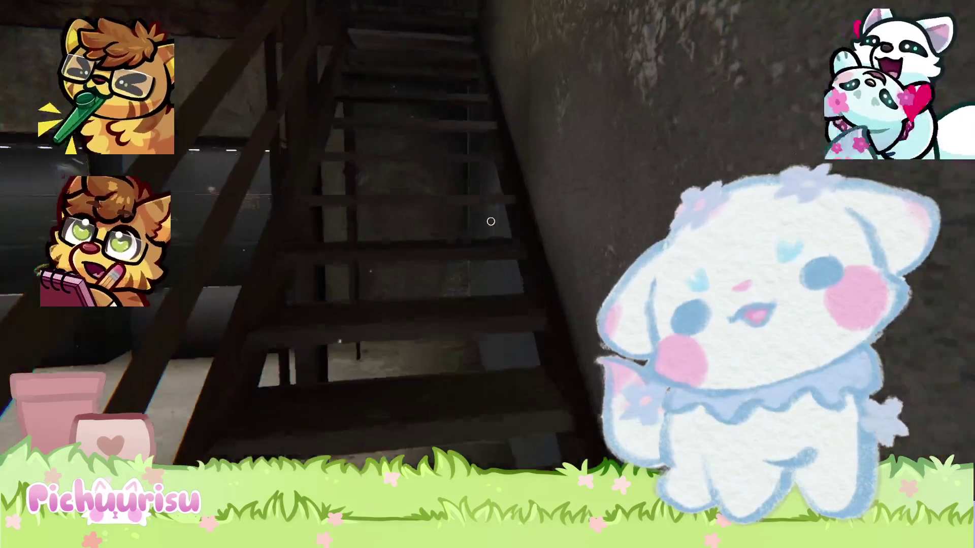
key("w")
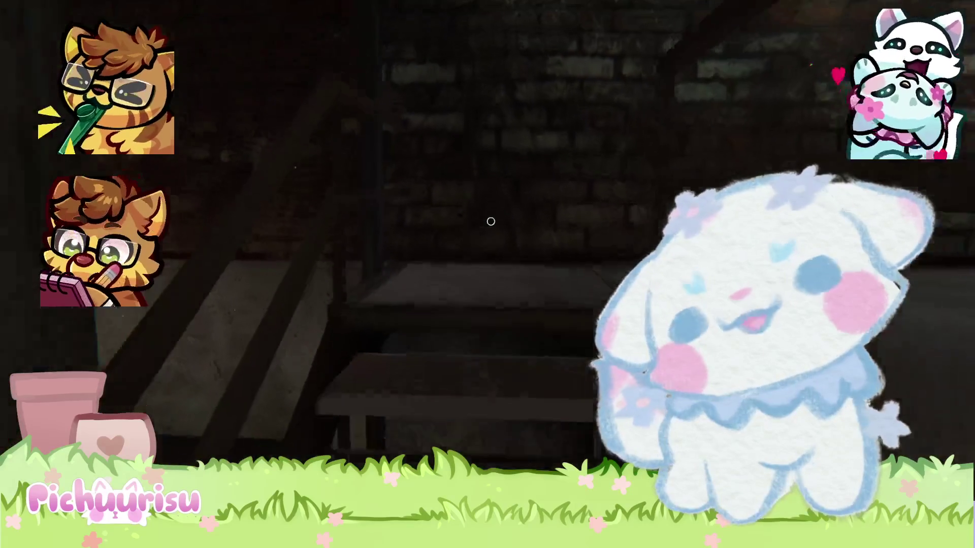
key("w")
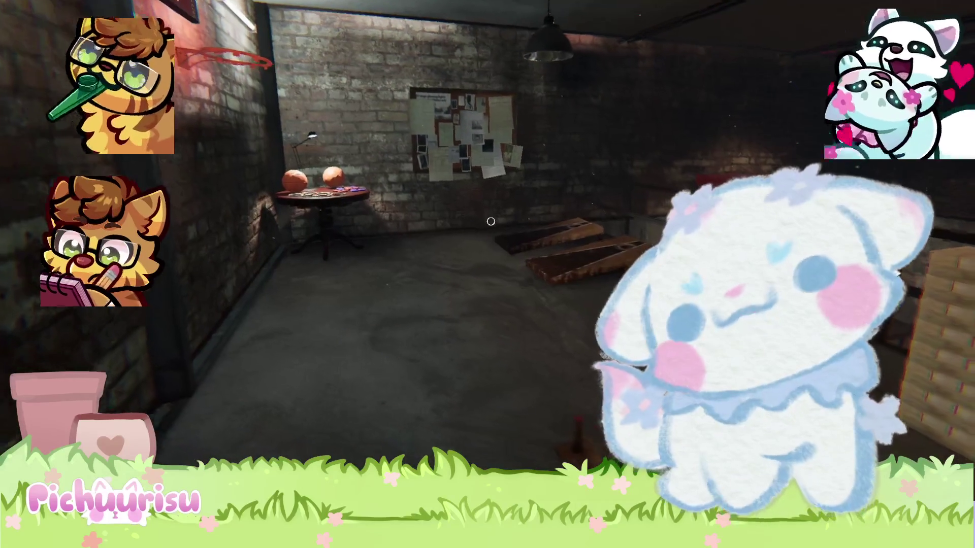
key("w")
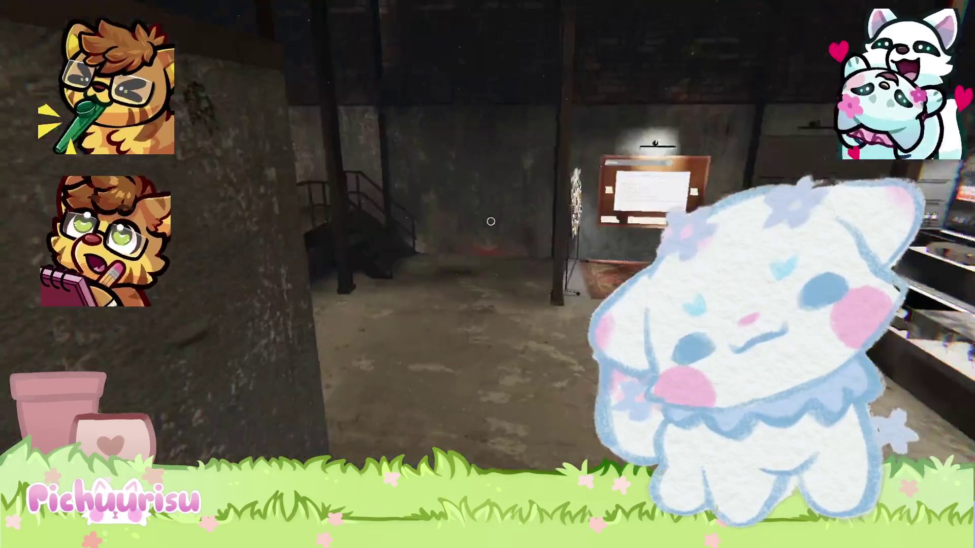
key("w")
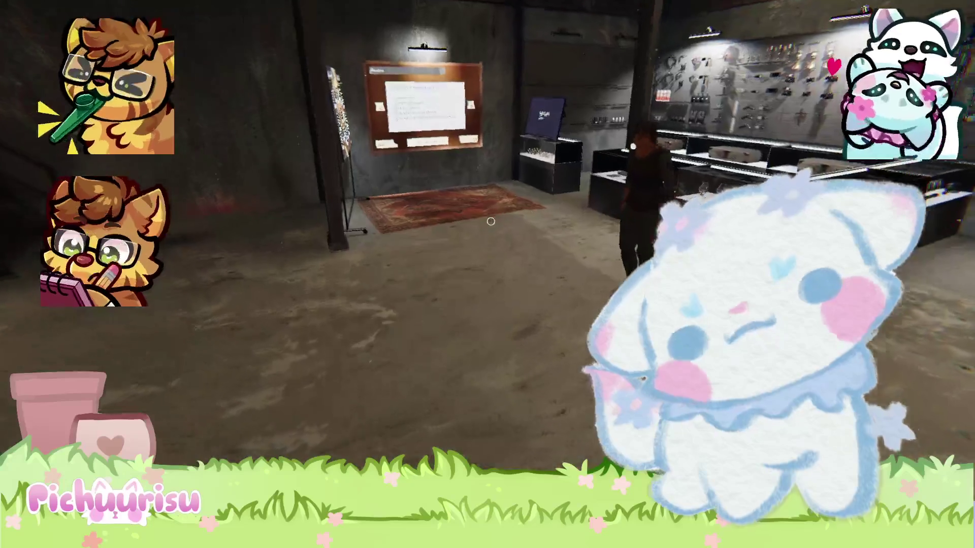
key("w")
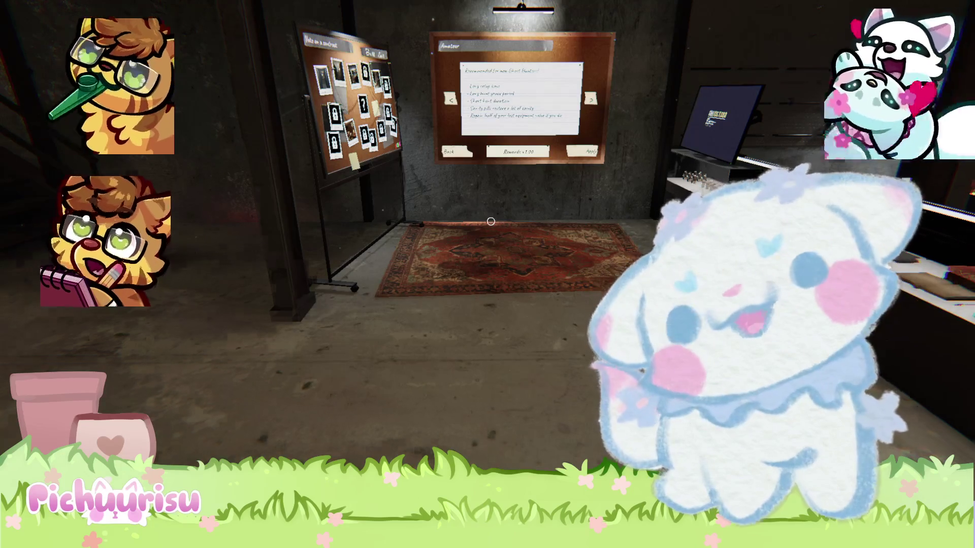
Bring up and dismiss the pause menu while facing the board
mouse_move(491, 221)
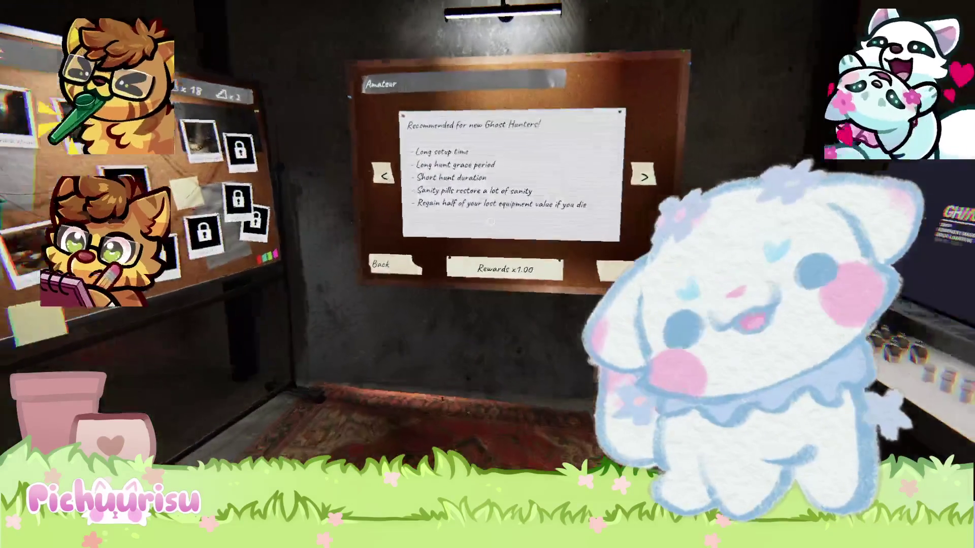
key("Escape")
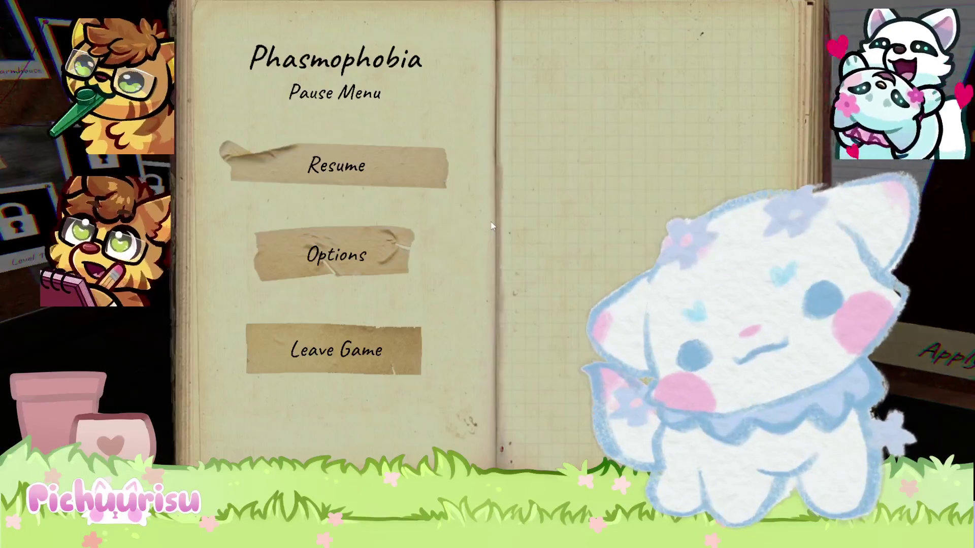
key("Escape")
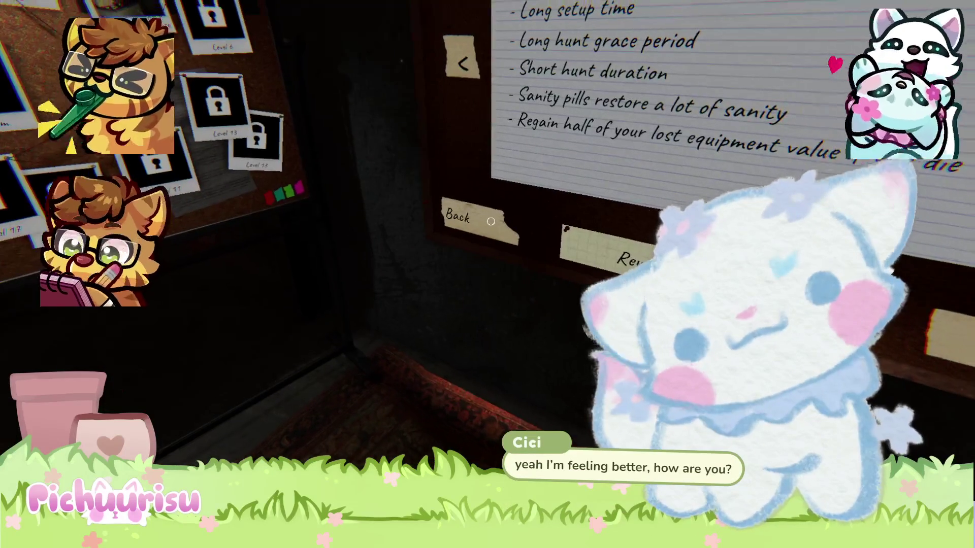
Go from the difficulty board back to the contract voting board, then exit to first-person
left_click(491, 222)
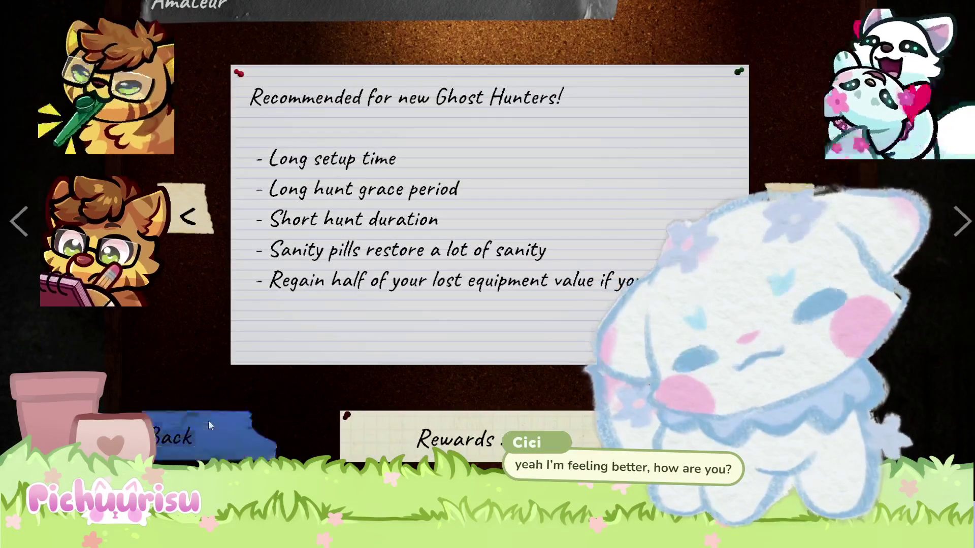
left_click(208, 422)
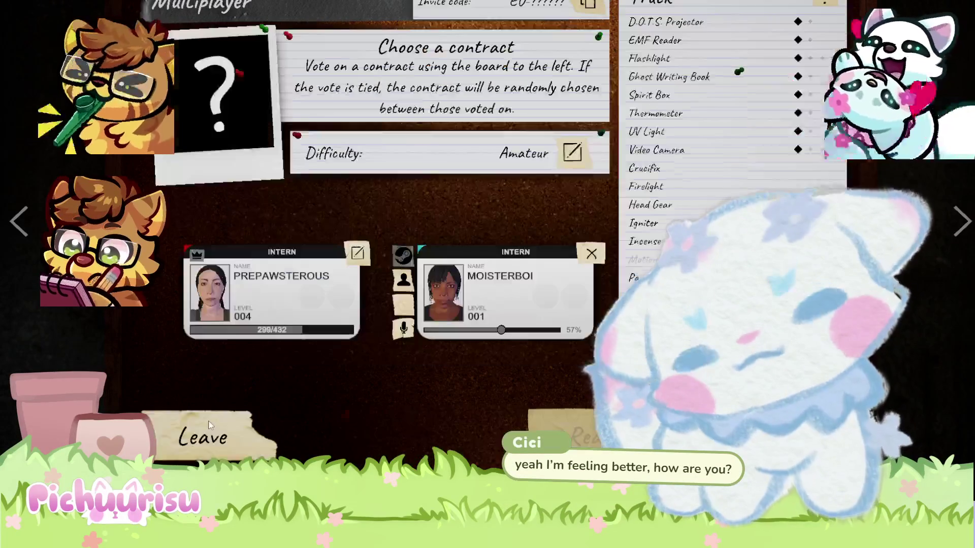
left_click(32, 229)
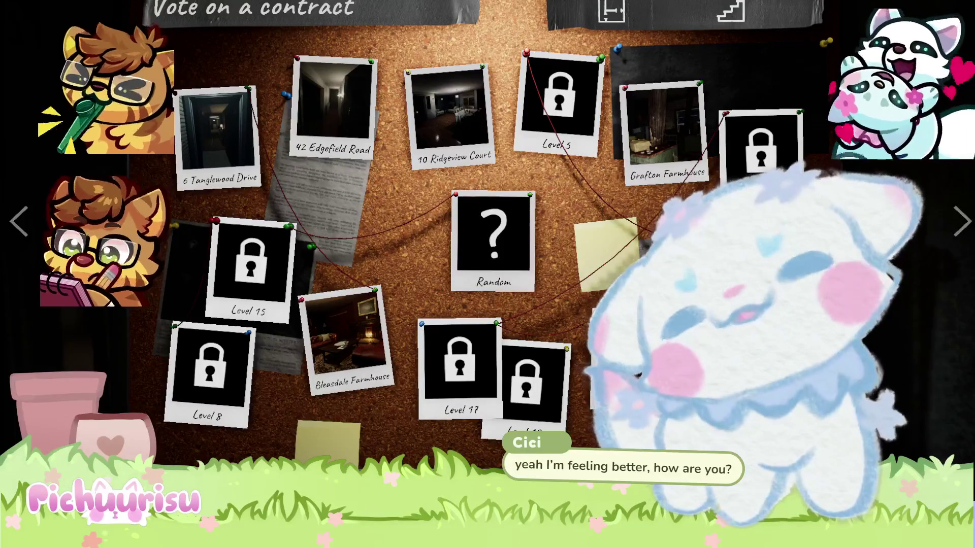
key("Escape")
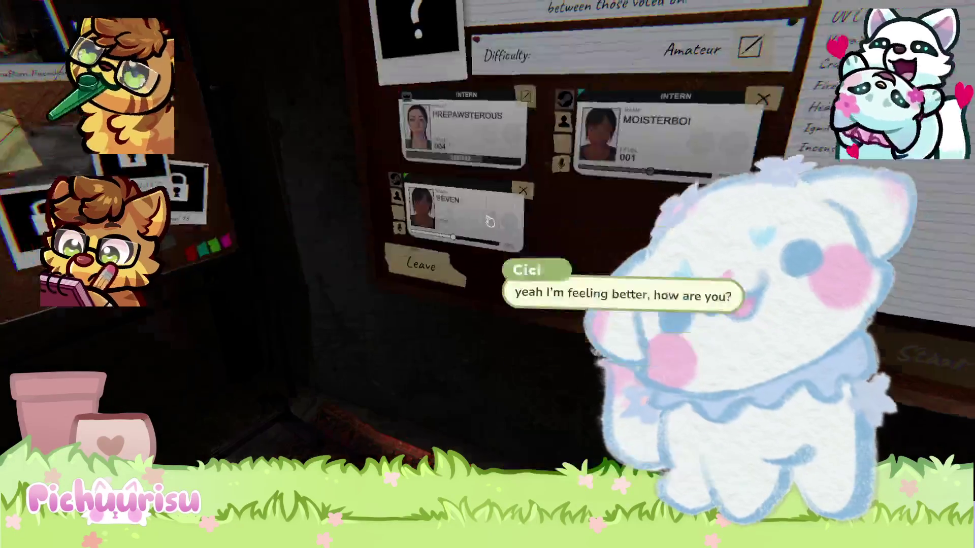
key("w")
key("w")
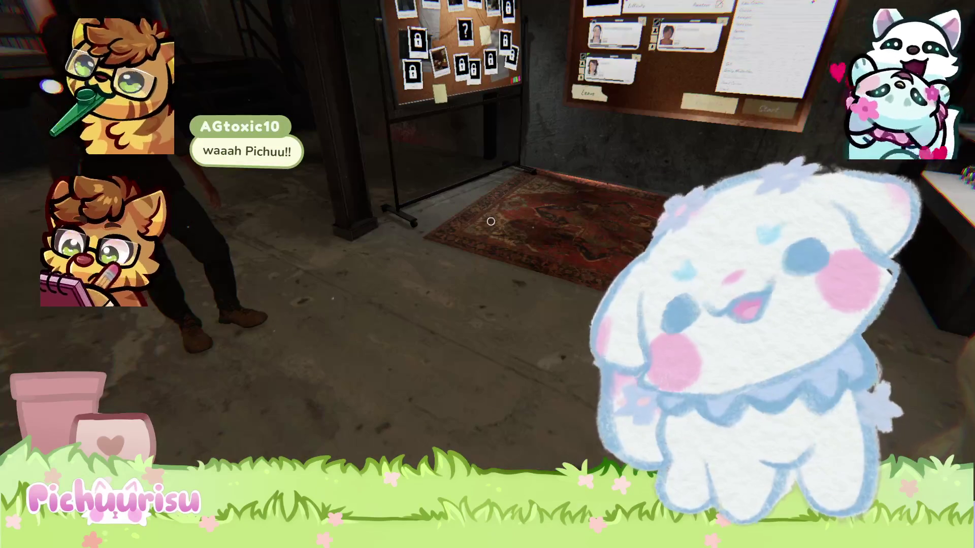
Walk around the lobby past the other players up to the notice board
key("w")
key("d")
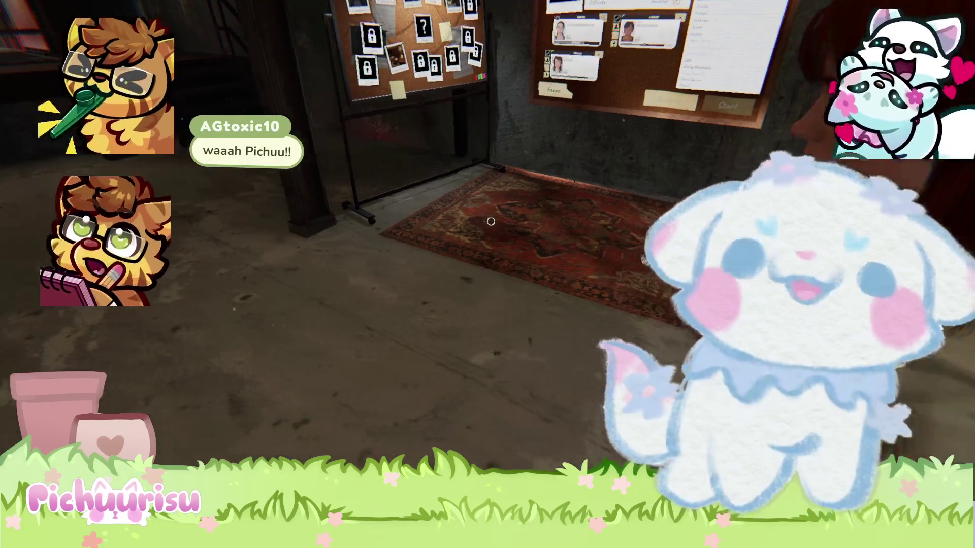
key("d")
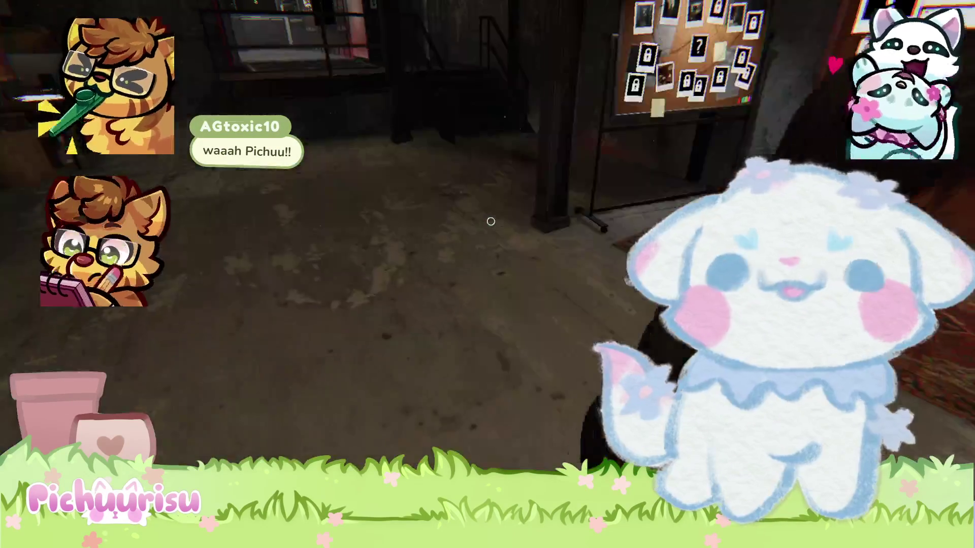
key("a")
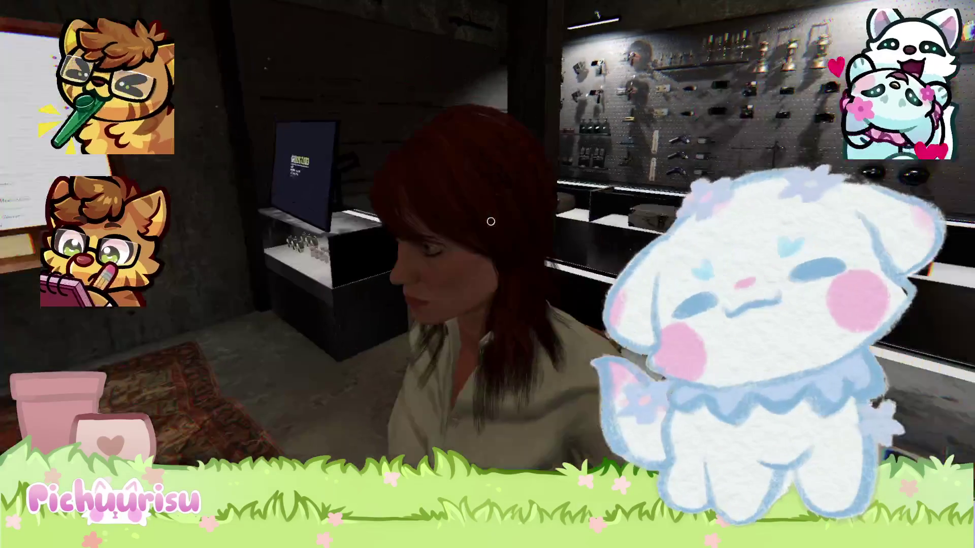
key("w")
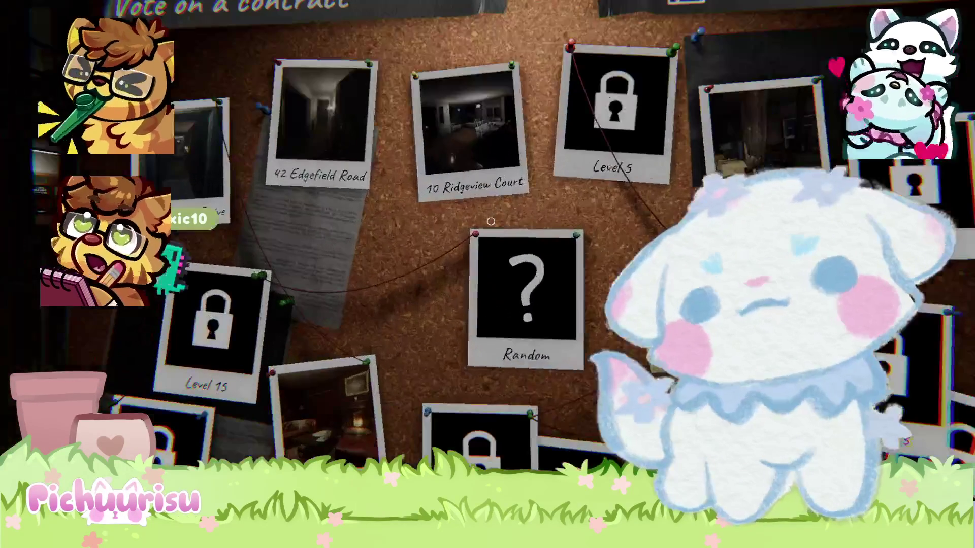
Vote for 10 Ridgeview Court on the contract board, then return to the lobby board
left_click(491, 222)
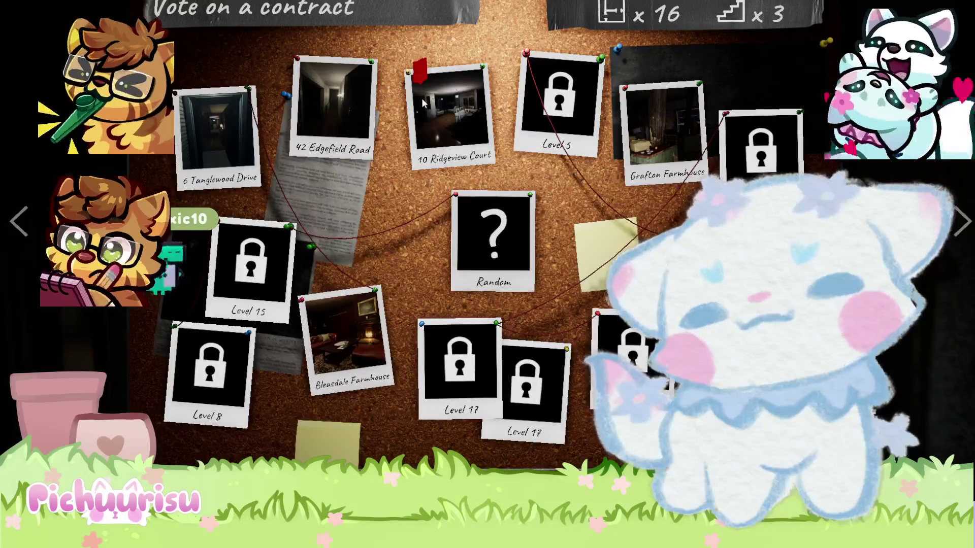
key("Escape")
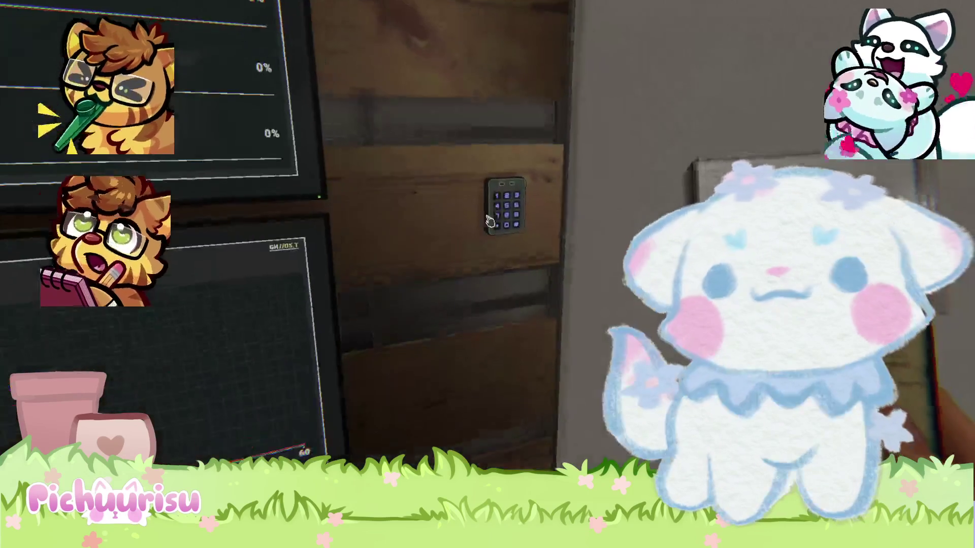
Walk from the truck's keypad out onto the front lawn, facing the lit path to the house
key("w")
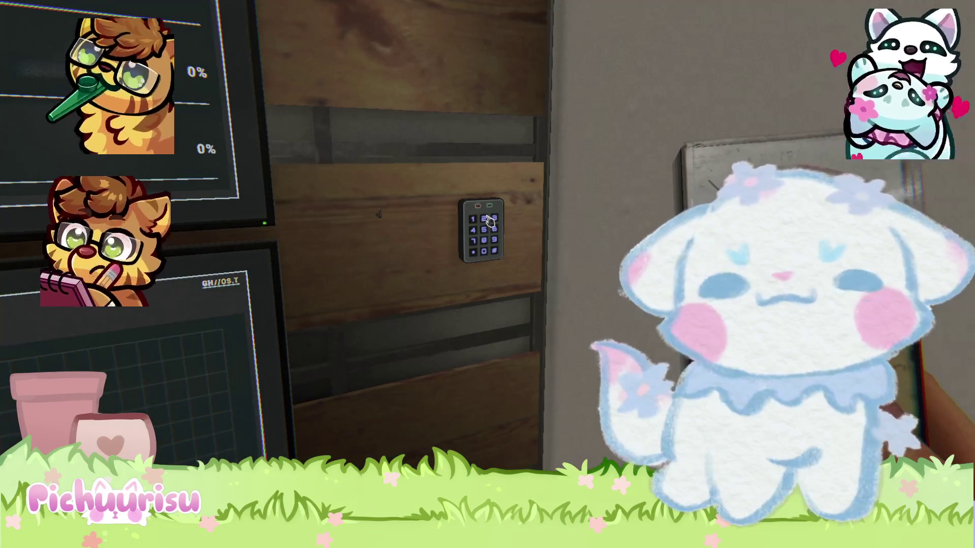
key("w")
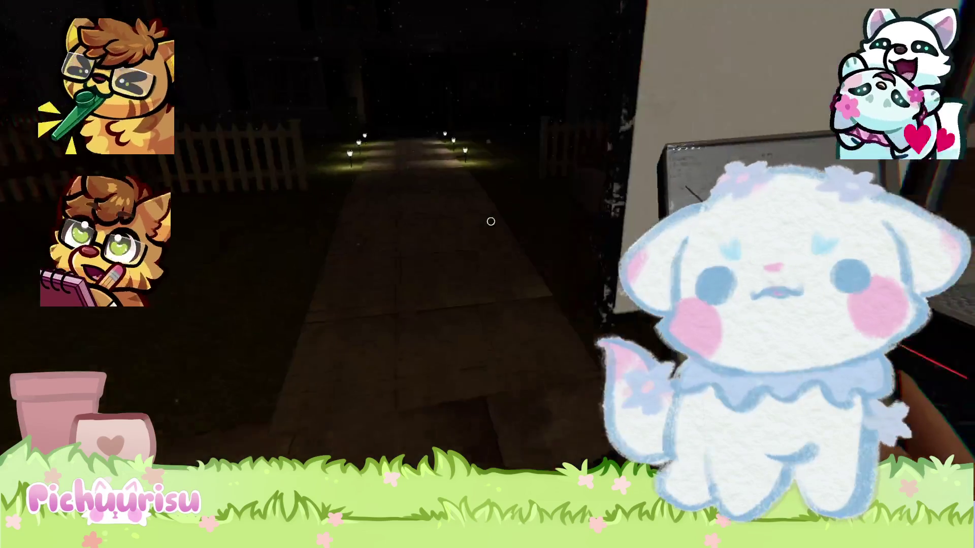
key("w")
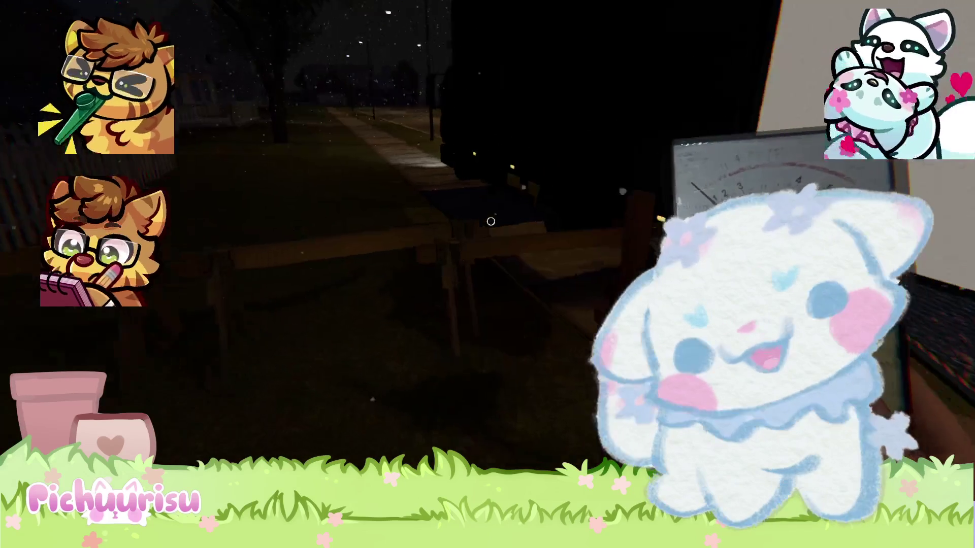
key("w")
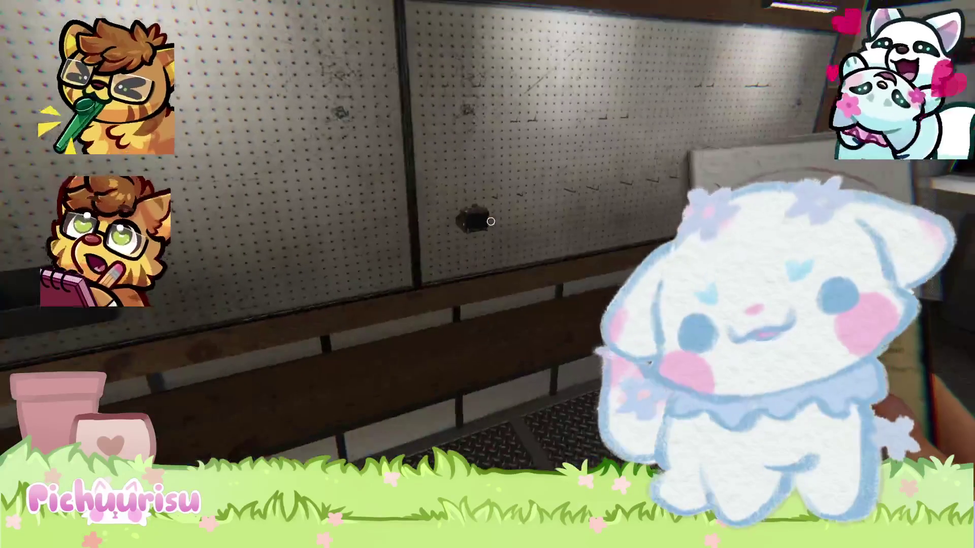
key("w")
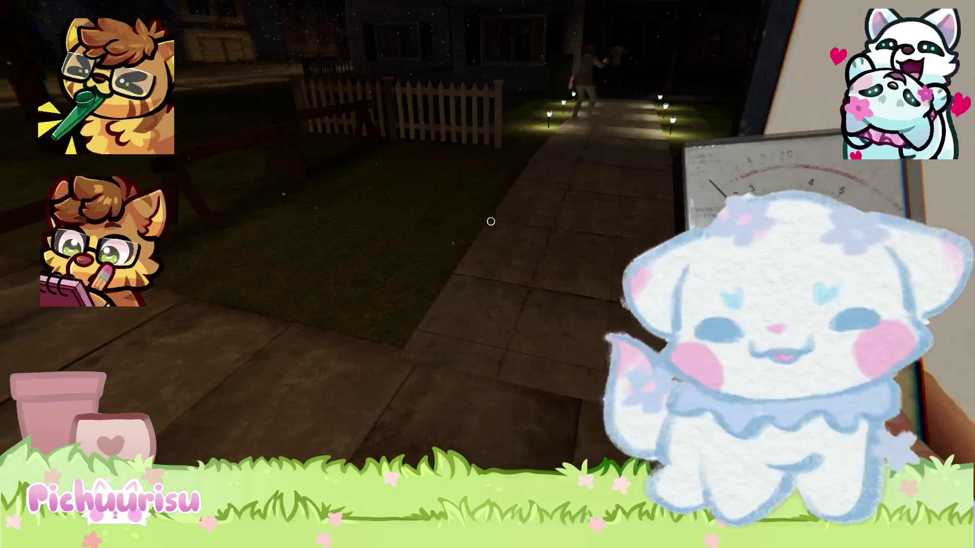
Walk up the lit path, through the front doorway and past the dining room into the kitchen
key("w")
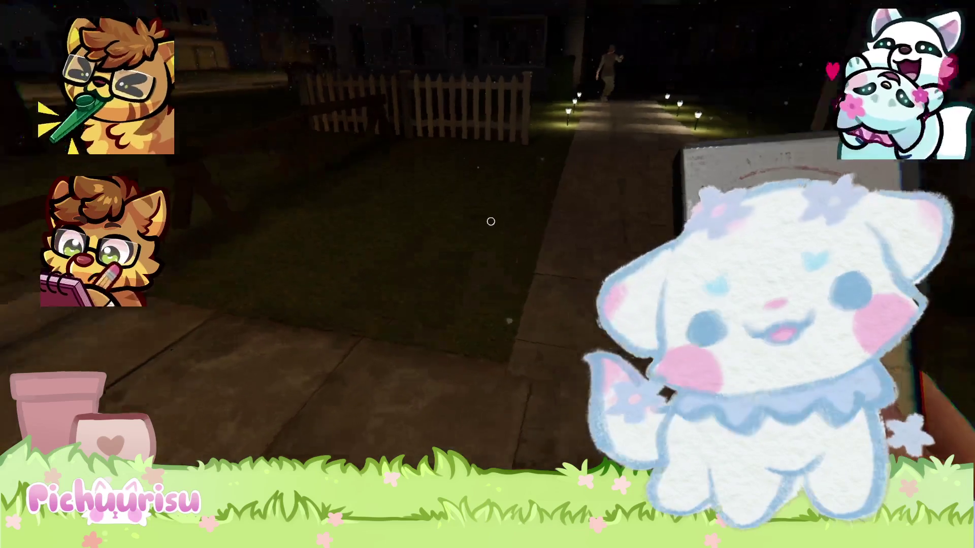
key("w")
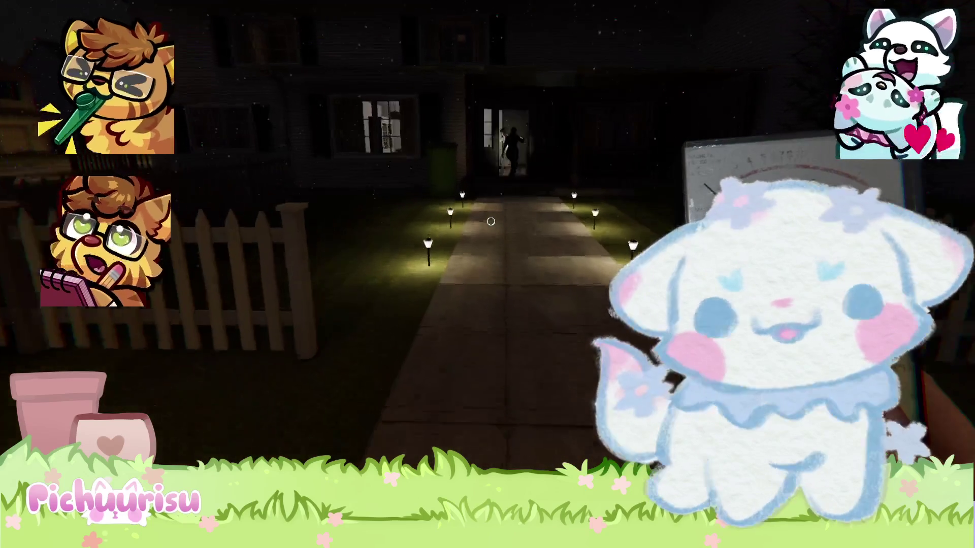
key("w")
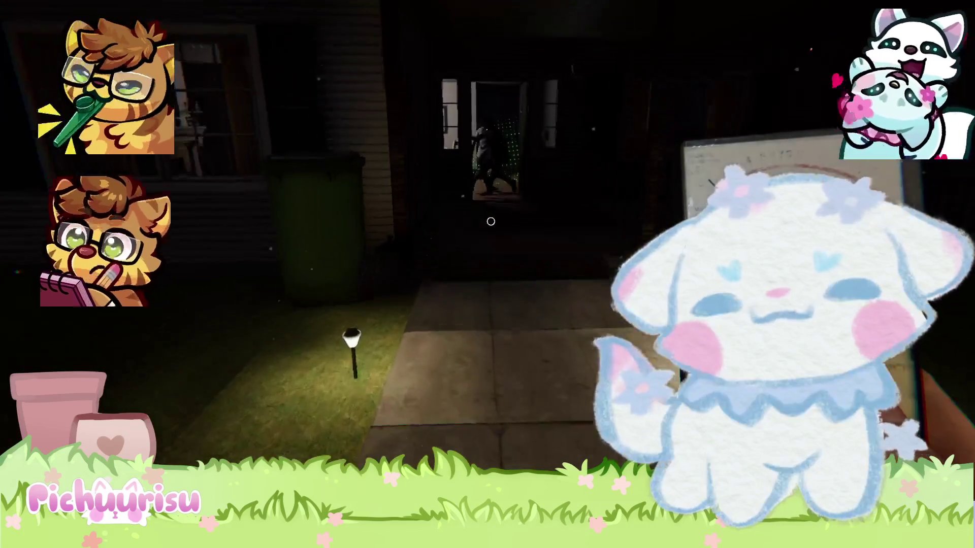
key("w")
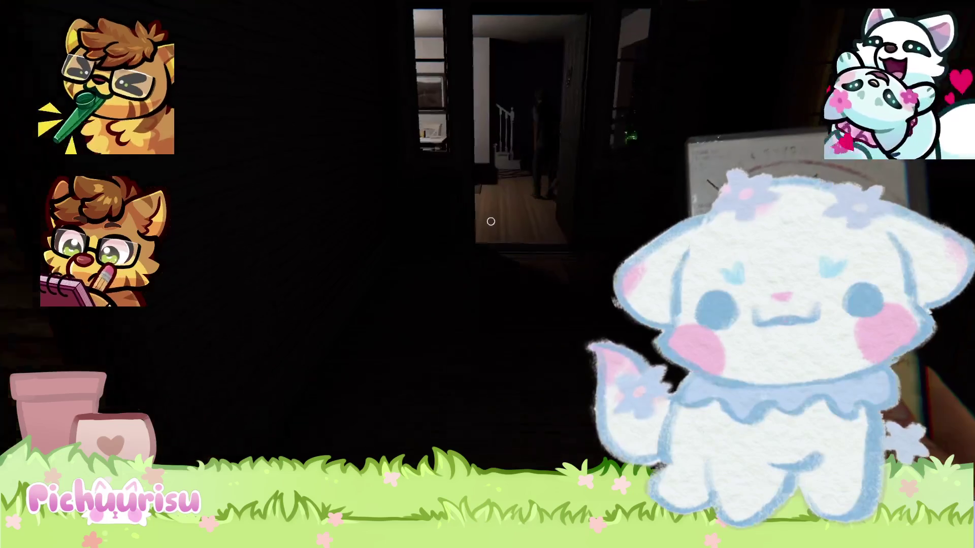
key("w")
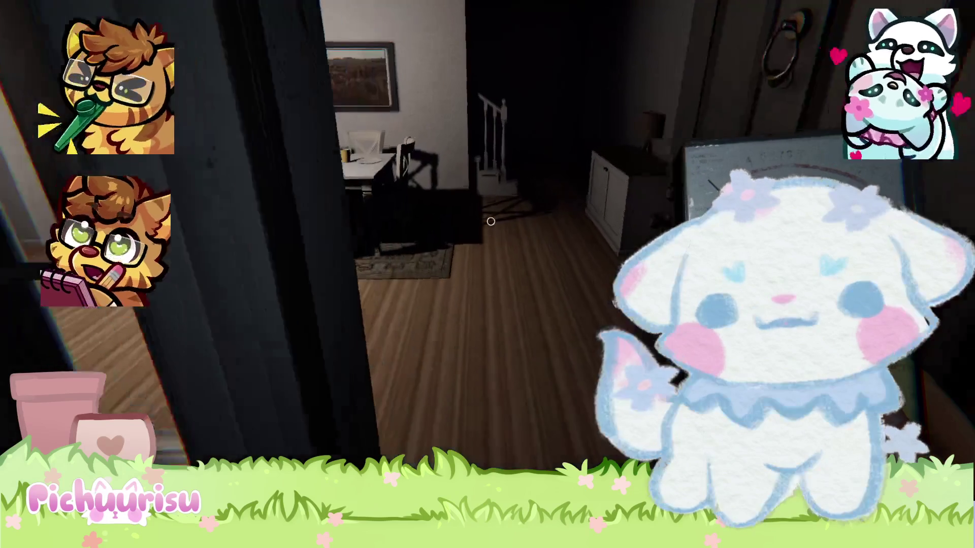
key("w")
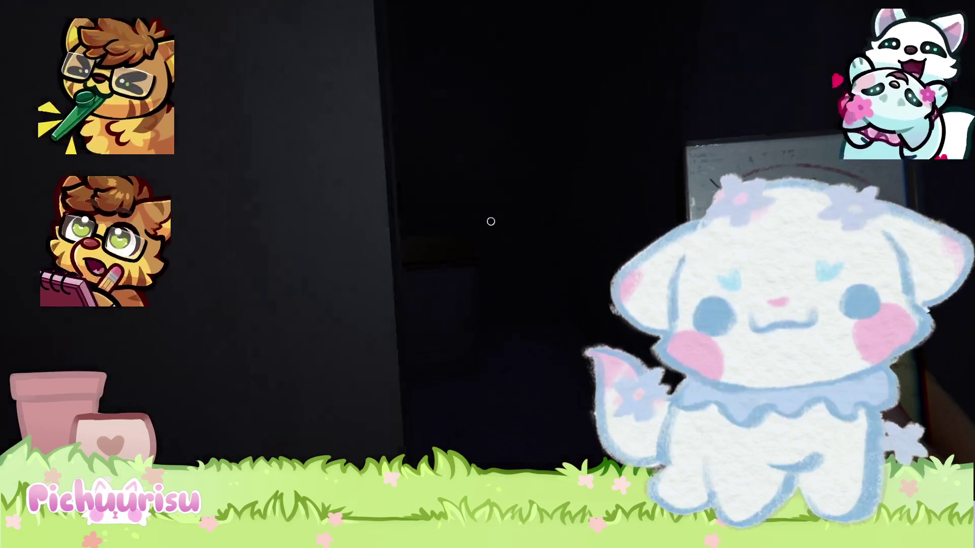
key("w")
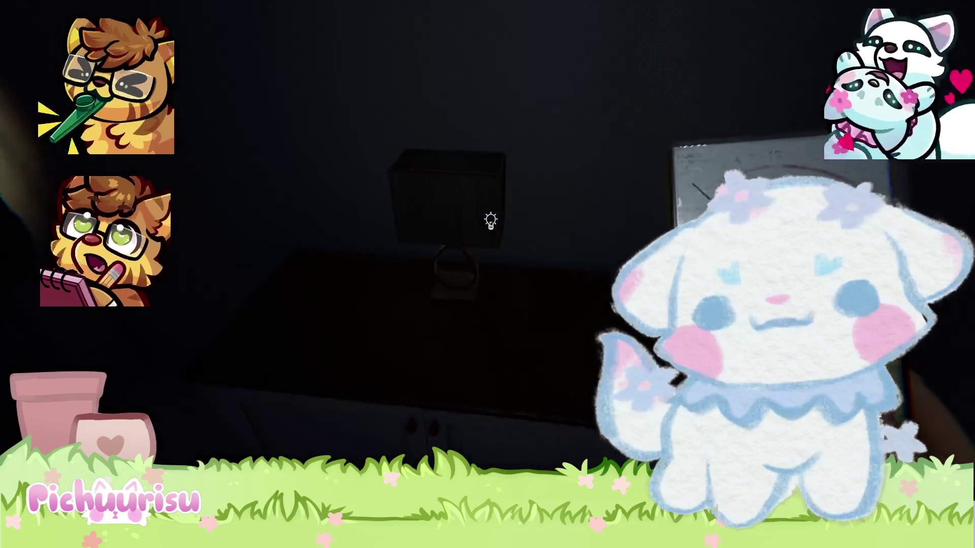
Switch on the lamp, open the doors through the living room and flashlight the staircase
left_click(490, 221)
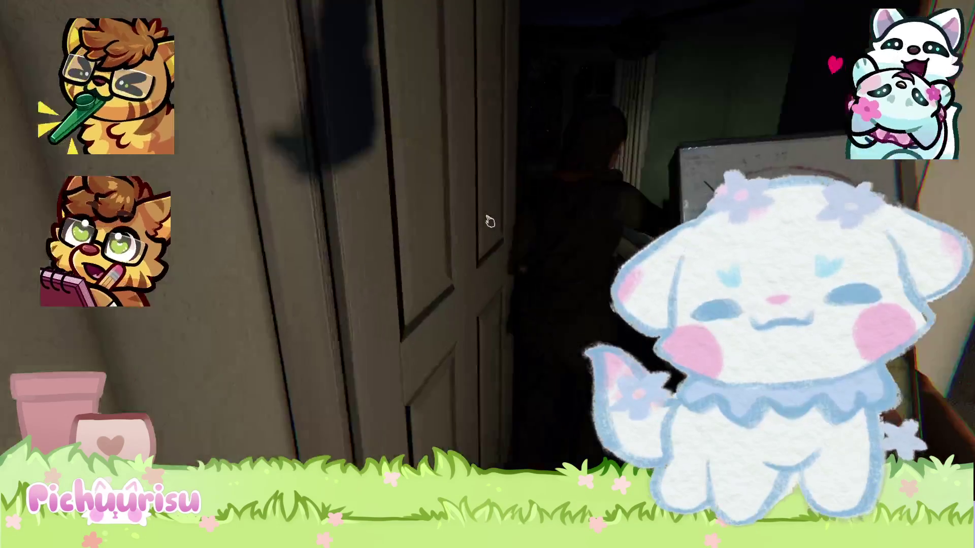
left_click(491, 221)
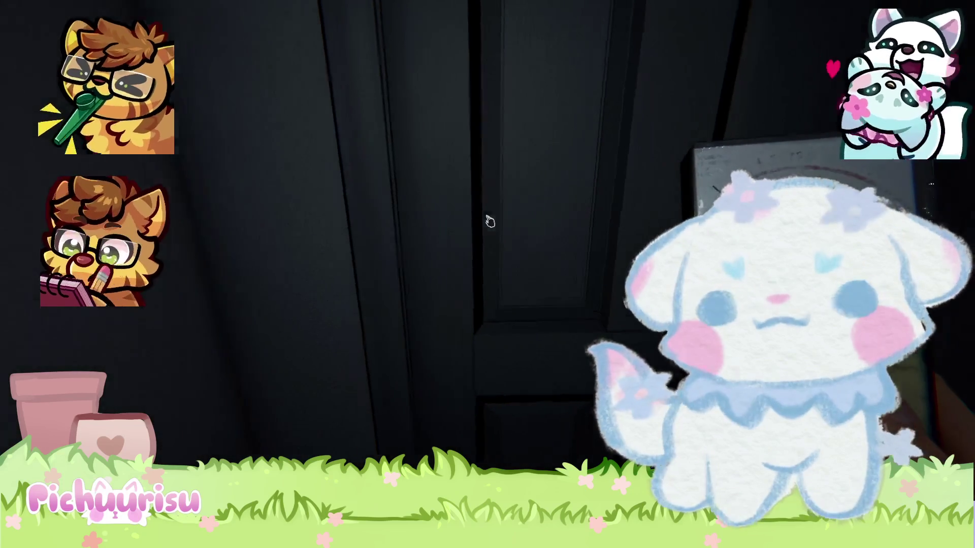
left_click(490, 221)
key("w")
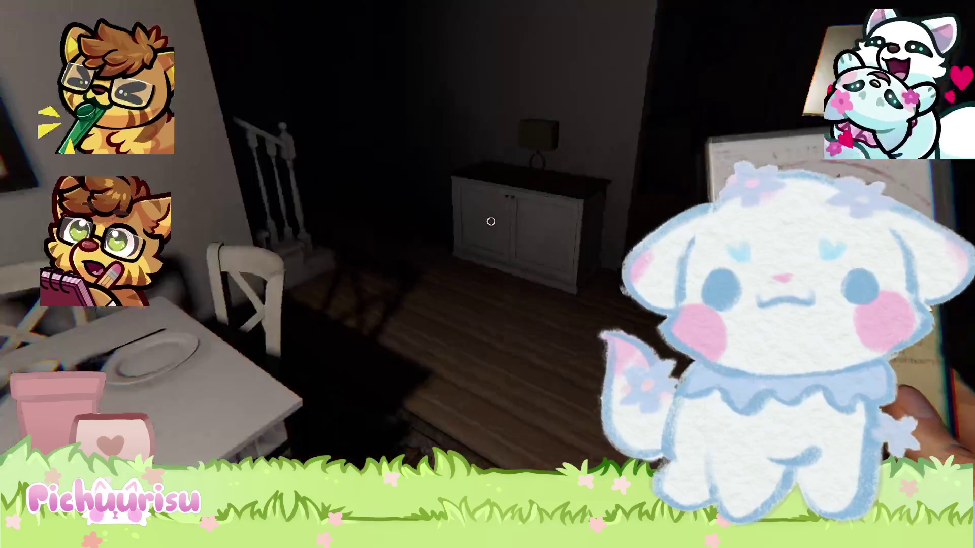
key("w")
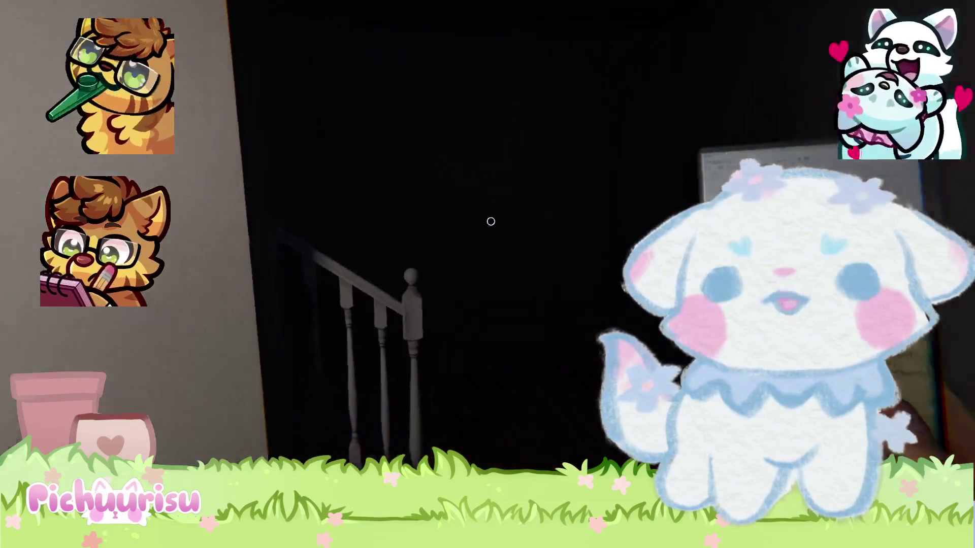
key("t")
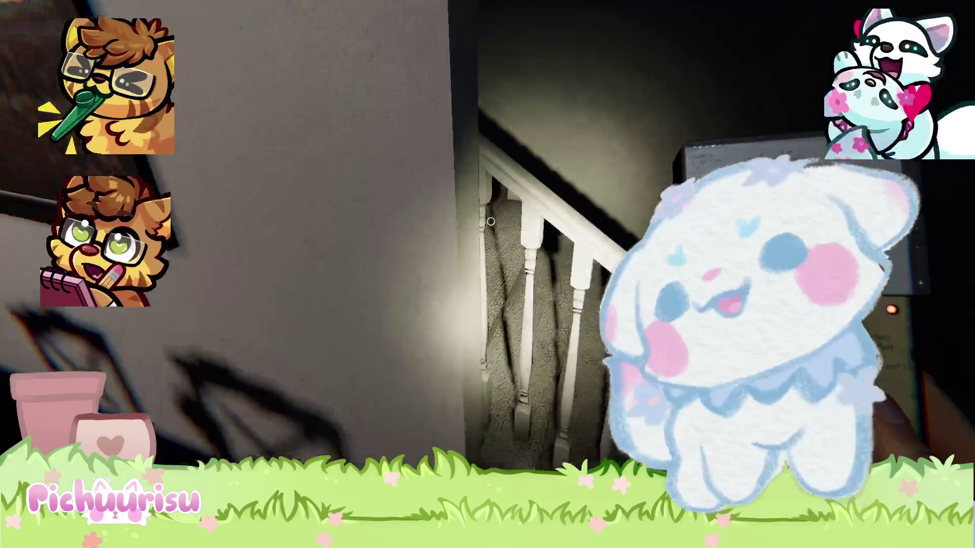
Climb the stairs, open the first bedroom door and look around toward the wardrobe
key("w")
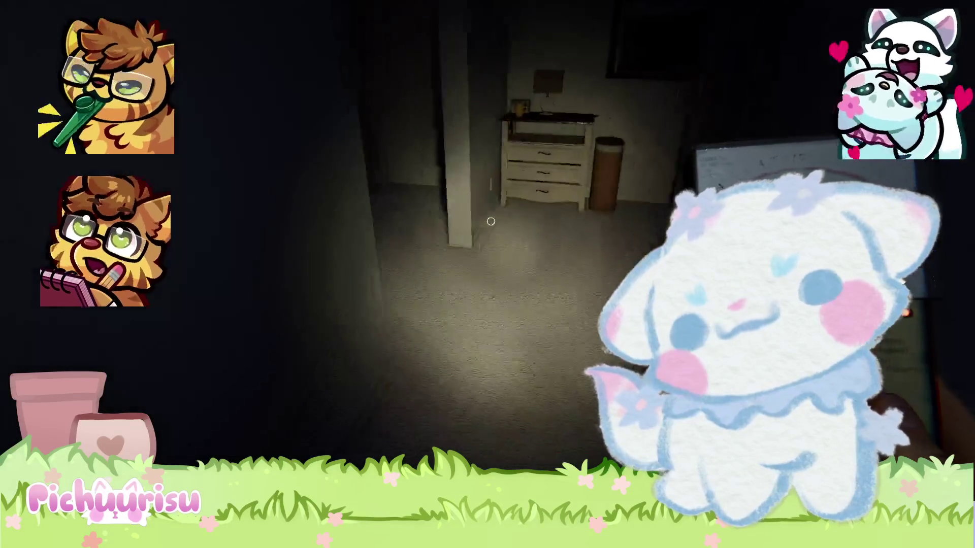
key("w")
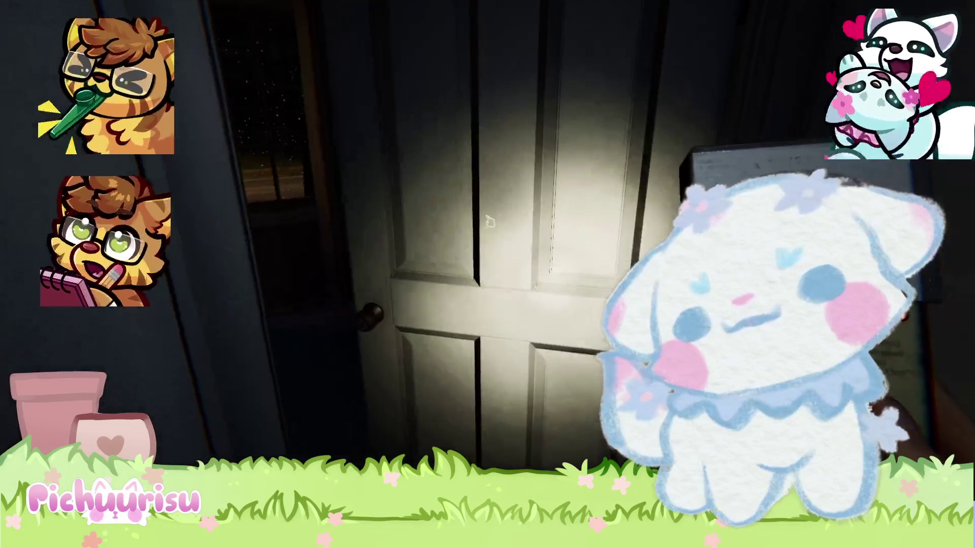
left_click(490, 221)
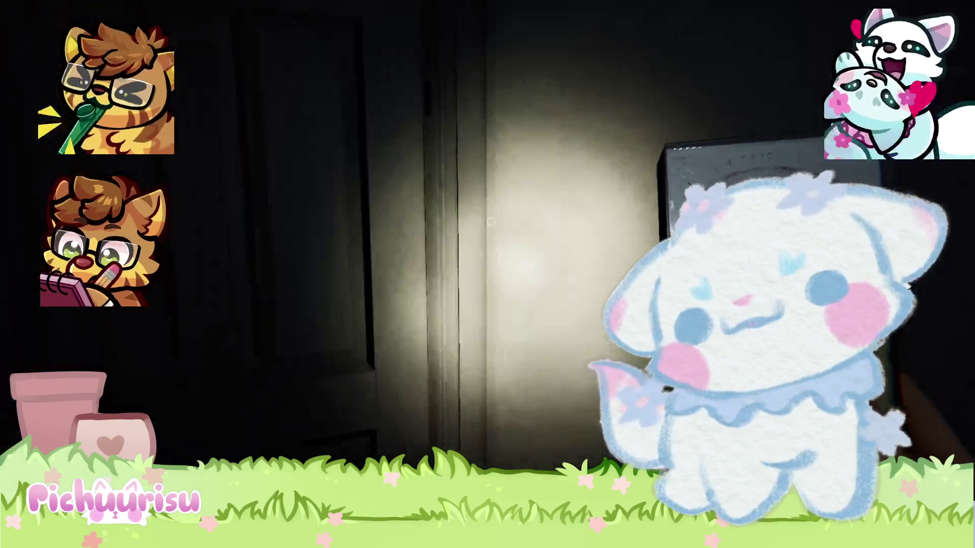
key("w")
key("w")
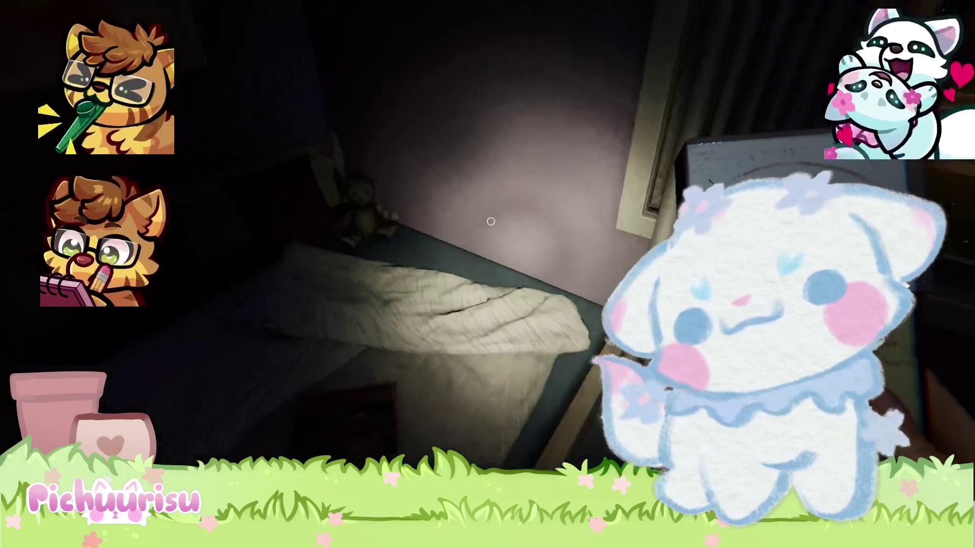
key("w")
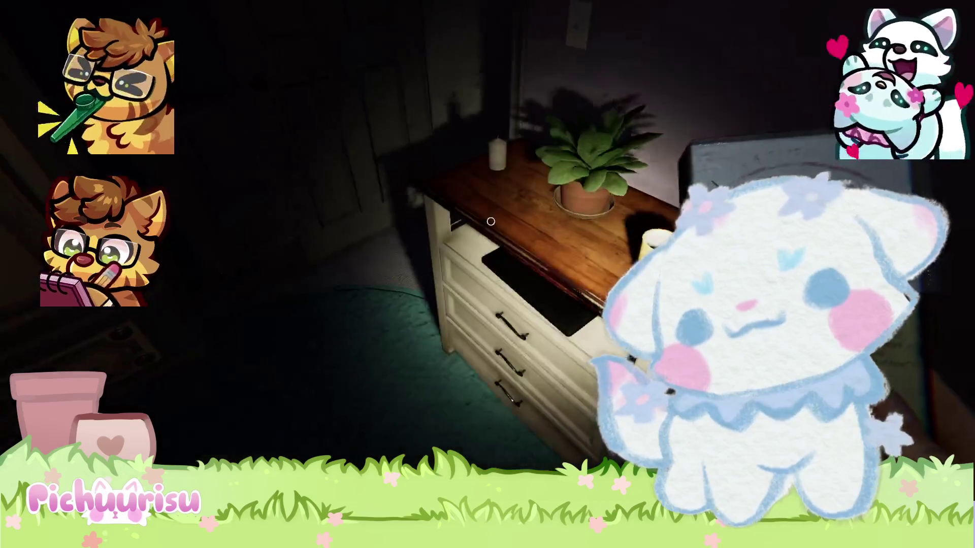
key("w")
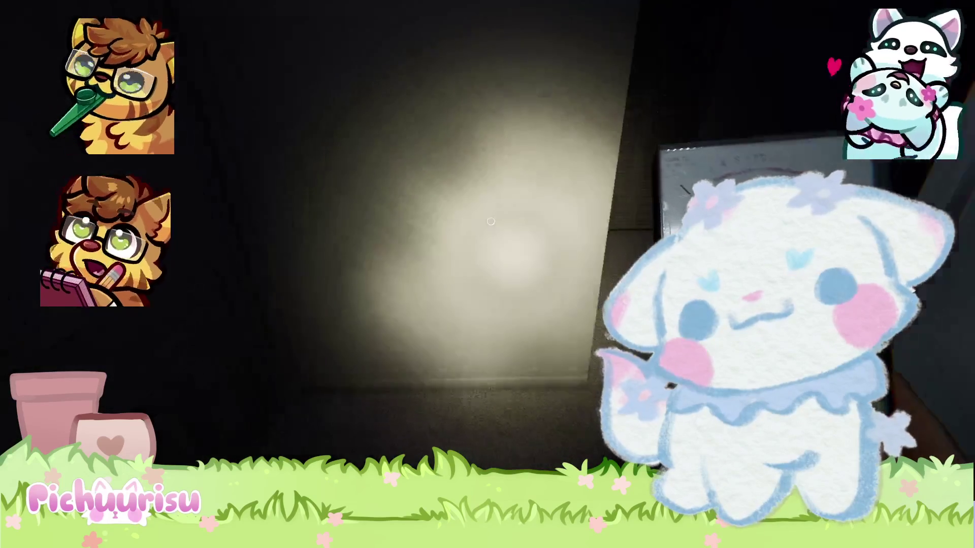
Inspect the louvered closets along the upstairs hallway
key("w")
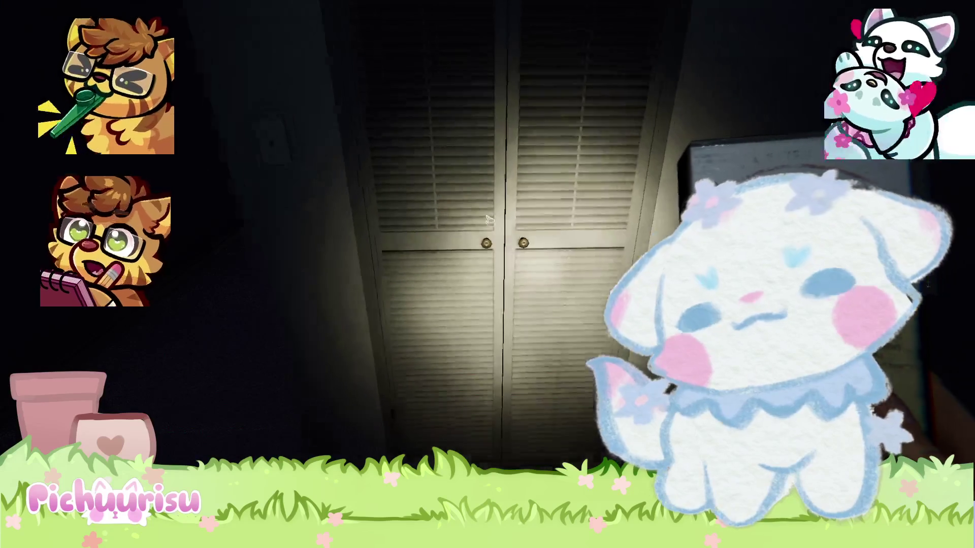
key("w")
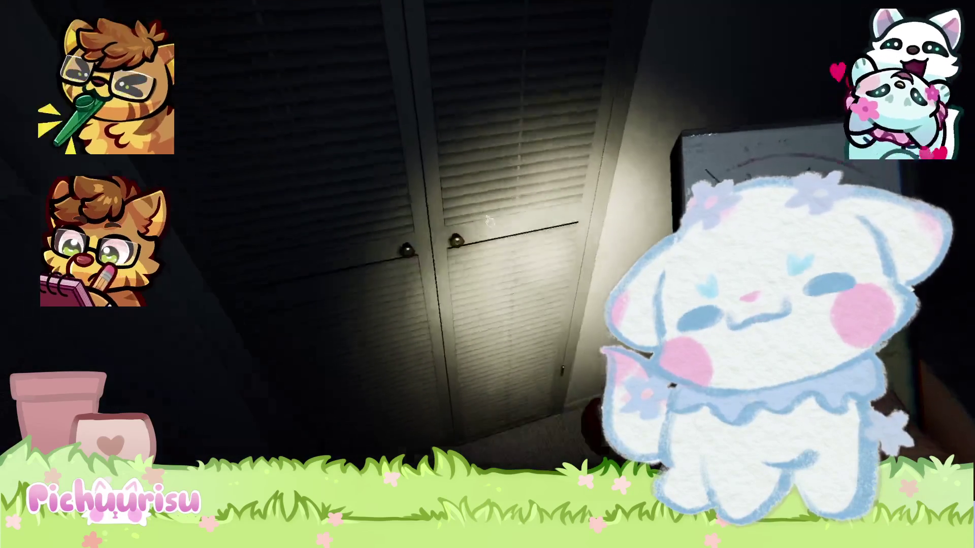
key("w")
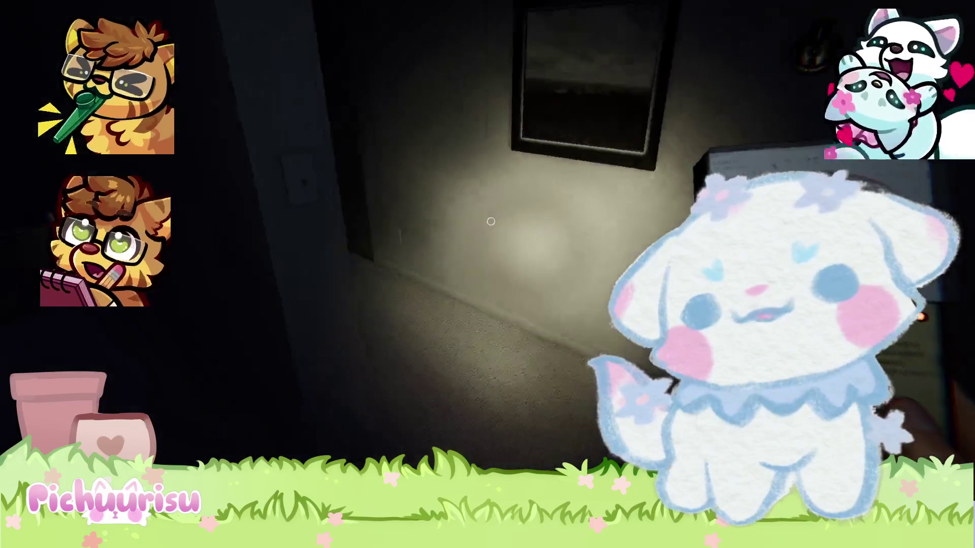
key("w")
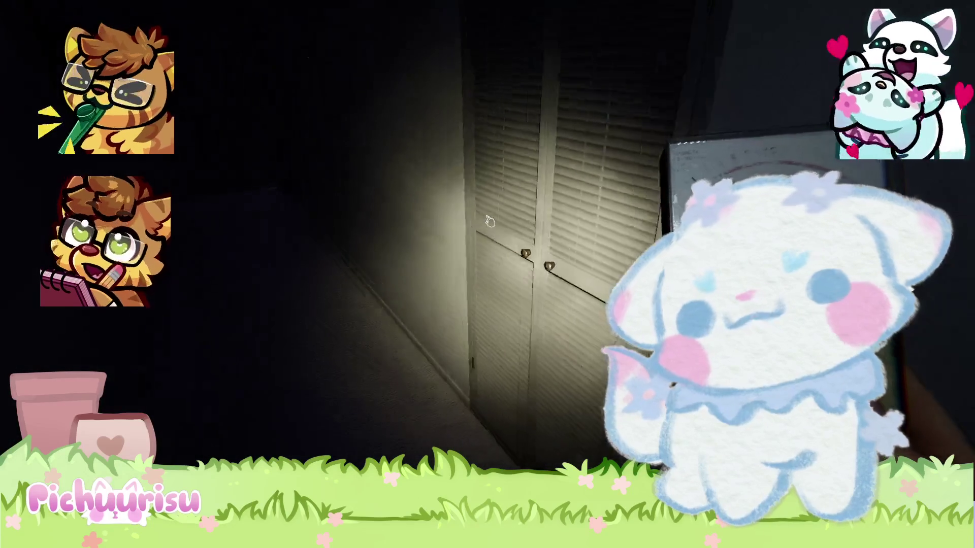
key("w")
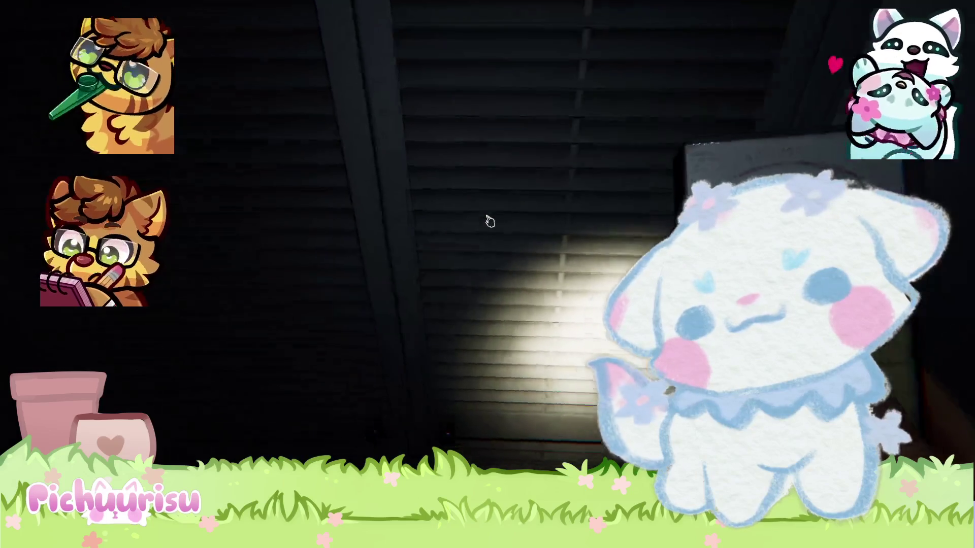
key("w")
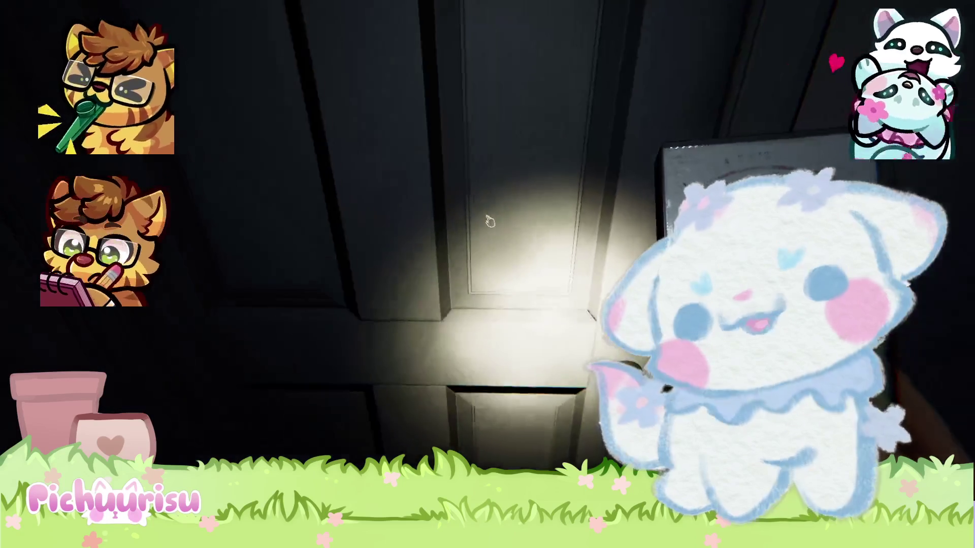
Open the blue bedroom, follow the teammate into the bathroom, then open the door onto the lit hallway
left_click(490, 221)
key("w")
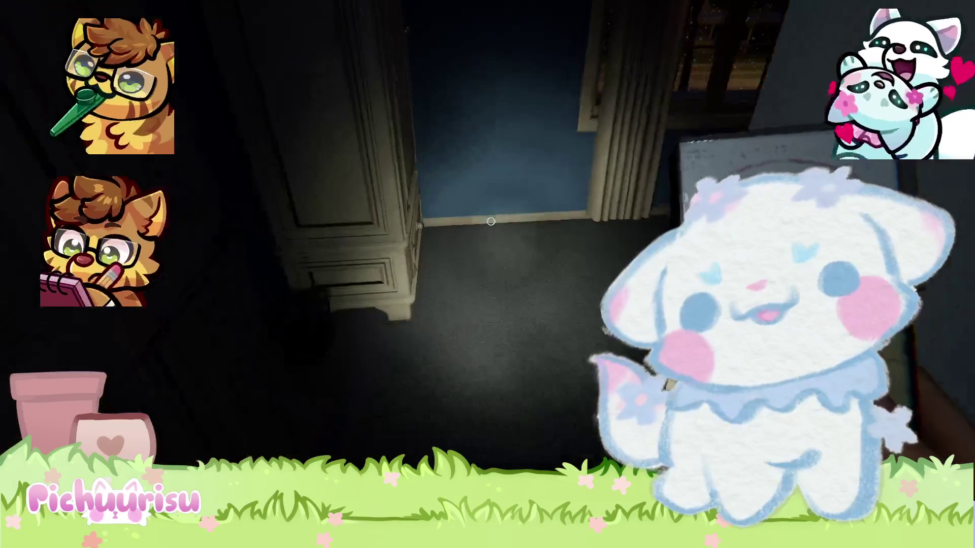
key("w")
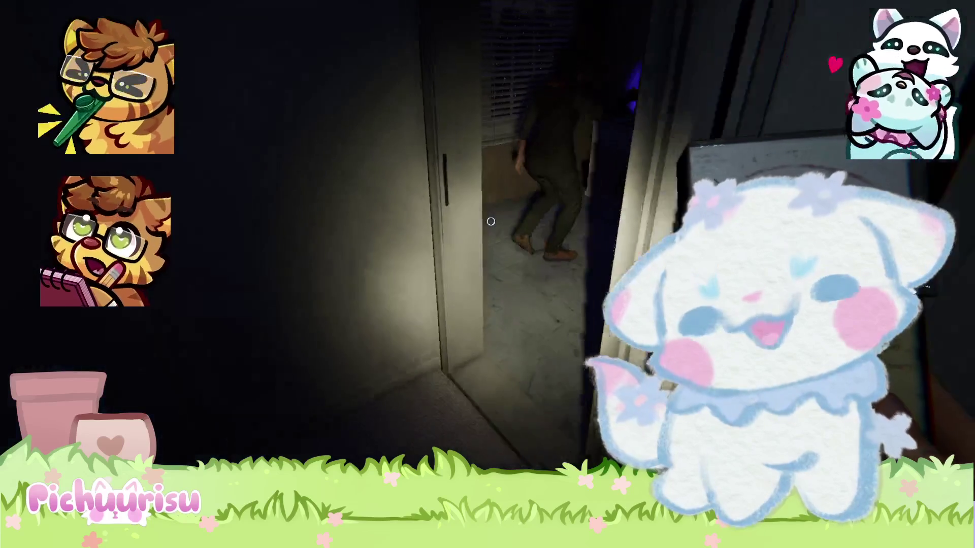
key("w")
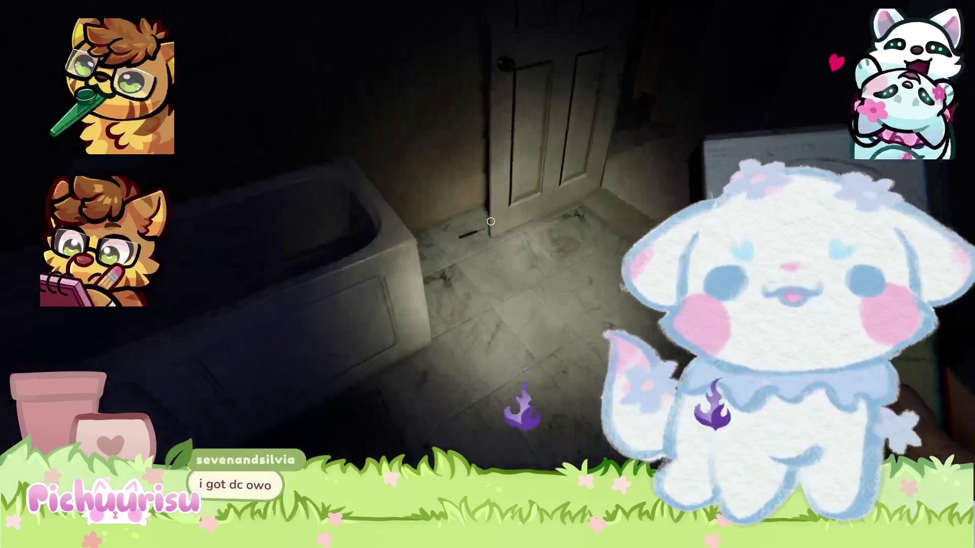
left_click(490, 221)
Walk from the hallway to the bathroom sink, where the ghost writing book lies on the floor
key("w")
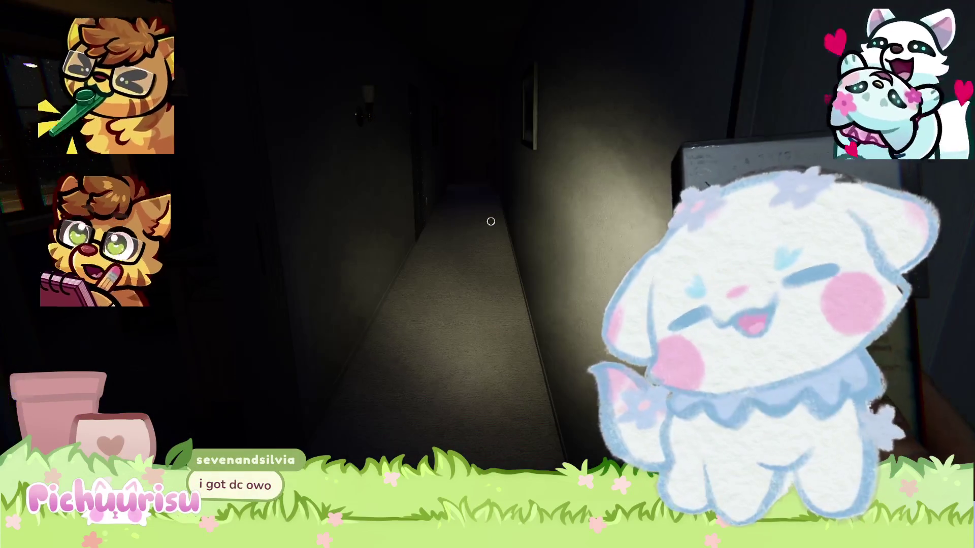
mouse_move(490, 222)
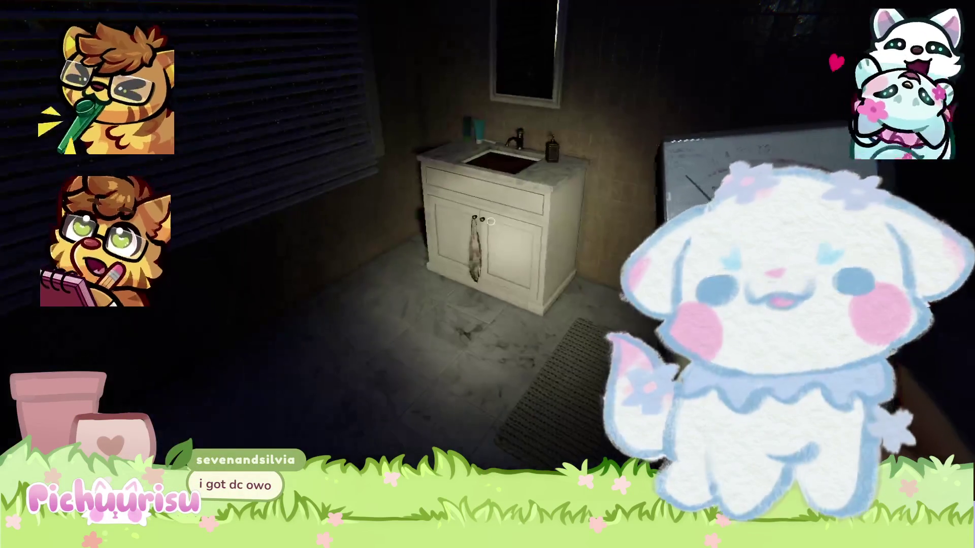
key("w")
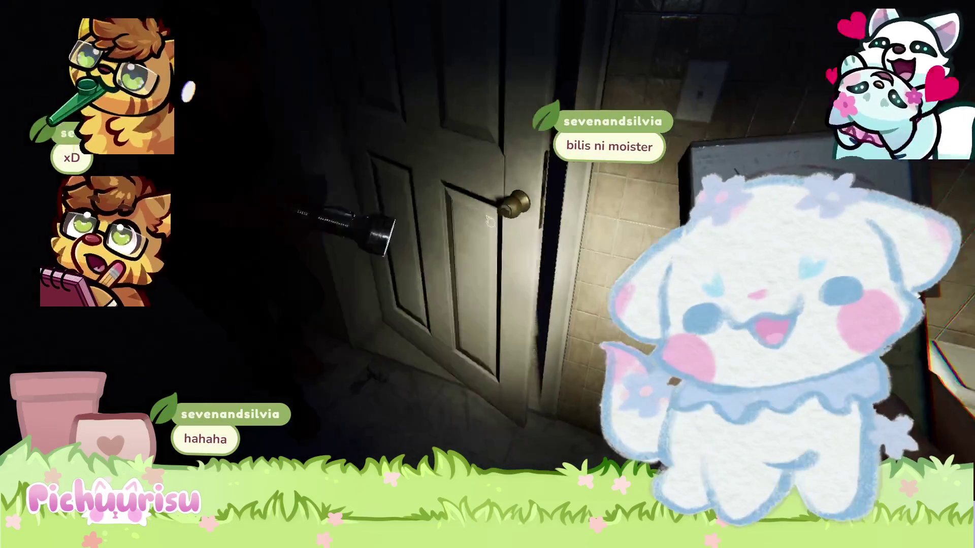
Open the bathroom door to head out of the house toward the truck
left_click(489, 221)
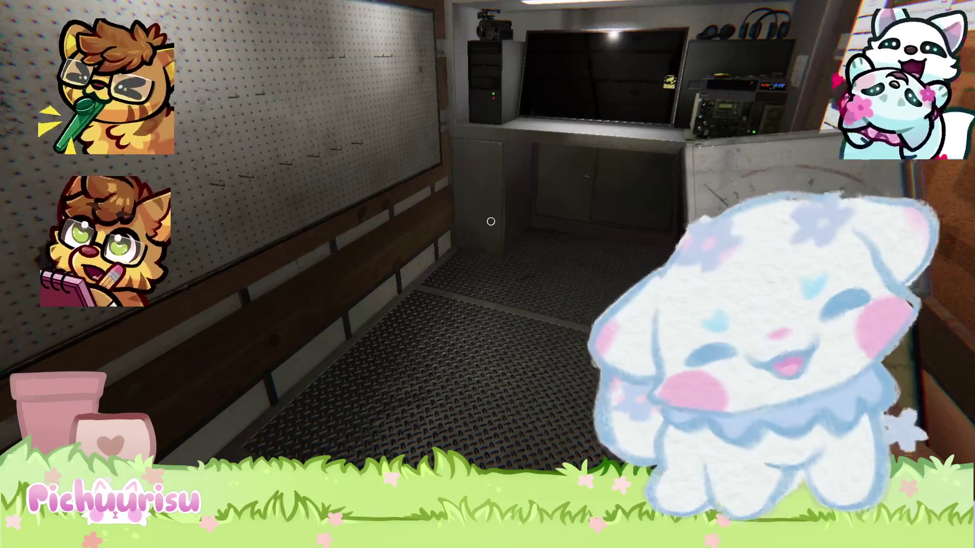
End the contract at the truck's computer and leave the Debriefing for the lobby
key("w")
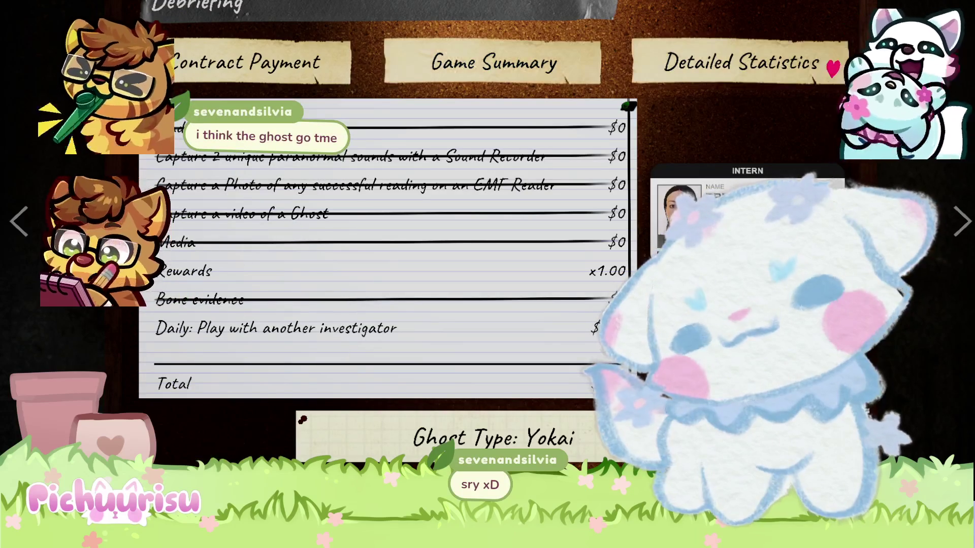
key("Escape")
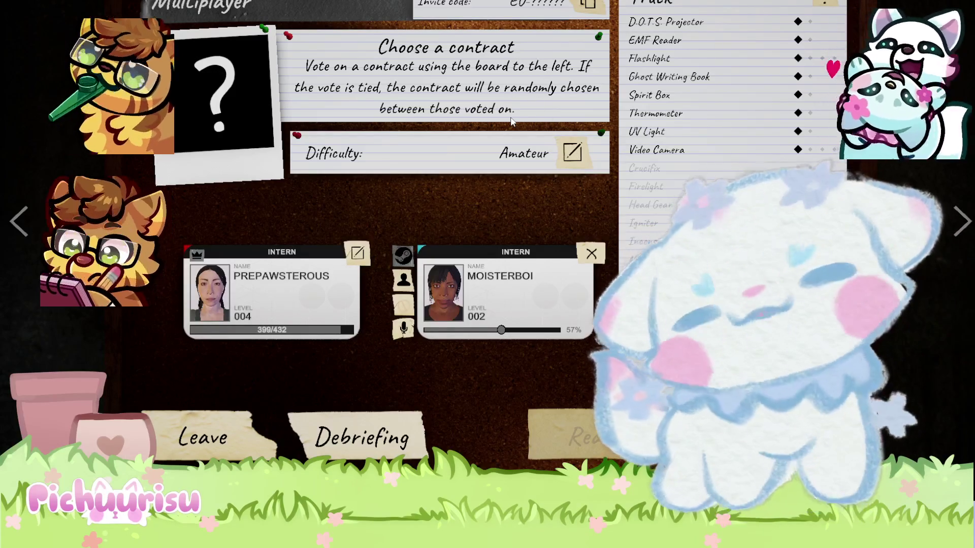
Step away from the lobby board and vote for 10 Ridgeview Court on the contract corkboard
key("Escape")
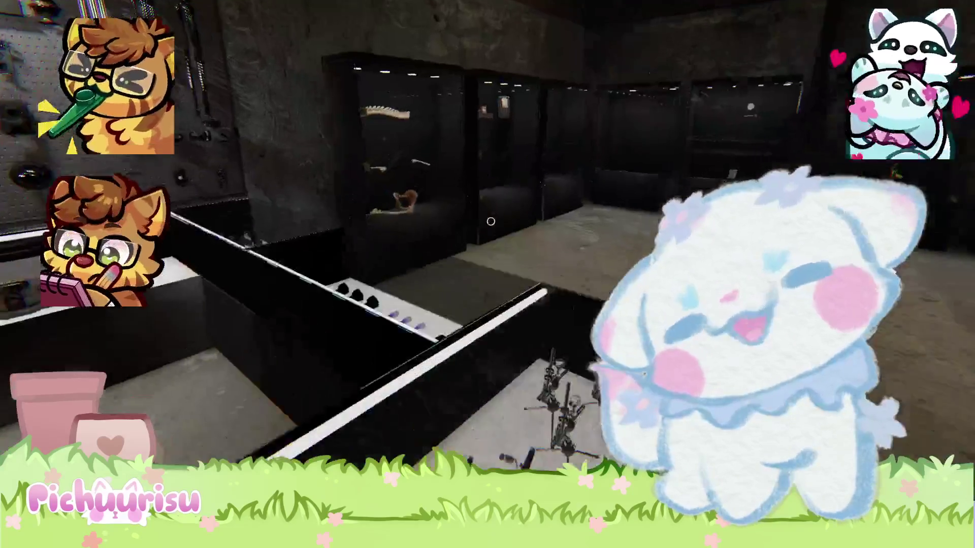
left_click(490, 221)
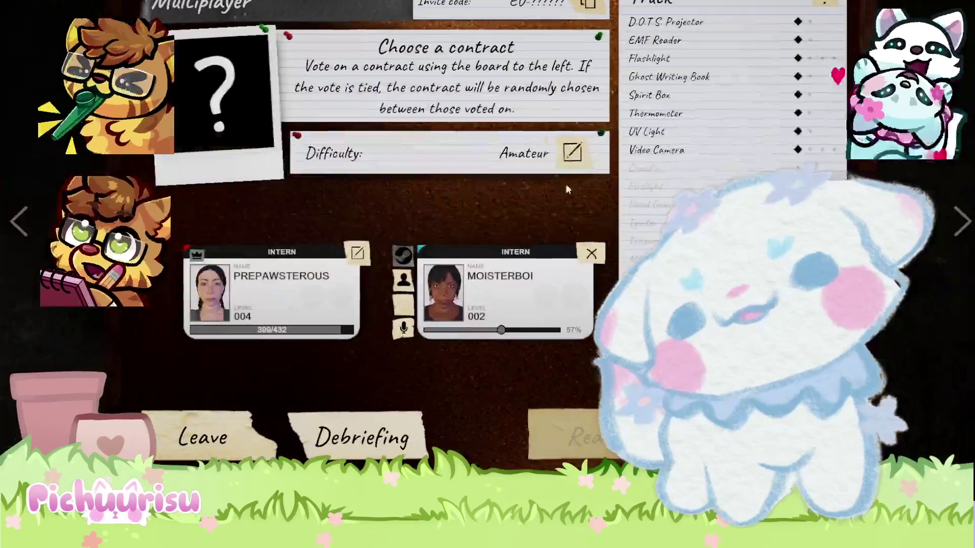
key("Escape")
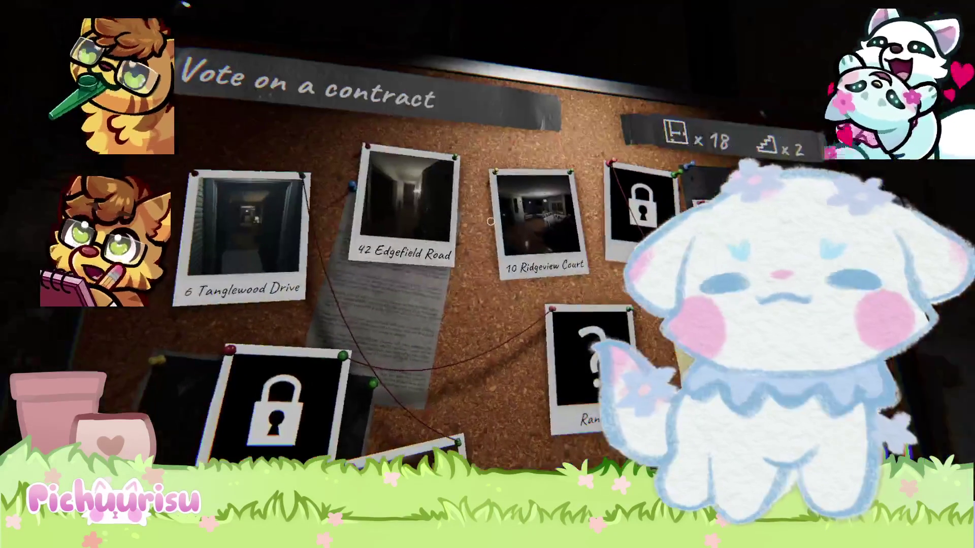
left_click(490, 221)
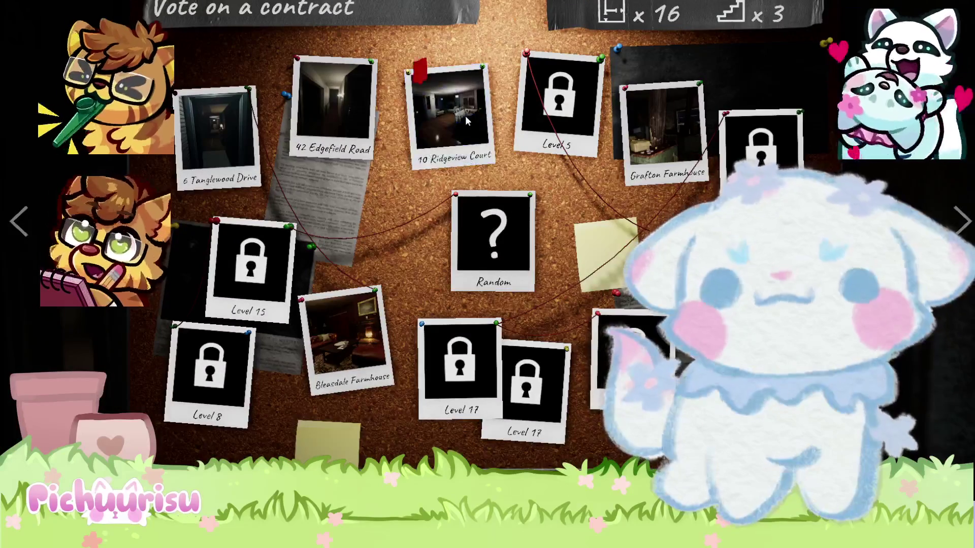
left_click(465, 115)
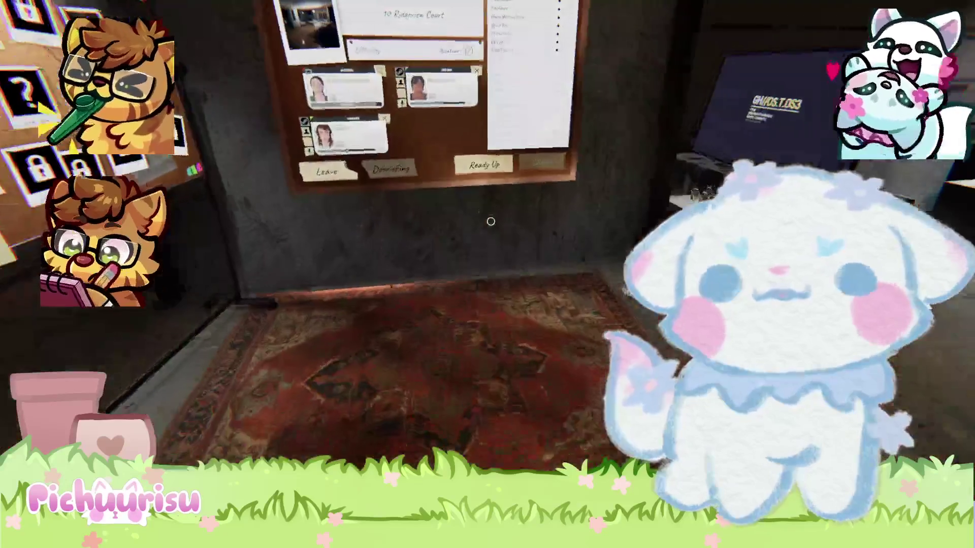
Open the lobby board to show 10 Ridgeview Court selected at Amateur difficulty
left_click(491, 221)
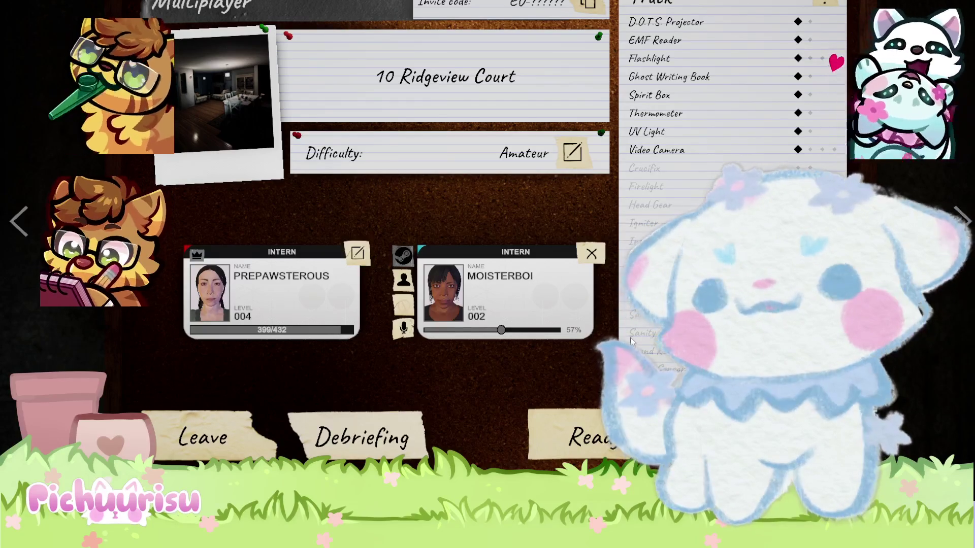
Set the teammate's voice volume to 87%, then view the contract board and return to first-person
left_click(520, 330)
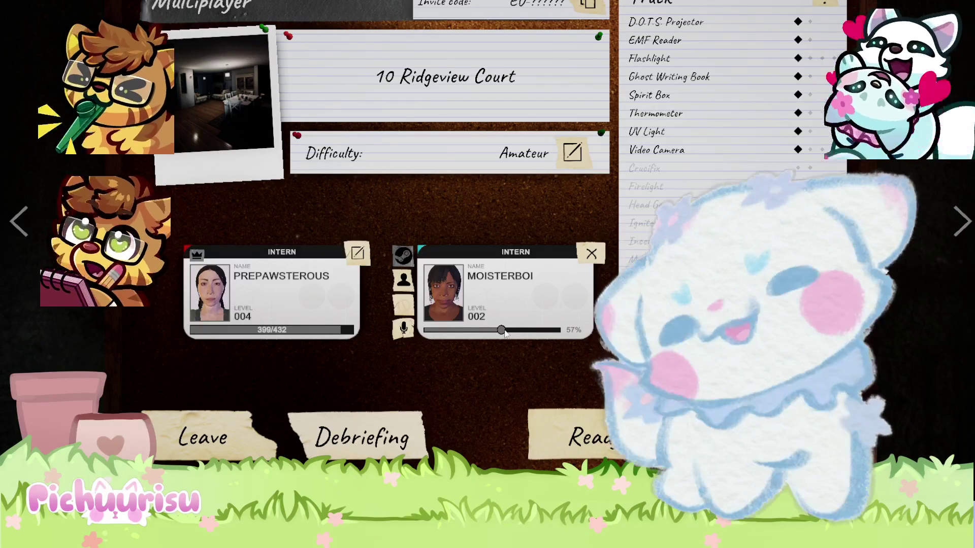
left_click_drag(520, 330, 498, 331)
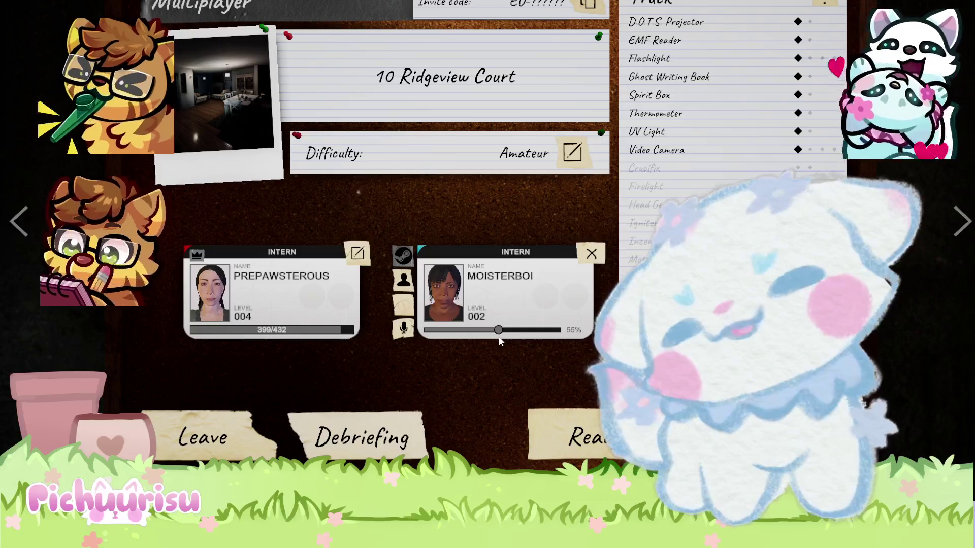
left_click_drag(499, 337, 508, 330)
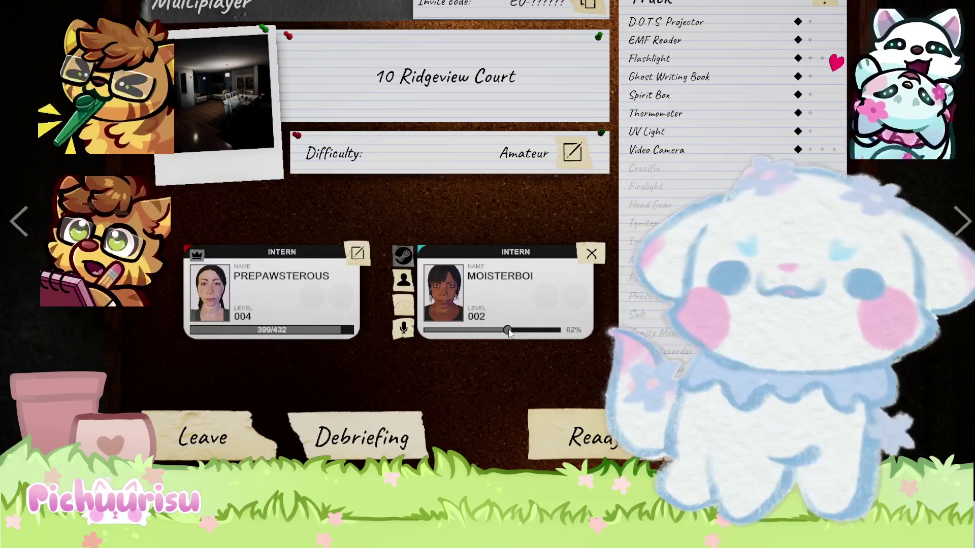
left_click_drag(508, 330, 542, 330)
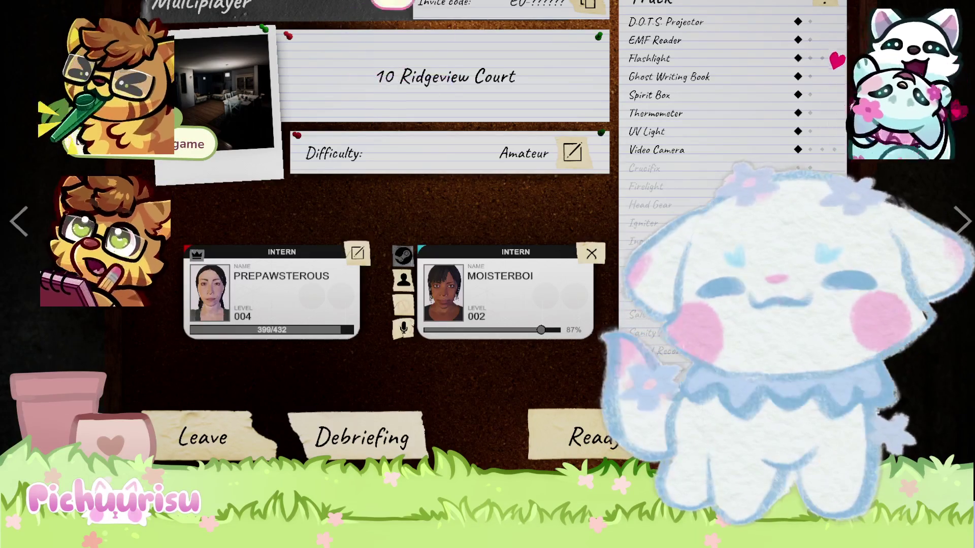
left_click(15, 224)
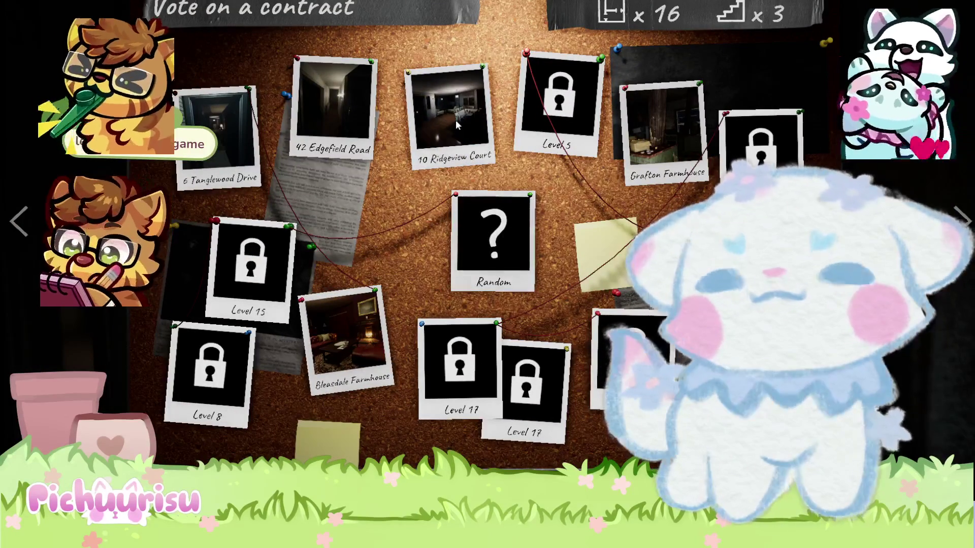
key("Escape")
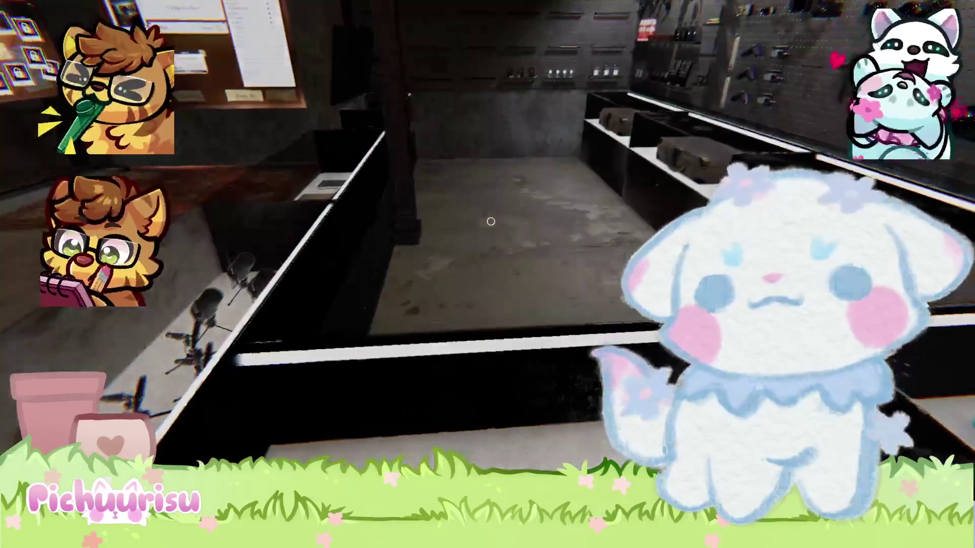
Reopen and close the lobby board, once from the truck computer
key("e")
key("Escape")
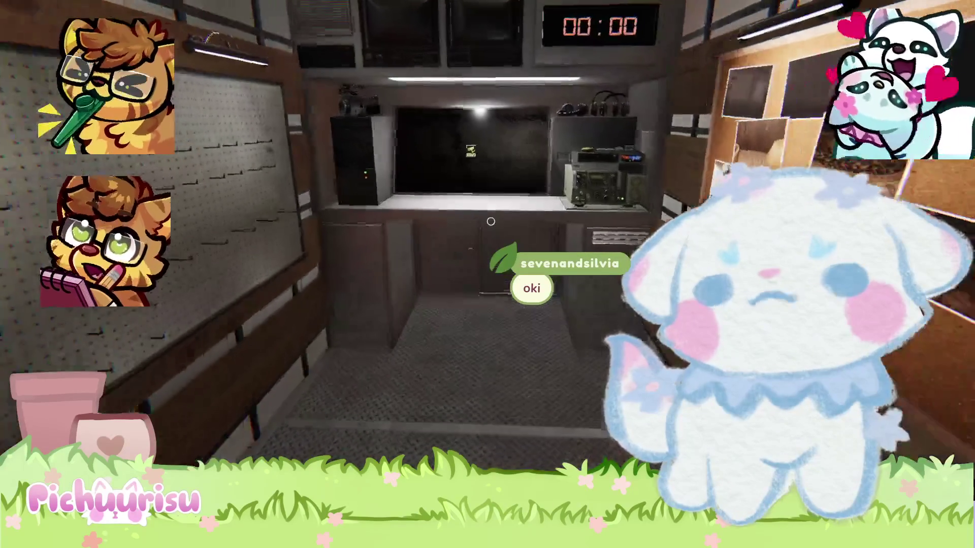
left_click(491, 222)
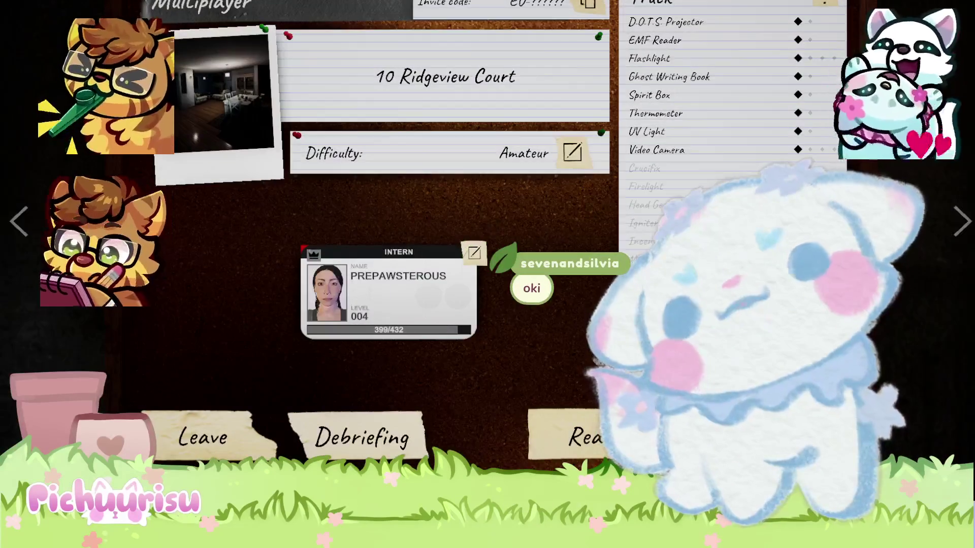
key("Escape")
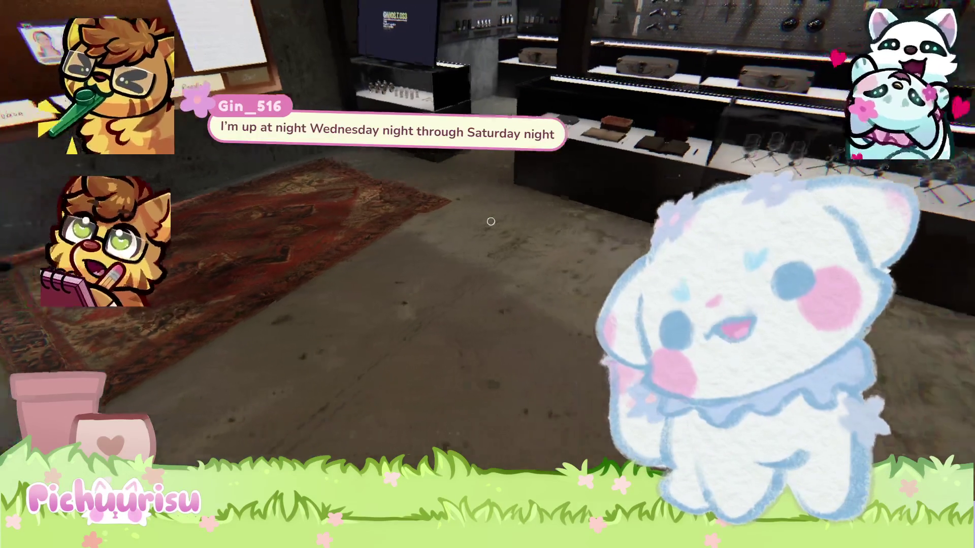
Walk past the microphone and equipment display cases, back to the rug and contract corkboard
key("w")
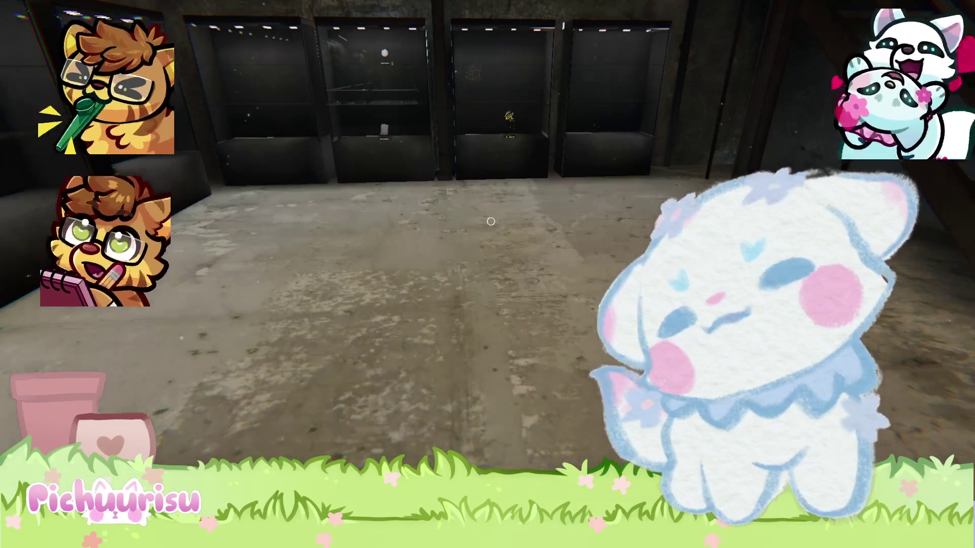
key("w")
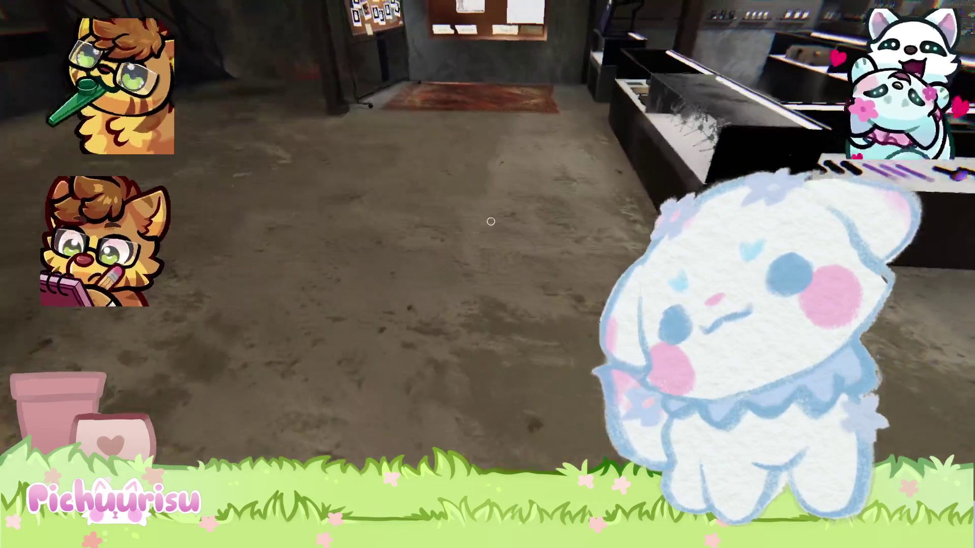
key("w")
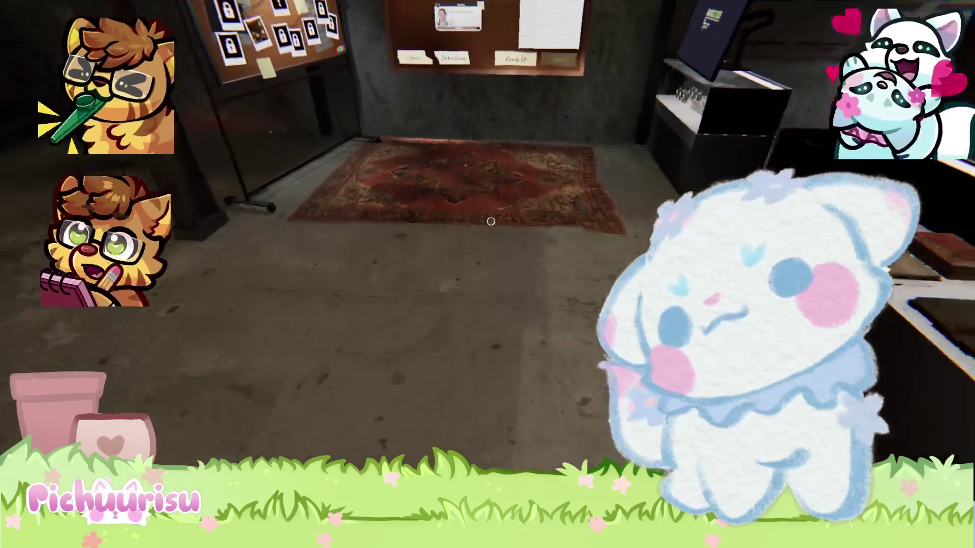
key("w")
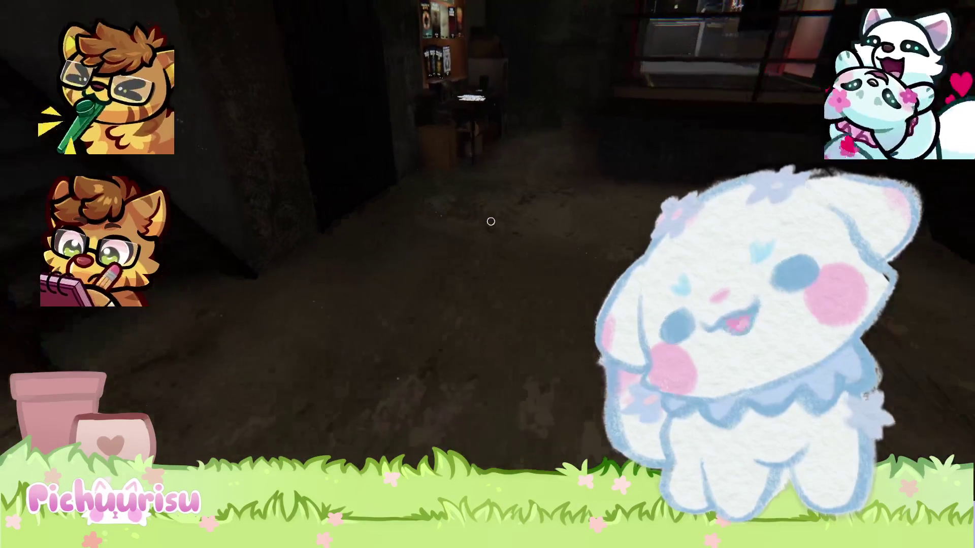
Walk up to the lobby board, then open and close the pause menu
key("w")
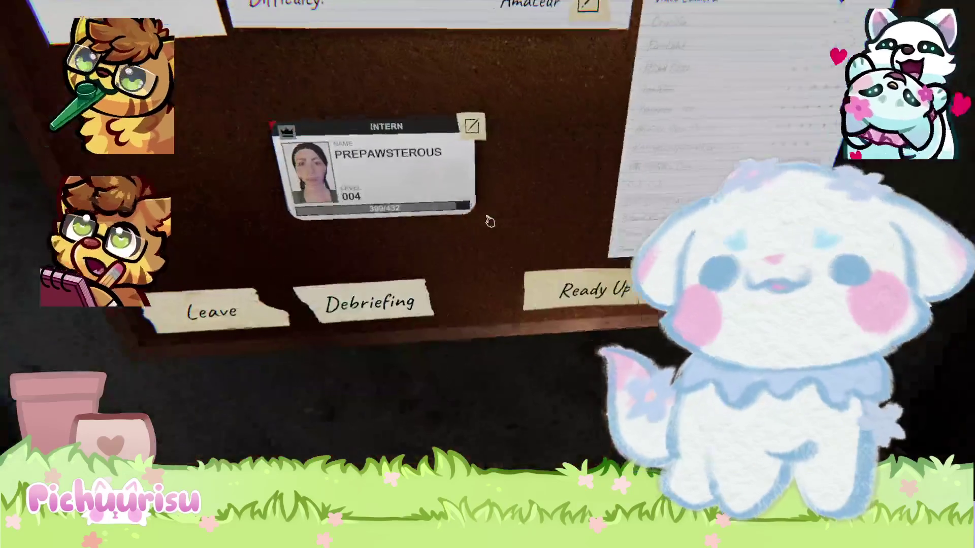
key("Escape")
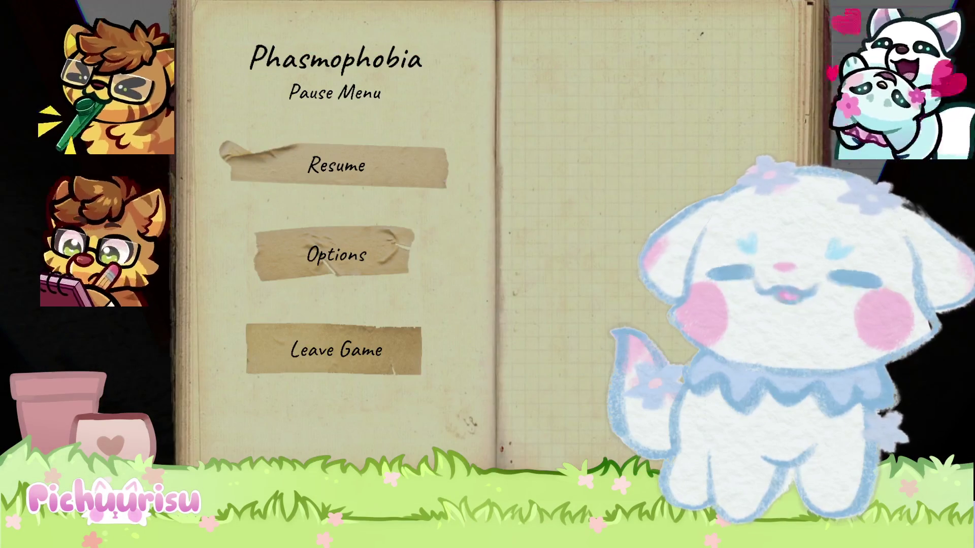
key("Escape")
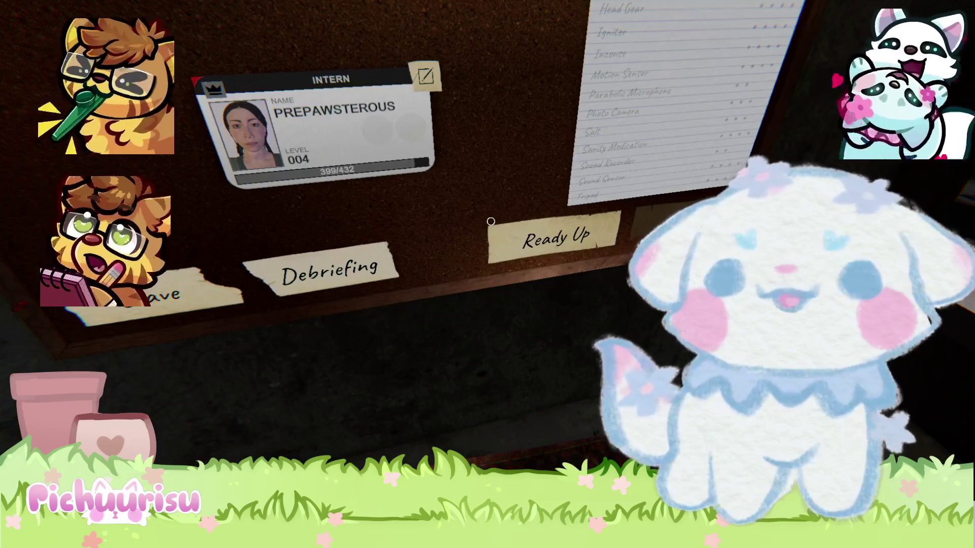
mouse_move(490, 221)
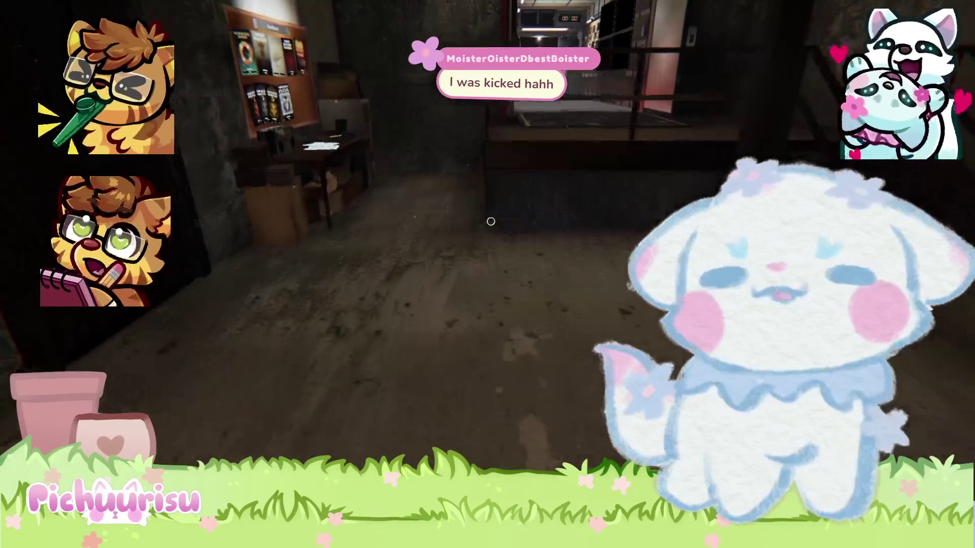
key("w")
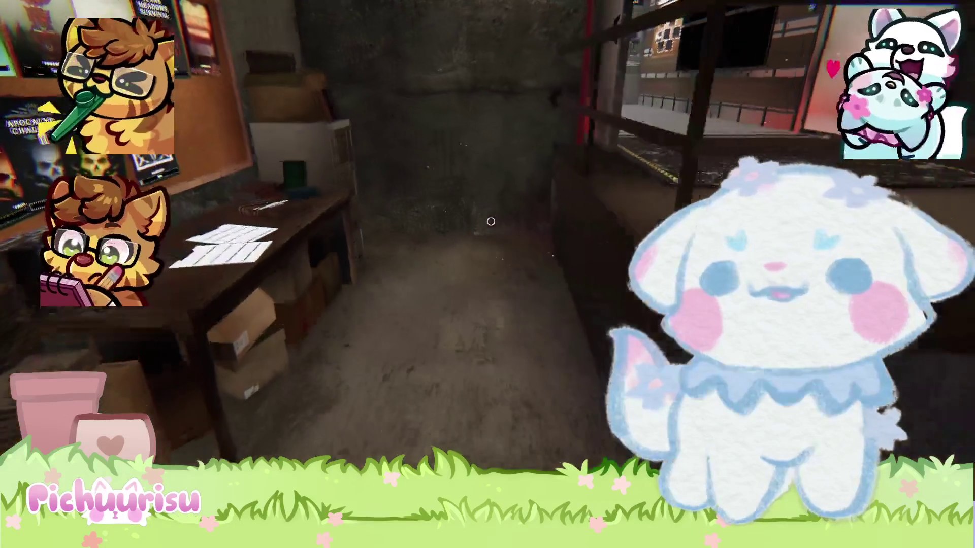
key("Escape")
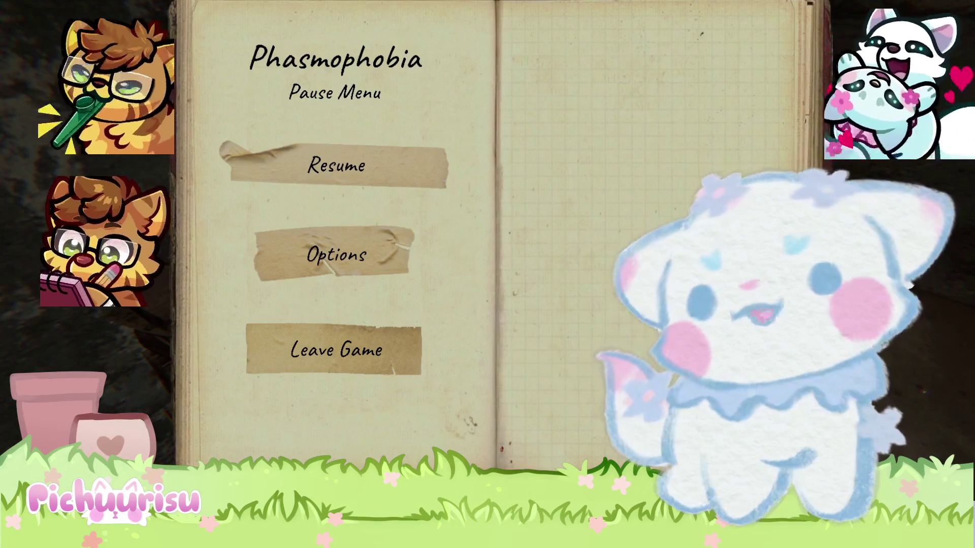
key("Escape")
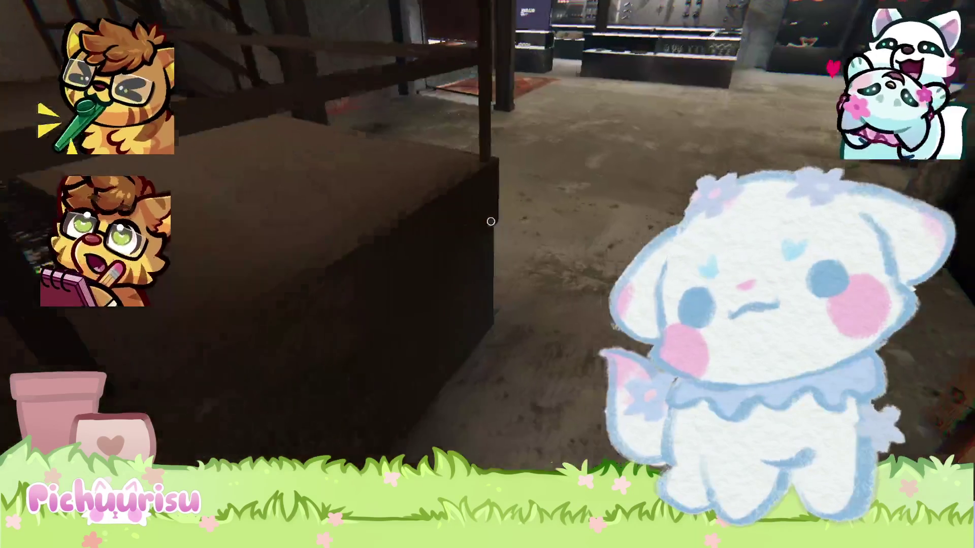
key("Escape")
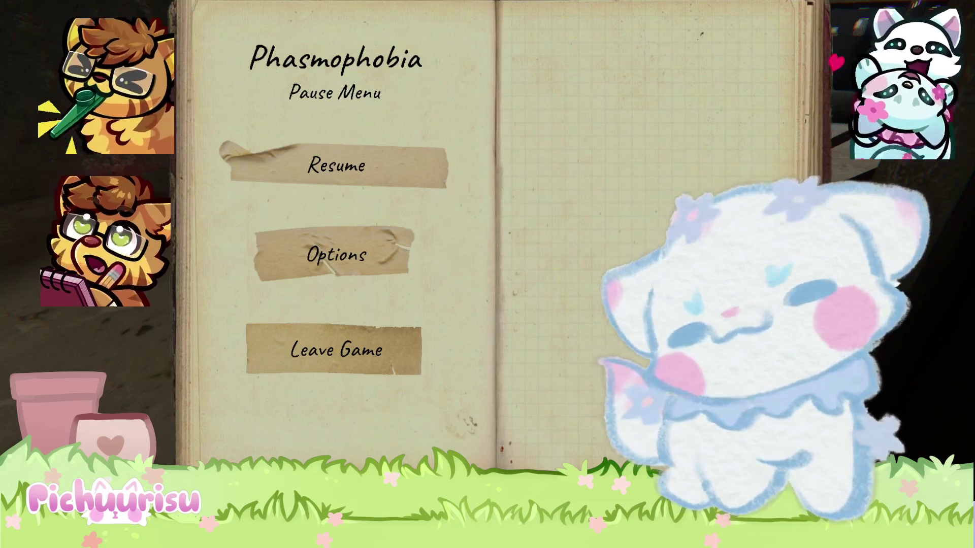
Resume play and walk downstairs across the floor to the Multiplayer board
key("Escape")
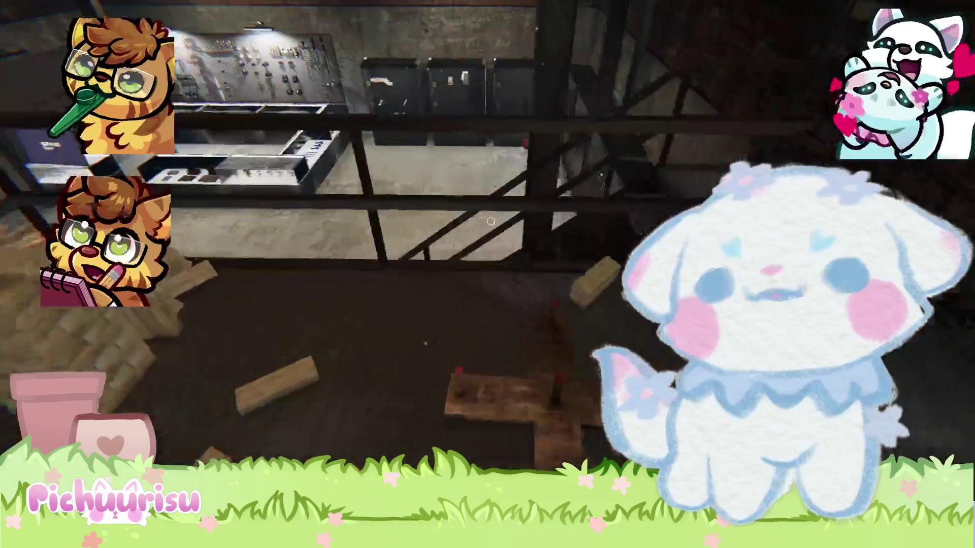
key("w")
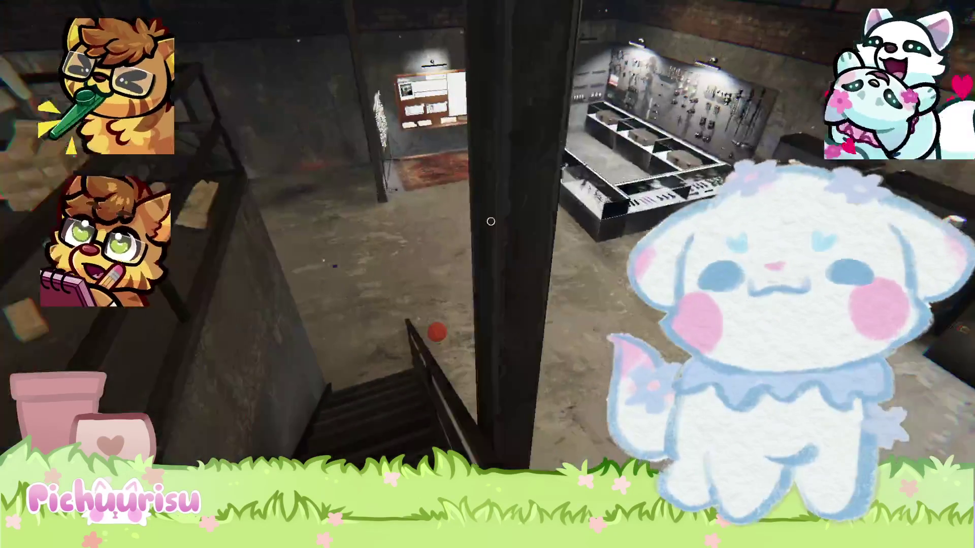
key("w")
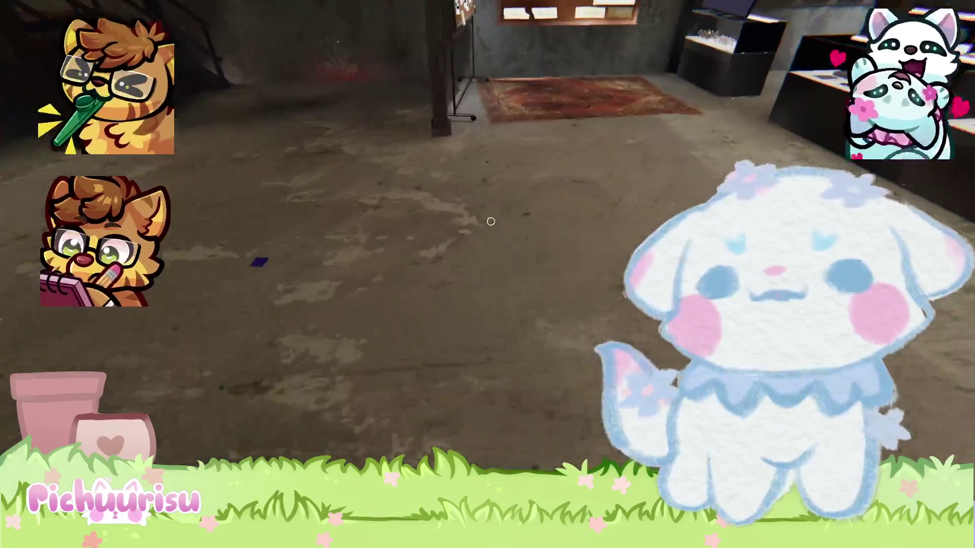
key("w")
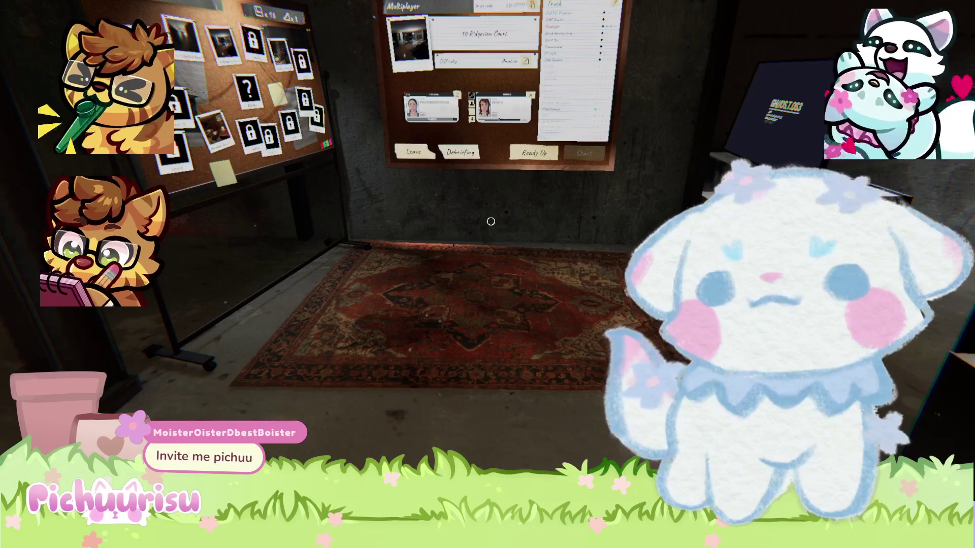
Step back from the Multiplayer board, then move up close to the contract board
key("s")
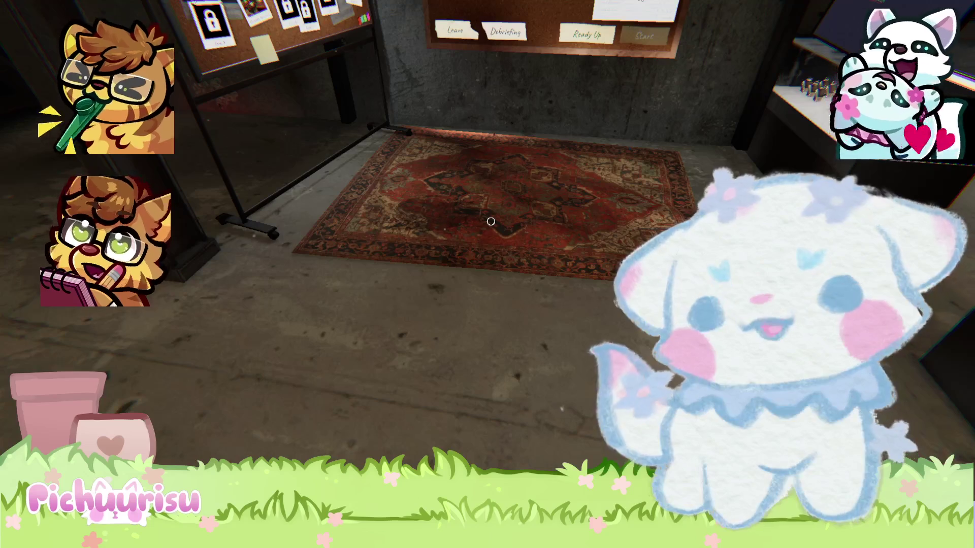
key("w")
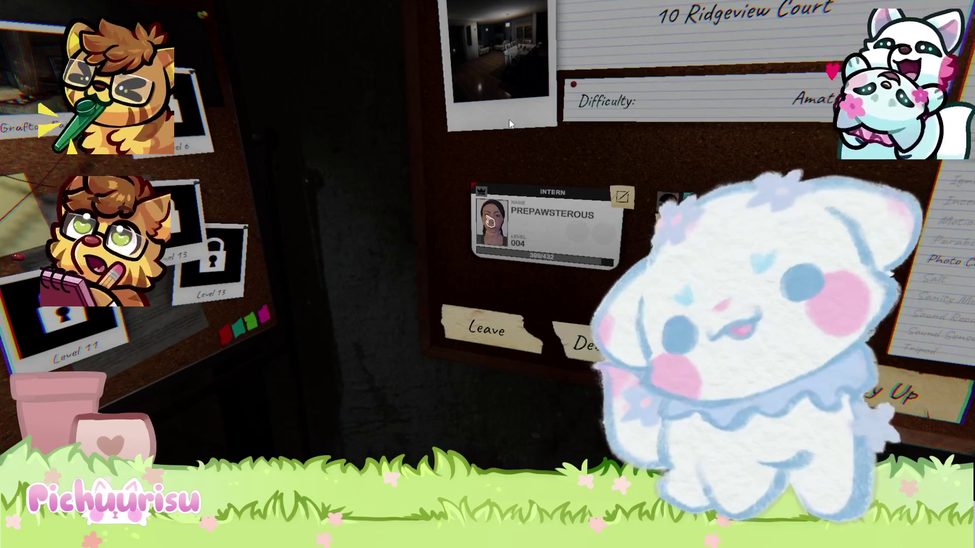
Center the second player's Intern card, drag its voice volume to 100%, then leave the board
key("Escape")
left_click(491, 222)
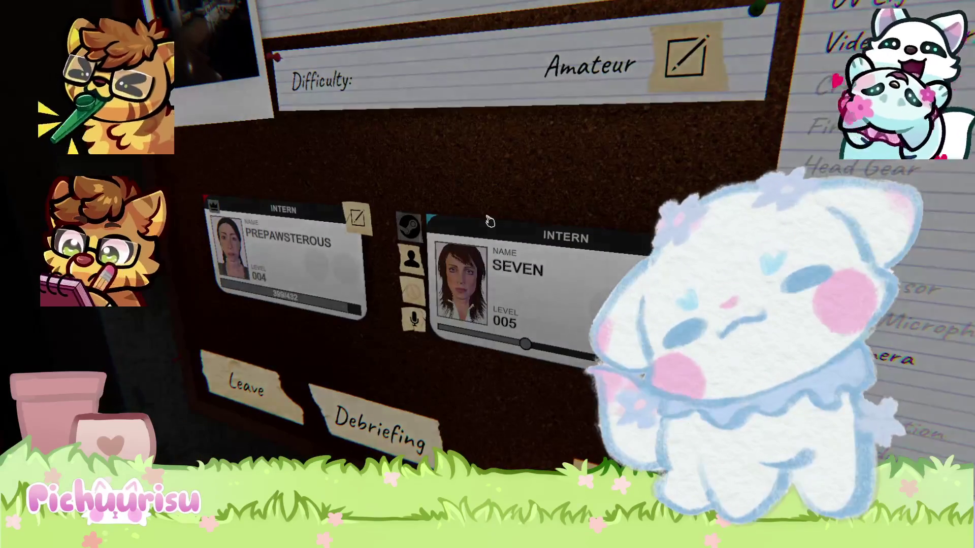
left_click(490, 222)
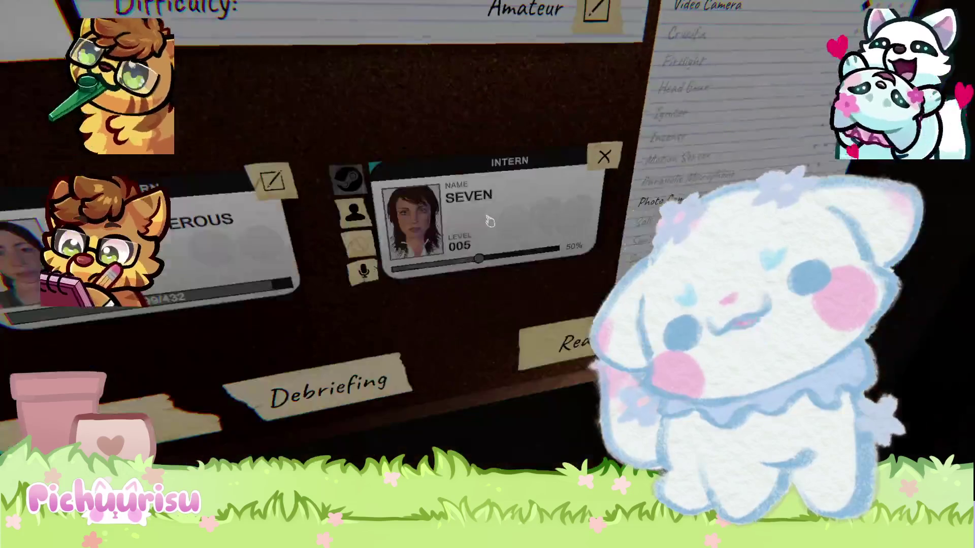
key("s")
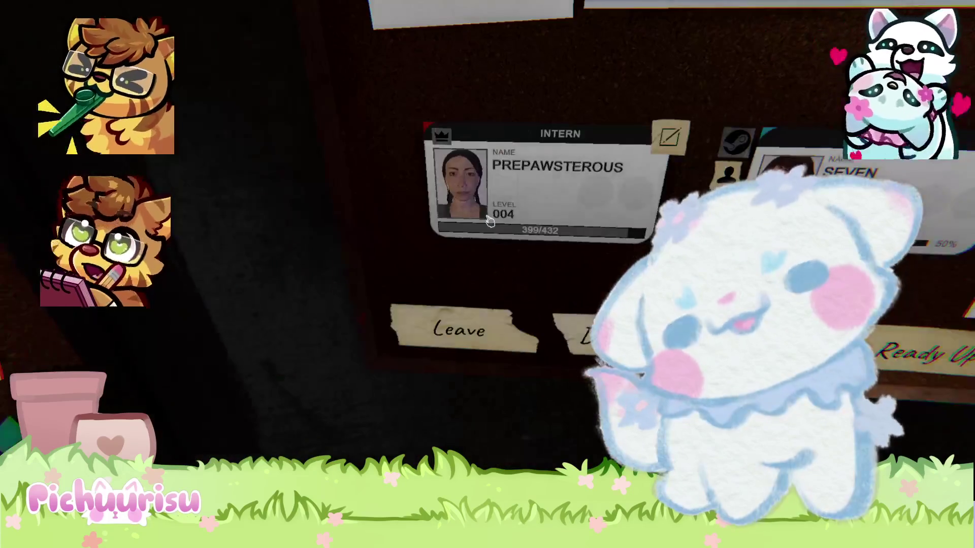
key("w")
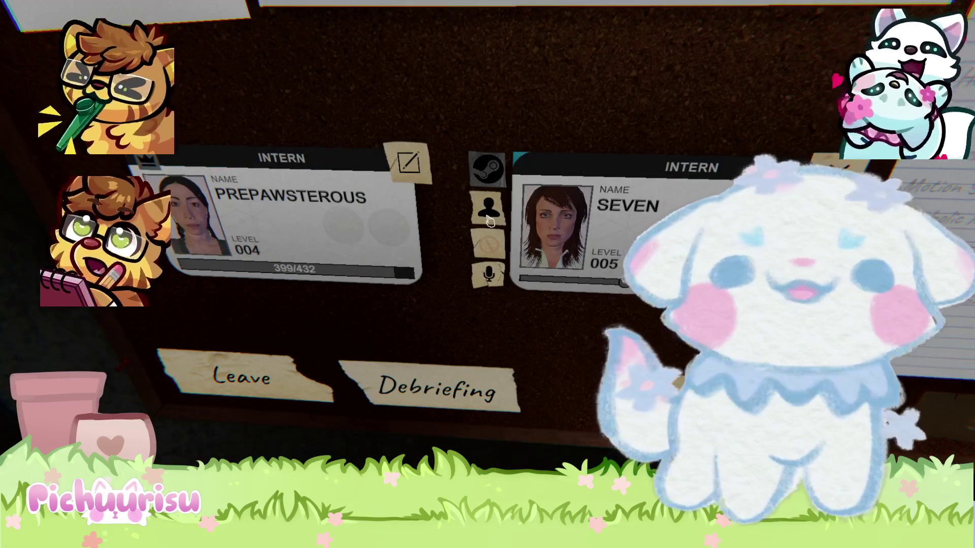
key("d")
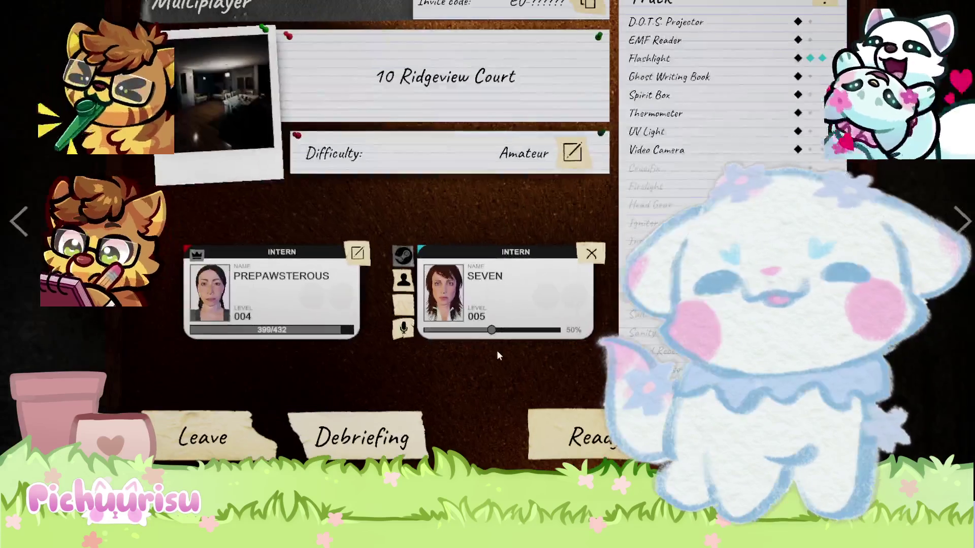
left_click_drag(545, 330, 561, 330)
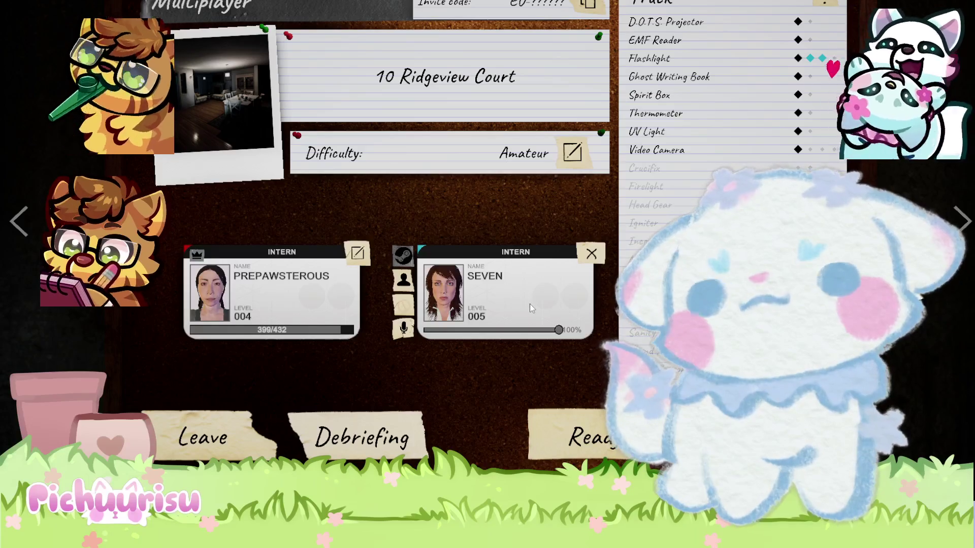
key("Escape")
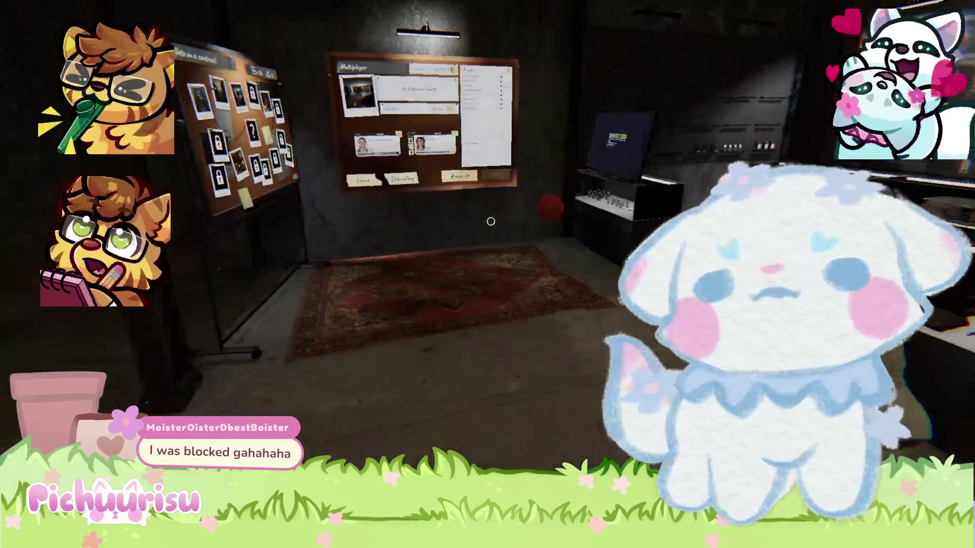
left_click(490, 222)
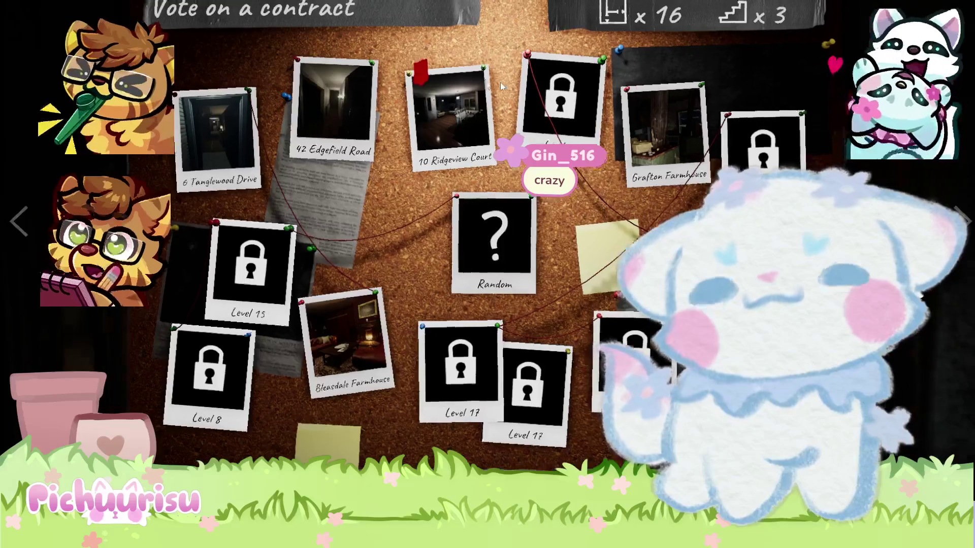
Close the contract voting board with the vote pinned on 10 Ridgeview Court
key("Escape")
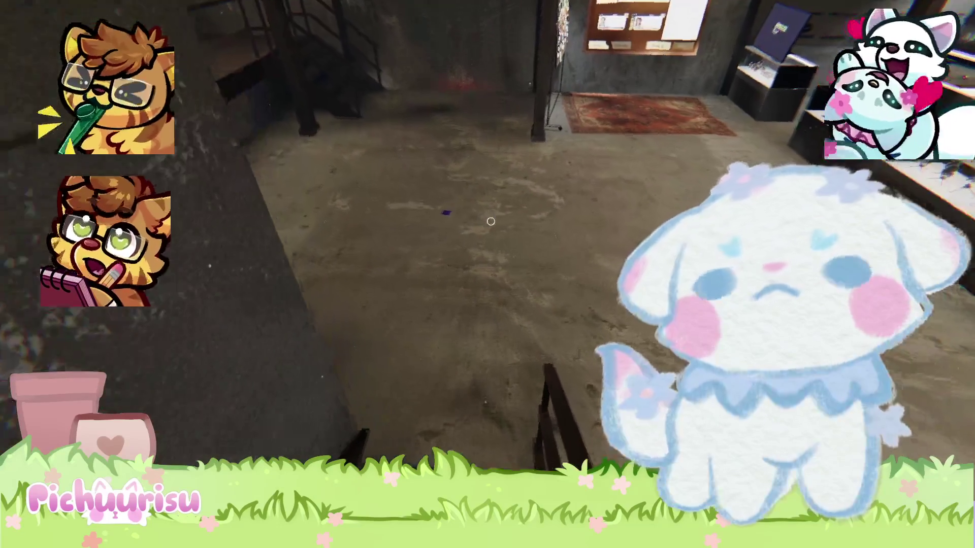
Walk across the rug back to the Multiplayer board listing 10 Ridgeview Court
key("w")
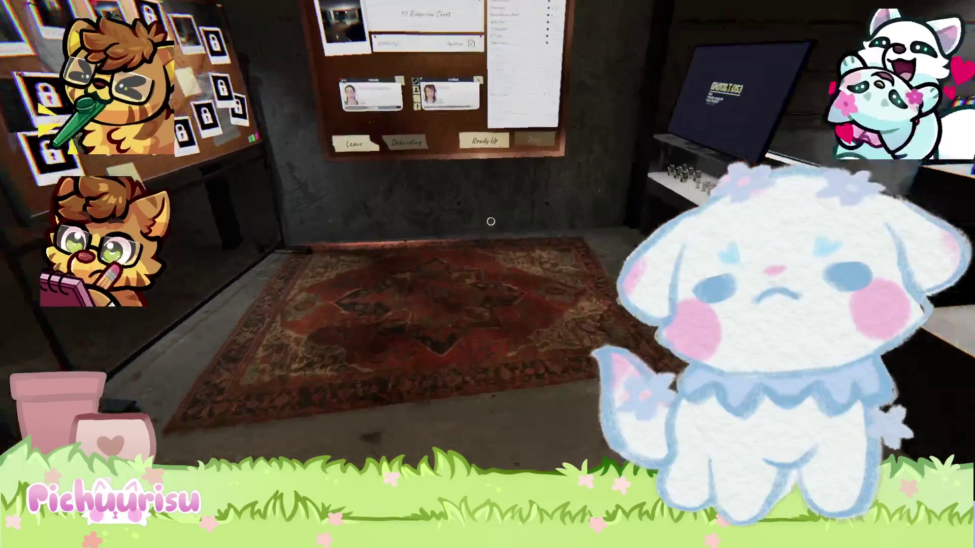
key("w")
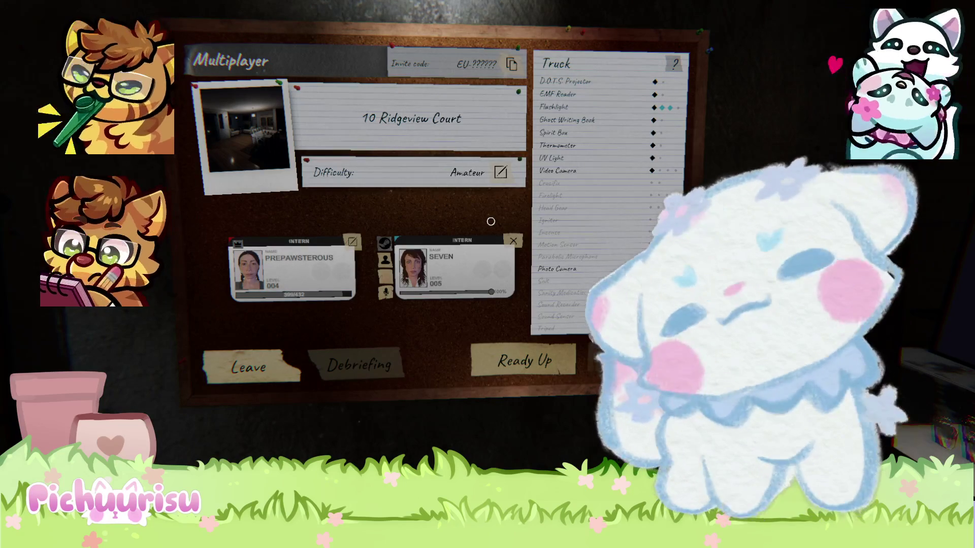
Zoom in on the Multiplayer board, then bring up the pause menu
left_click(491, 221)
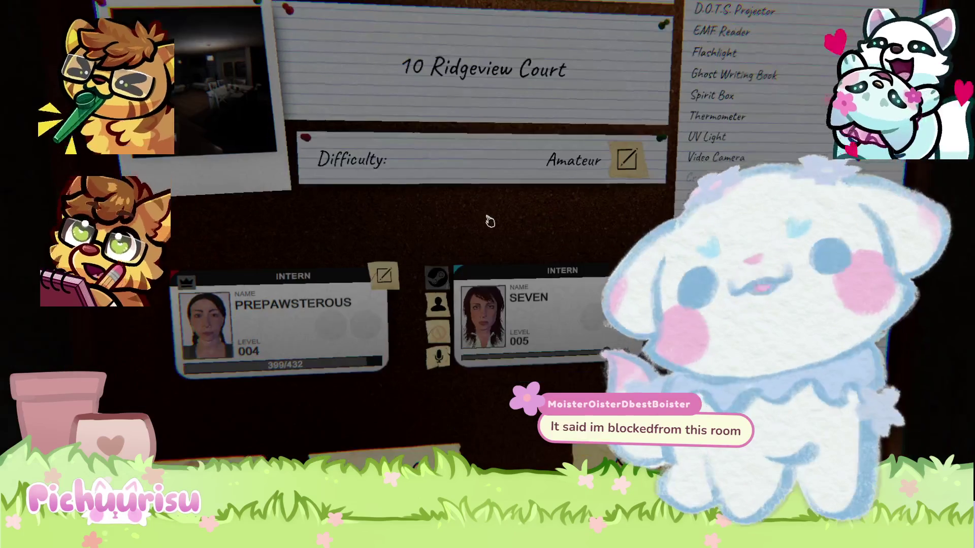
key("Escape")
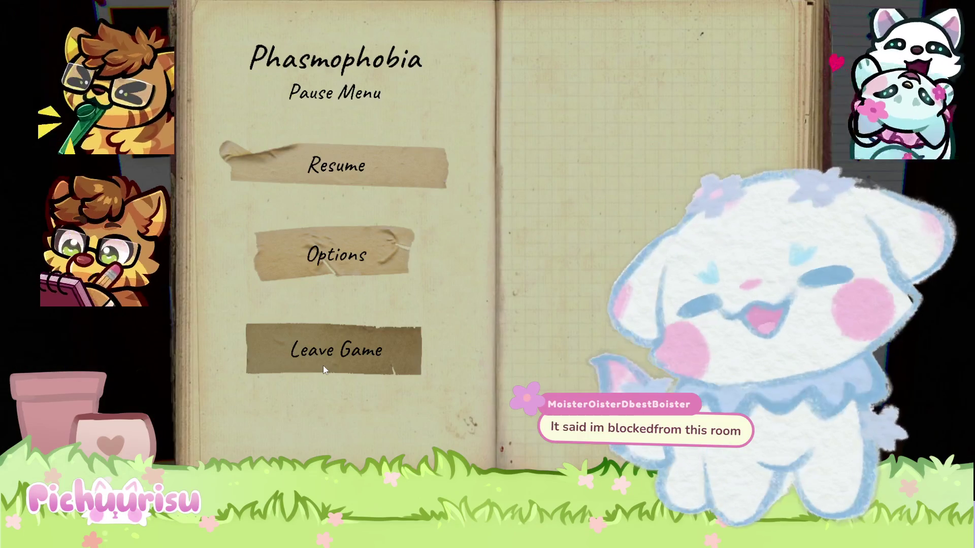
Leave Game, confirm Yes, and open the Multiplayer room browser
left_click(324, 369)
left_click(362, 249)
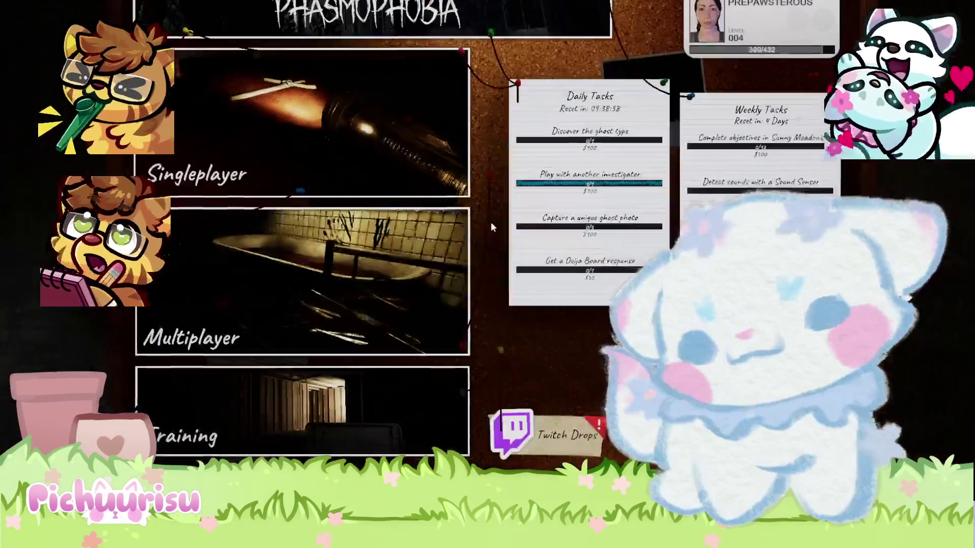
left_click(459, 239)
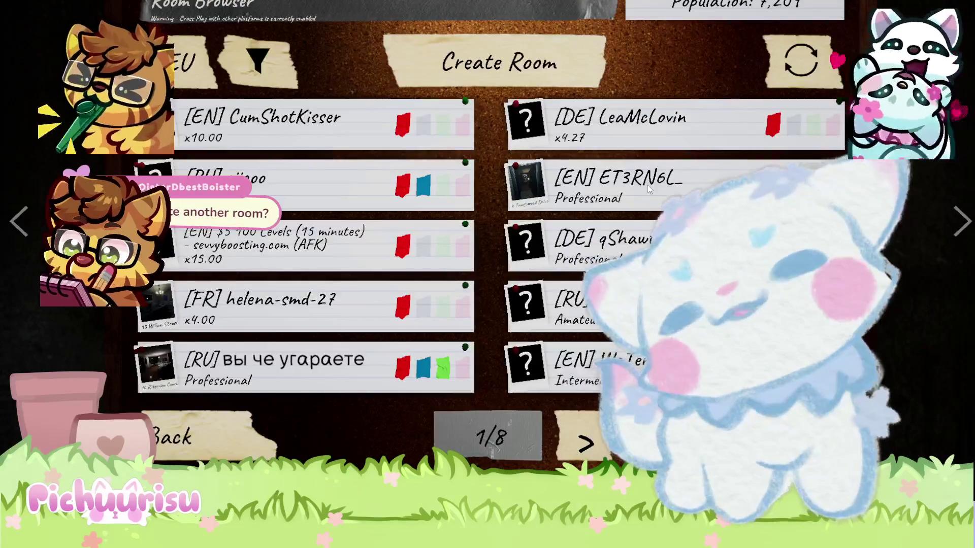
Set up a new private room with Microphone Required ticked
left_click(530, 70)
left_click(454, 83)
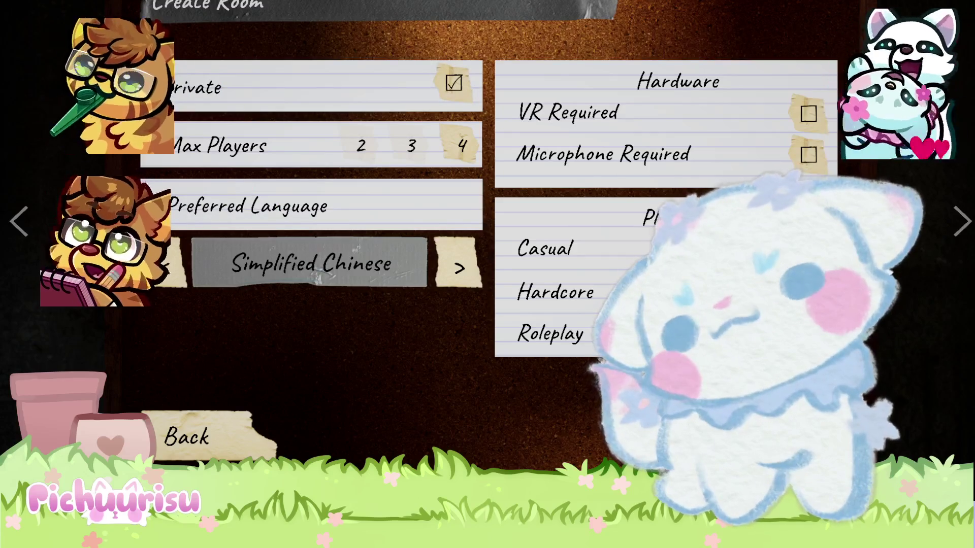
left_click(809, 154)
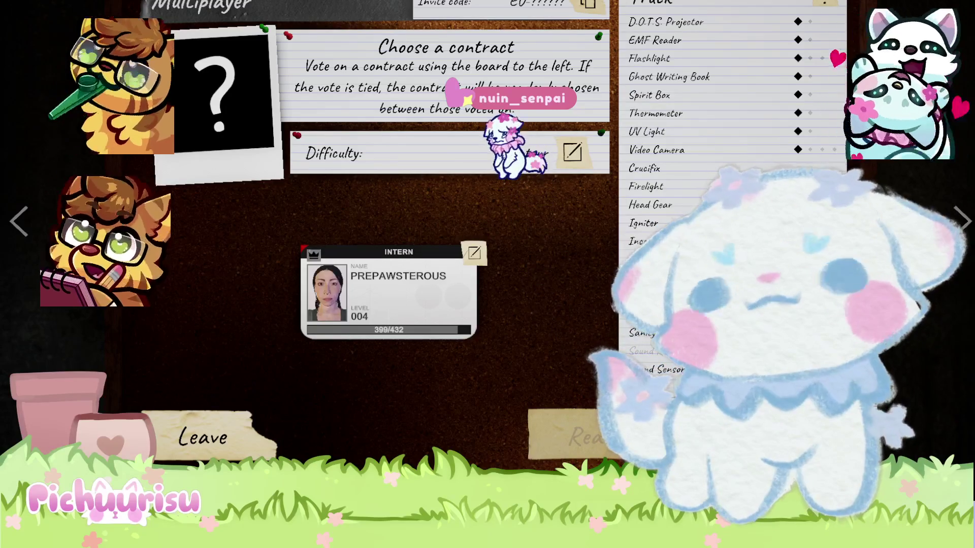
Browse the challenge contracts board, then come back to the lobby
left_click(963, 221)
left_click(963, 221)
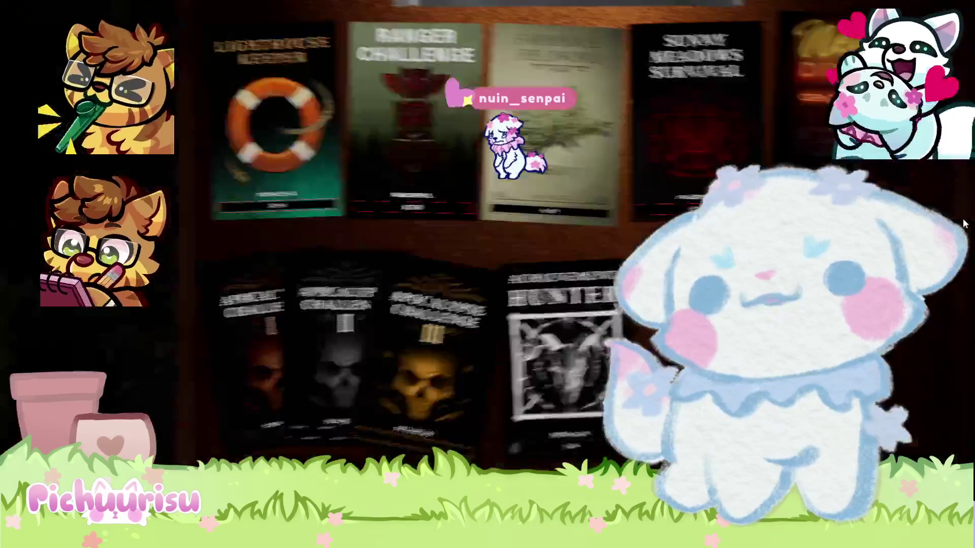
left_click(964, 221)
left_click(963, 221)
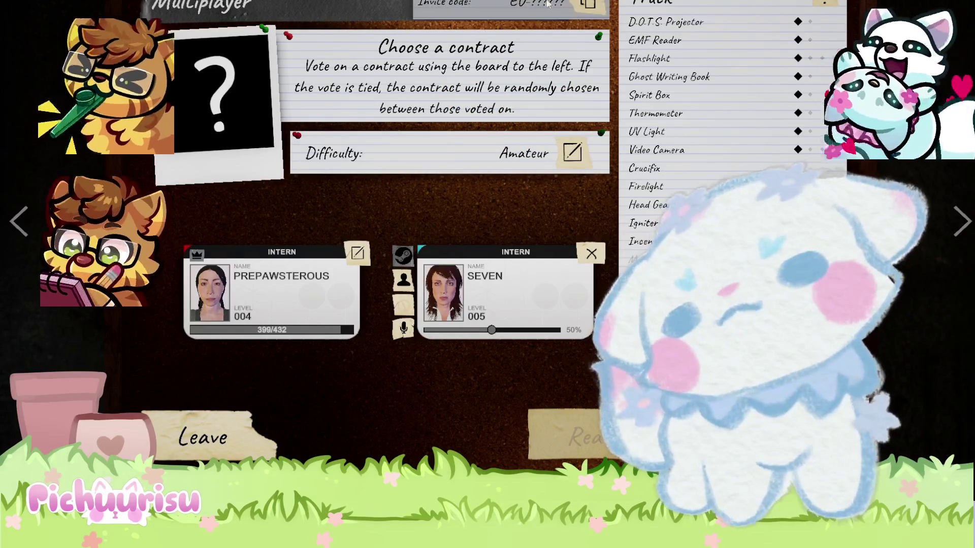
Turn to the map contracts, back out to the player cards, then pan to the location contracts board
left_click(19, 221)
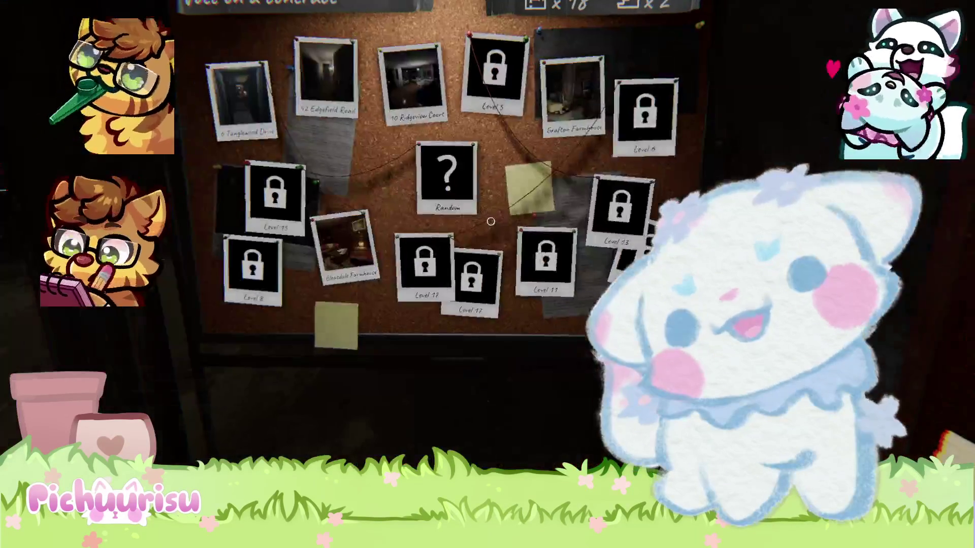
key("Escape")
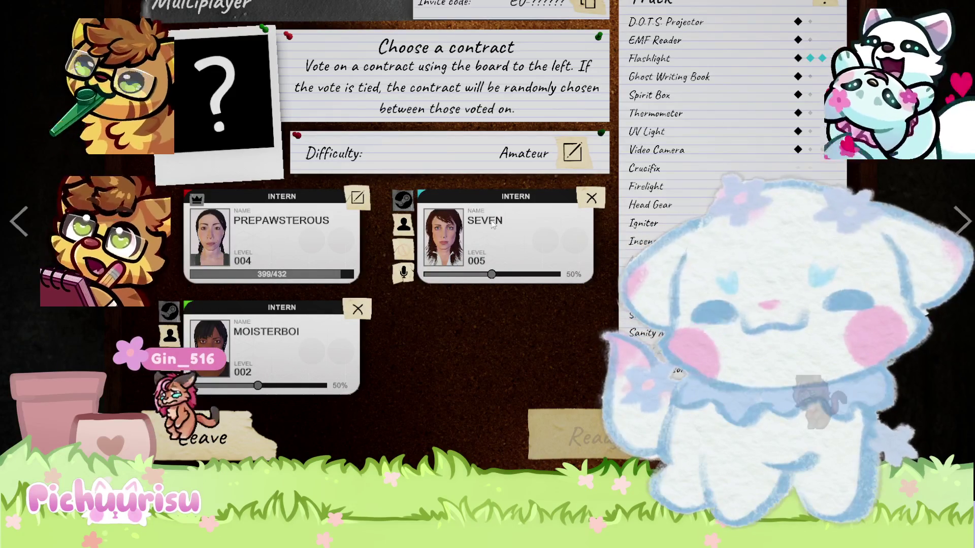
key("Left")
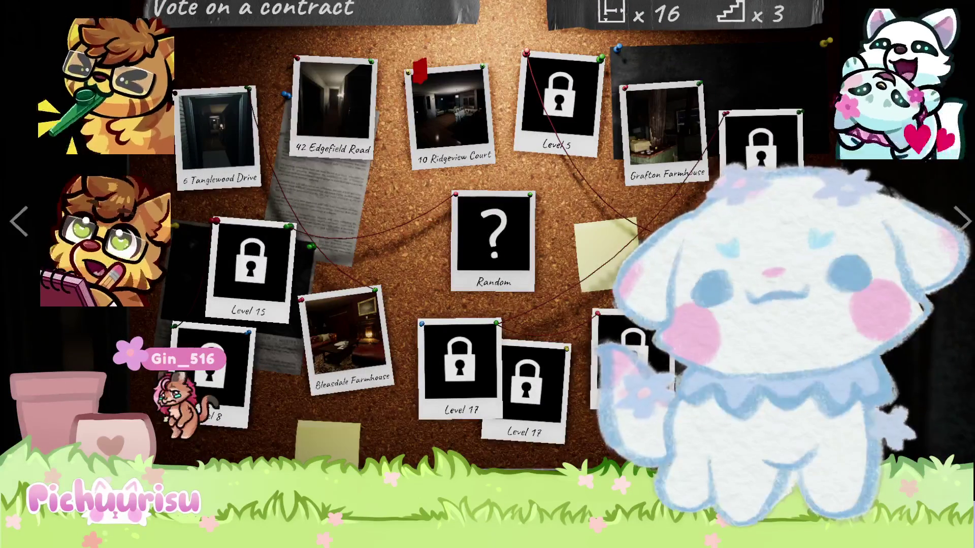
Step away from the contract voting board to begin the 10 Ridgeview Court job
key("Right")
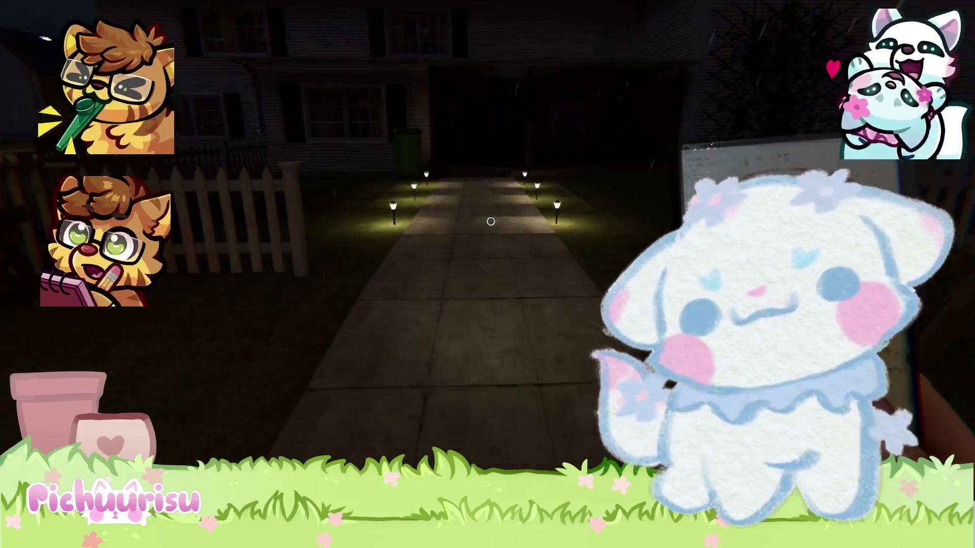
Walk up the lit front path and through the front door into the dining room
key("w")
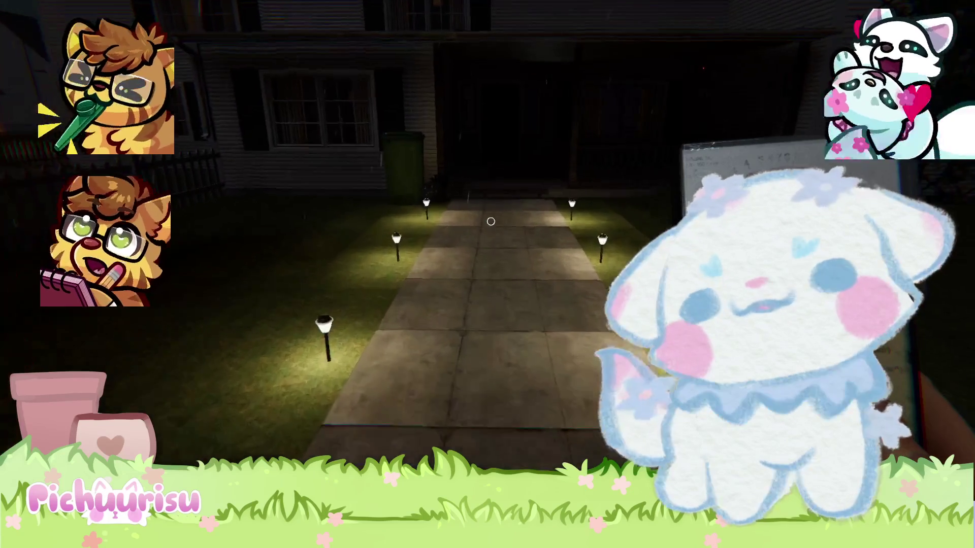
key("w")
key("w")
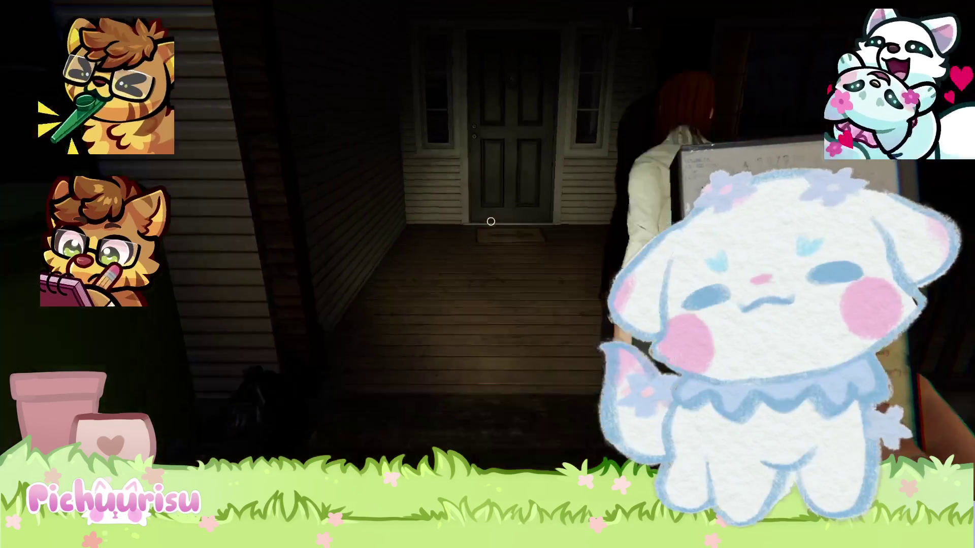
key("w")
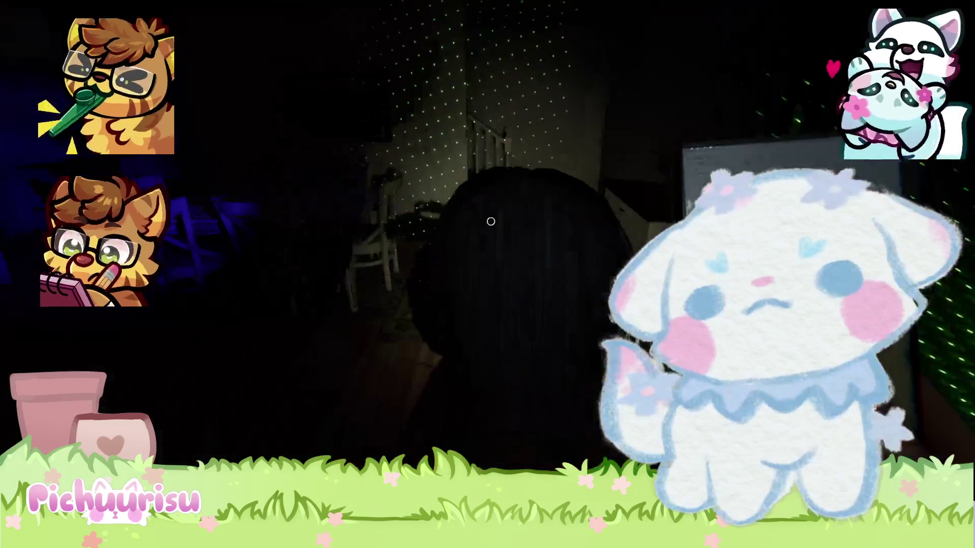
key("w")
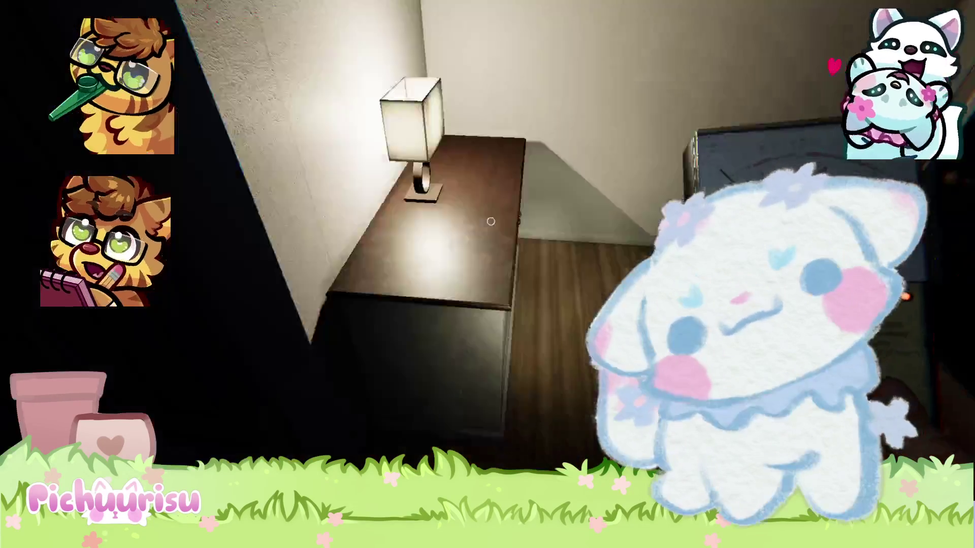
Go down the hallway, open the door, and pass the dining room and kitchen into a bedroom
key("w")
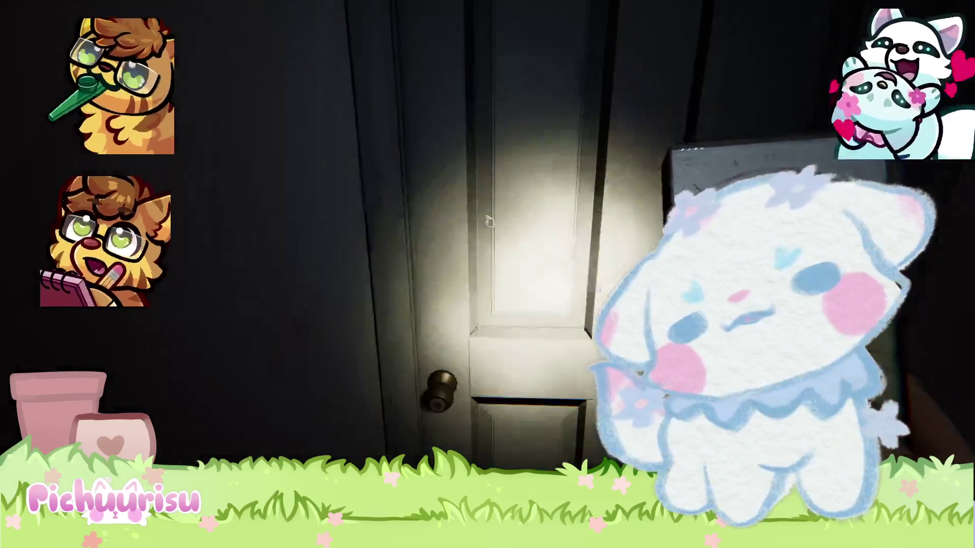
left_click(490, 221)
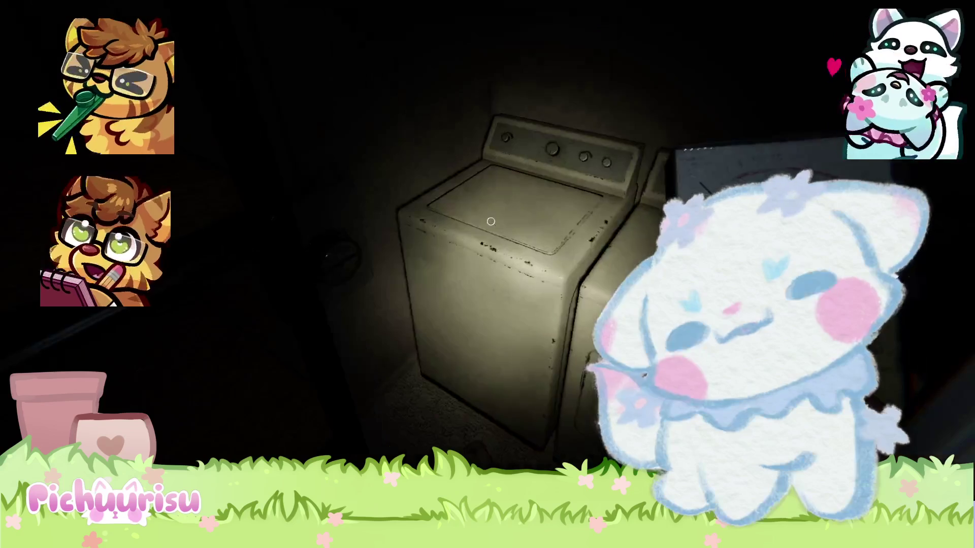
key("w")
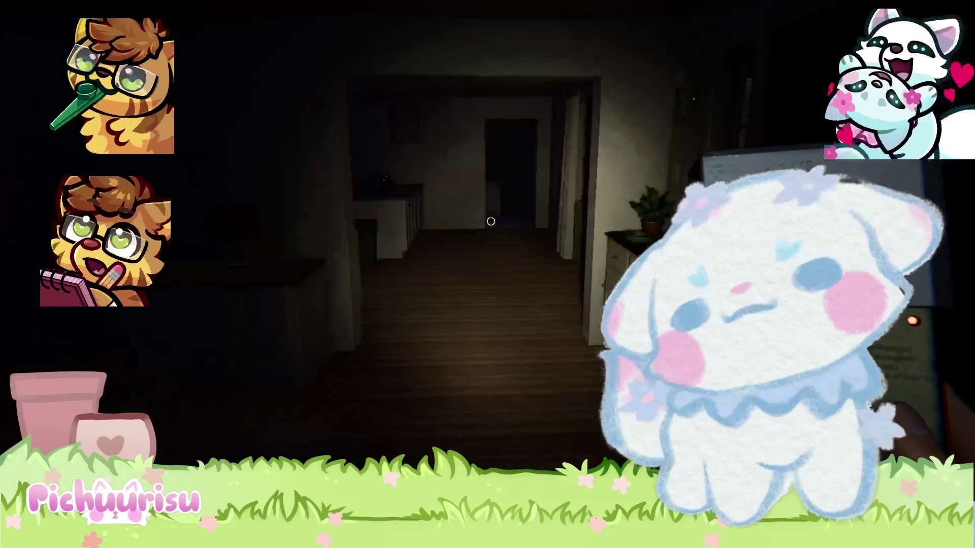
key("w")
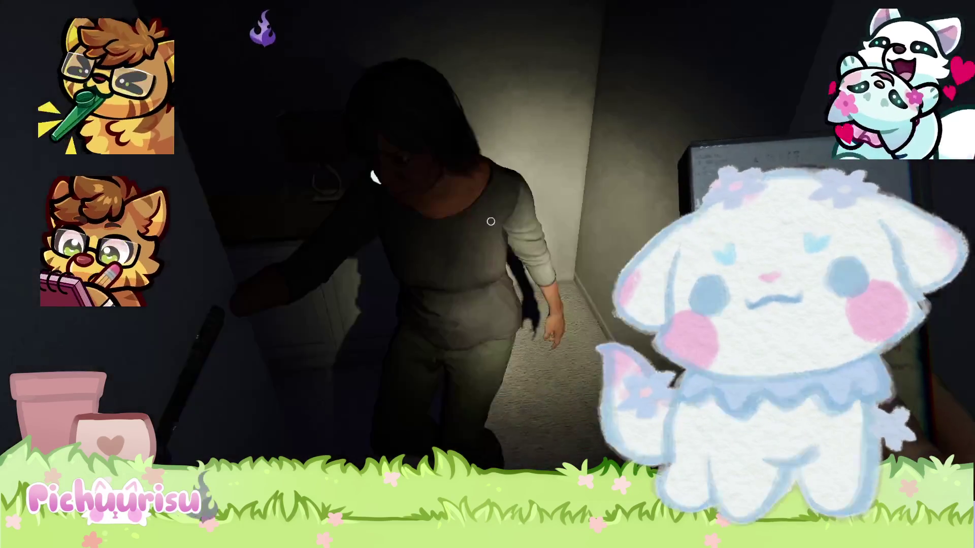
key("w")
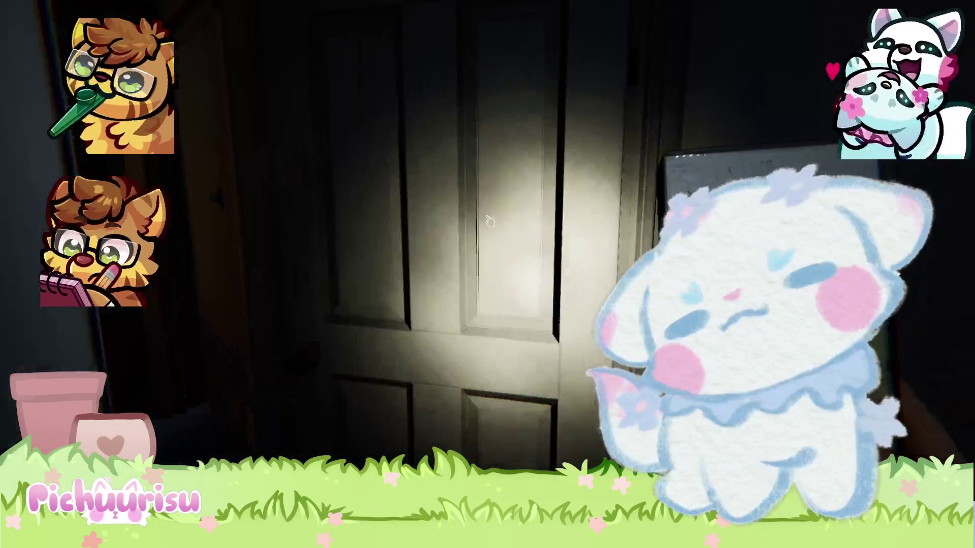
Open the upstairs bedroom doors and the bathroom door, ending in a dim bedroom
left_click(489, 220)
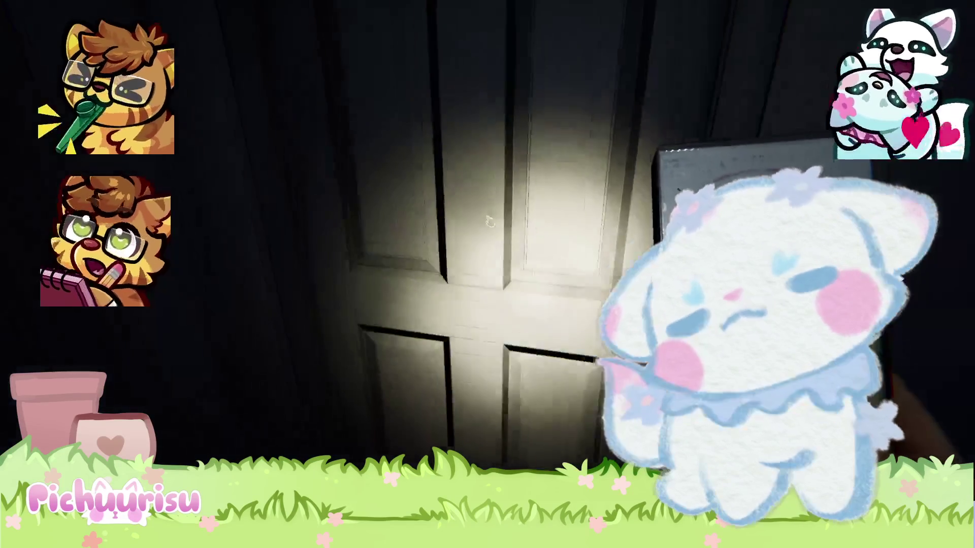
left_click(489, 220)
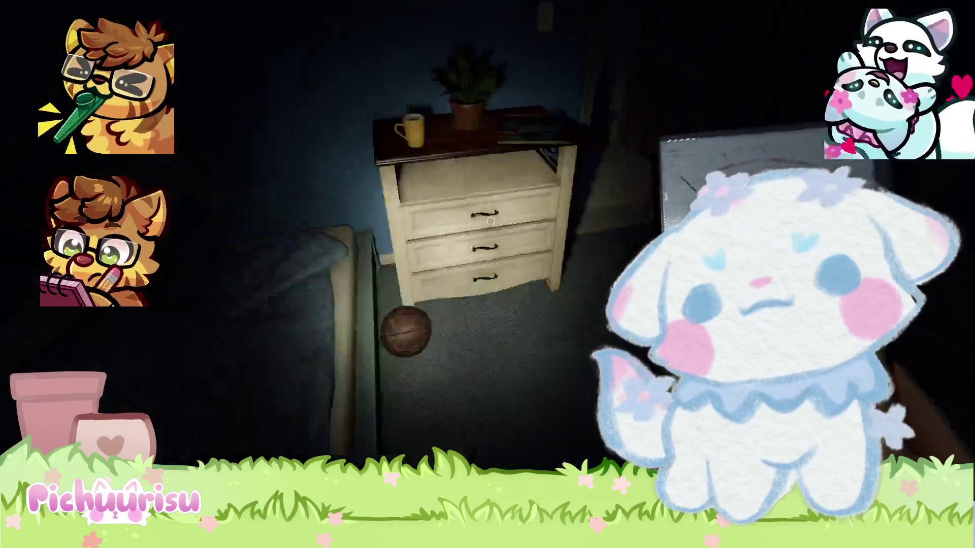
left_click(491, 221)
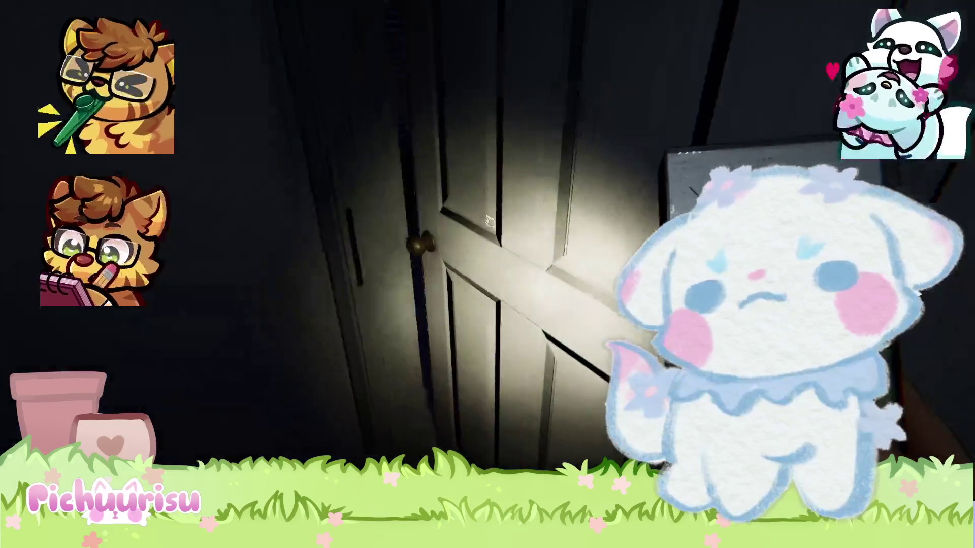
left_click(490, 222)
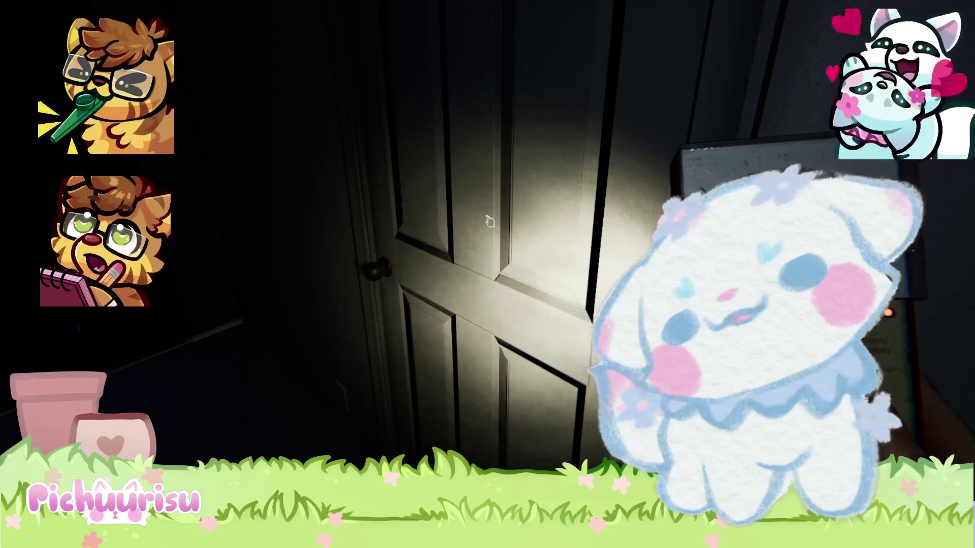
left_click(490, 221)
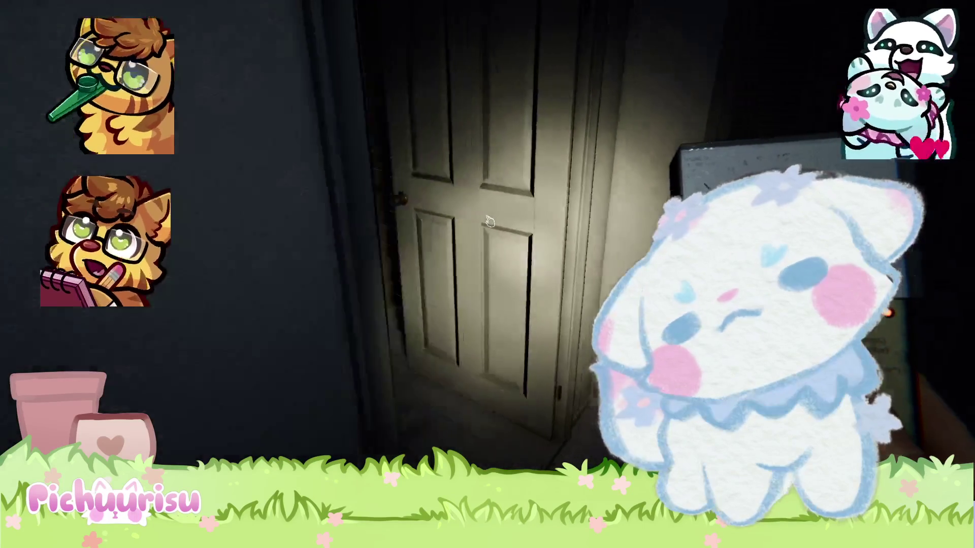
mouse_move(490, 221)
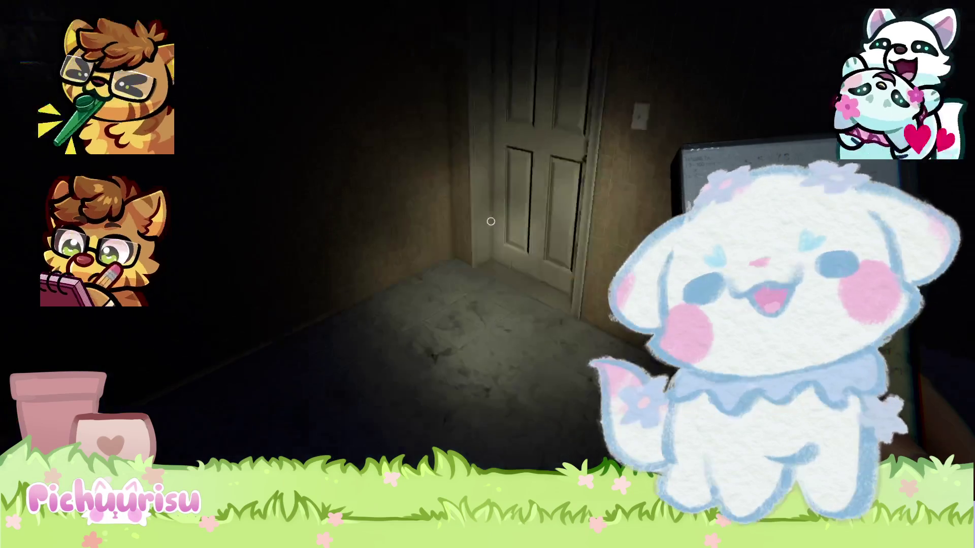
Enter the tiled bathroom and inspect the bathtub, faucet end and sink
key("w")
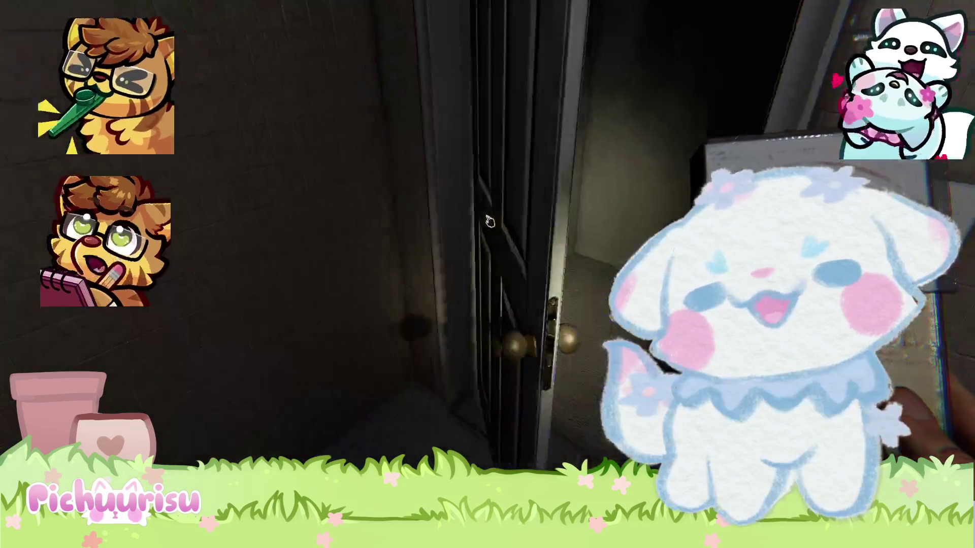
left_click(490, 222)
key("w")
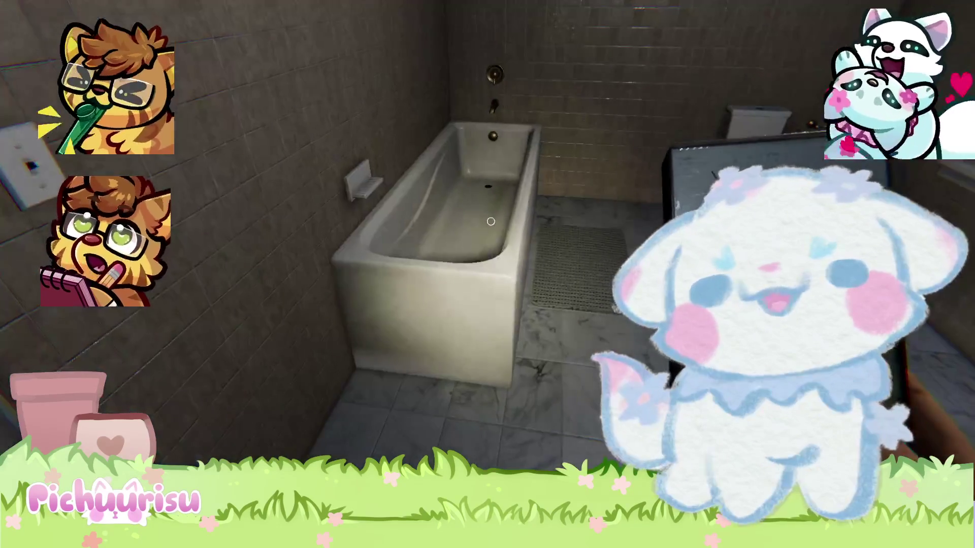
key("w")
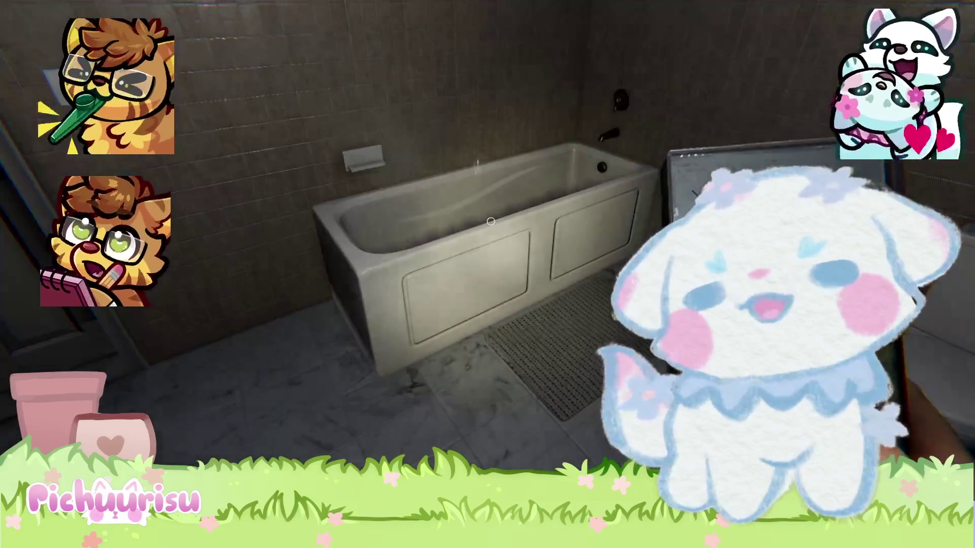
key("w")
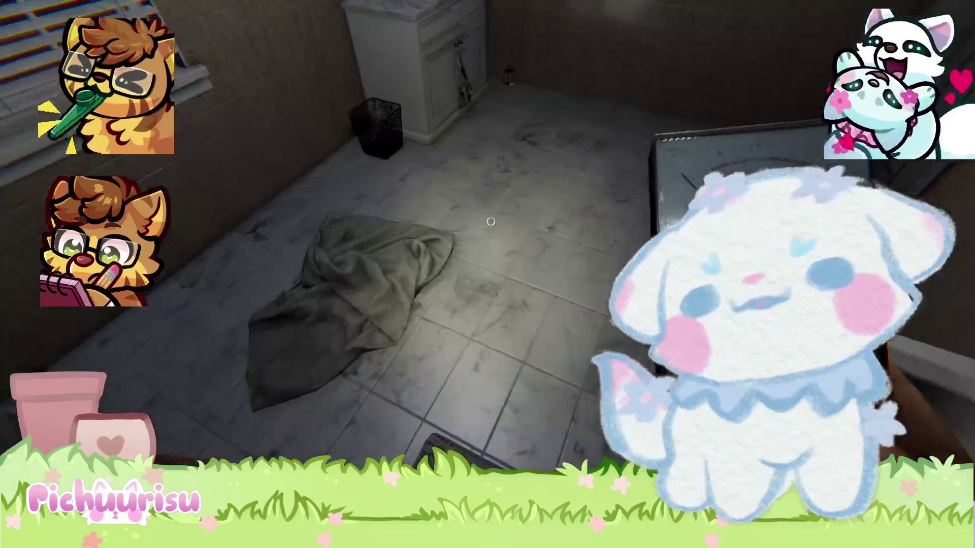
key("w")
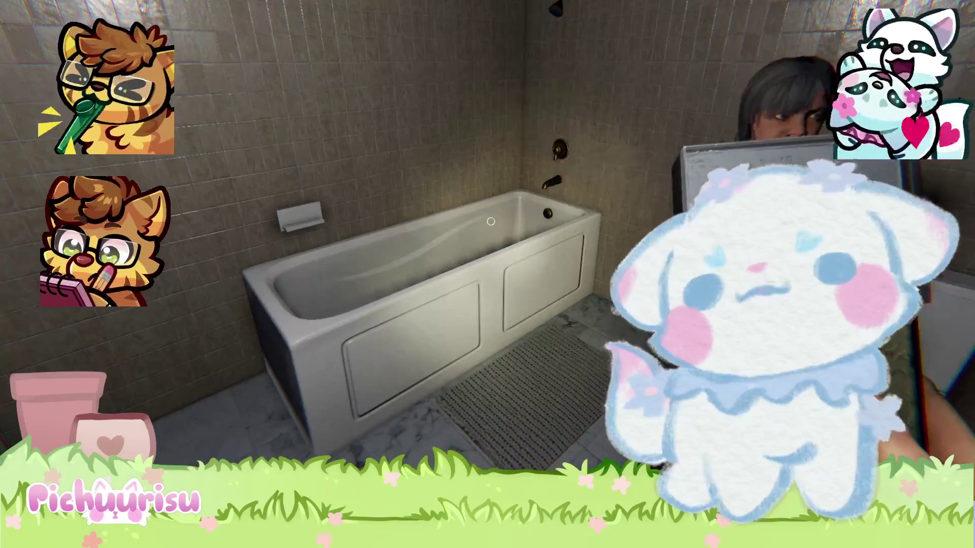
Leave the bathroom through its door back to the hallway
key("w")
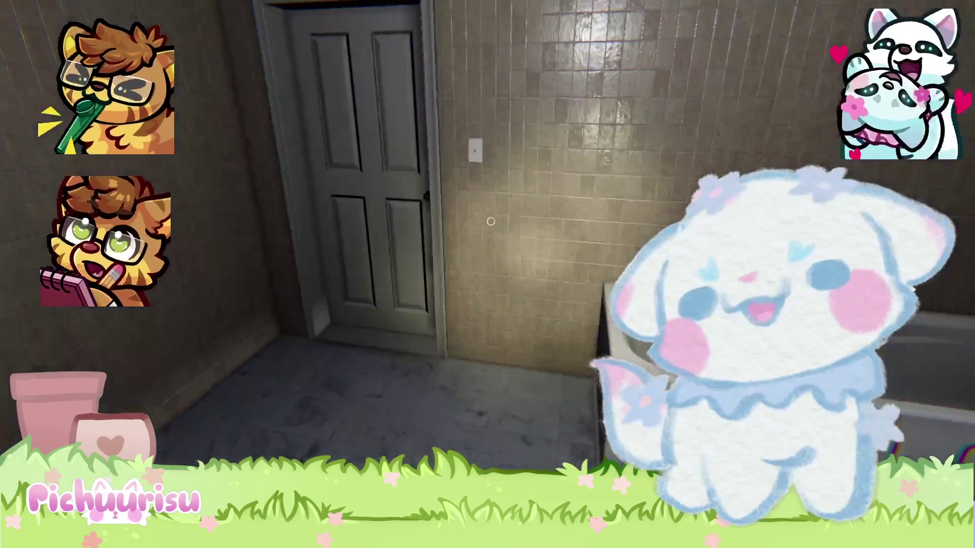
key("w")
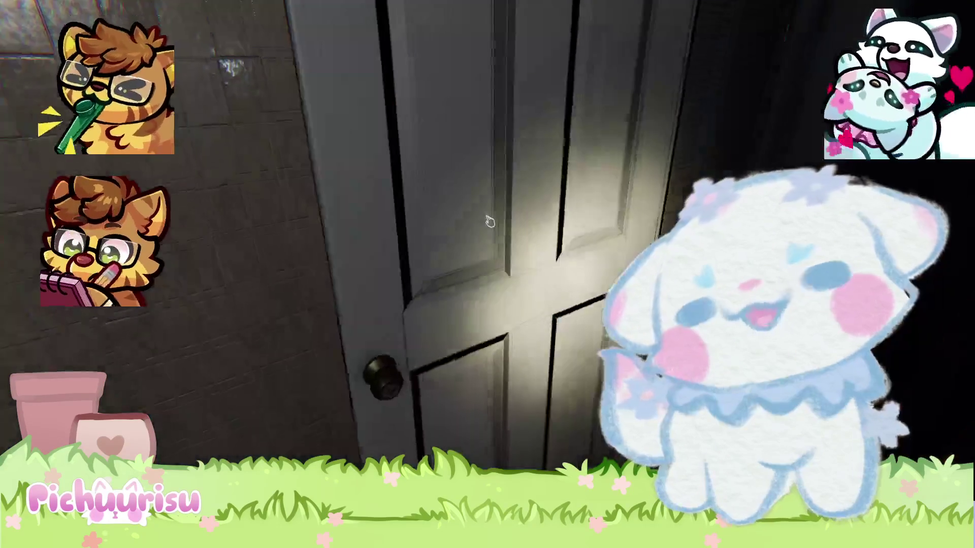
left_click(490, 222)
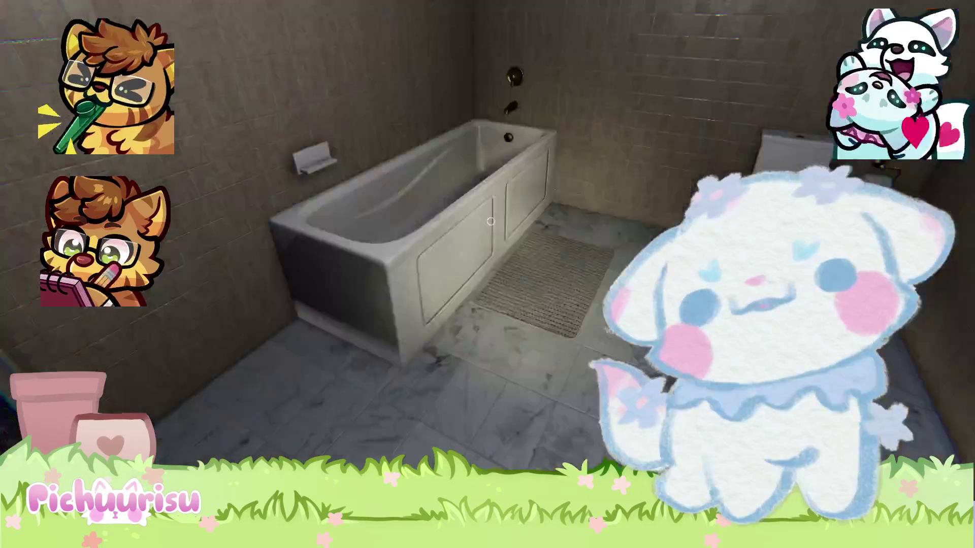
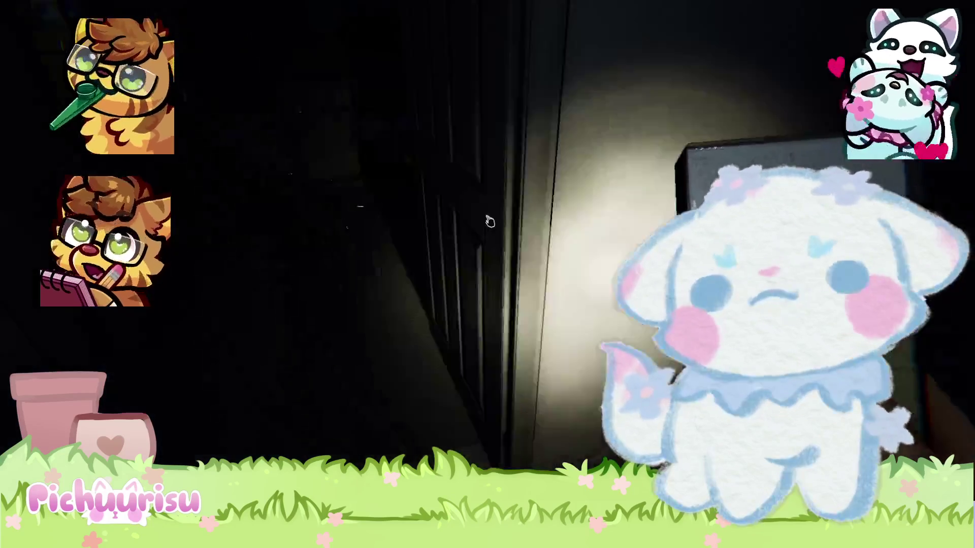
Open the bedroom door and show the journal's Payments and Cursed Possessions pages
left_click(489, 222)
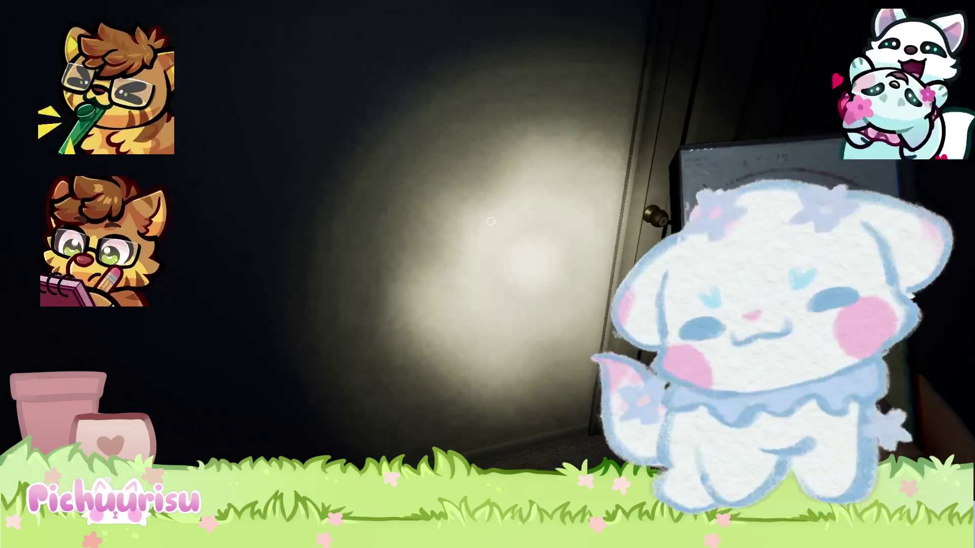
key("j")
left_click(230, 190)
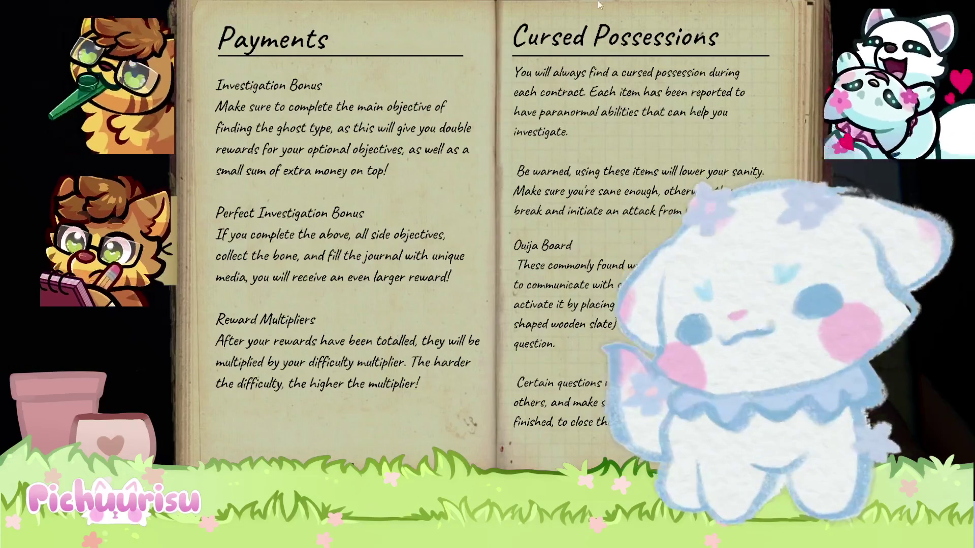
Turn to the Evidence pages with Freezing Temperatures marked, then close and reopen the journal to recheck evidence
left_click(546, 1)
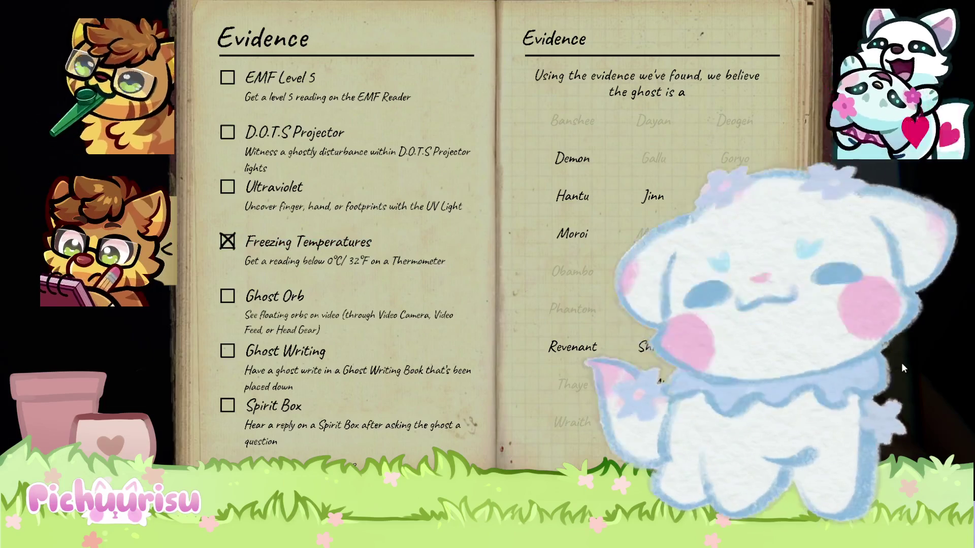
key("j")
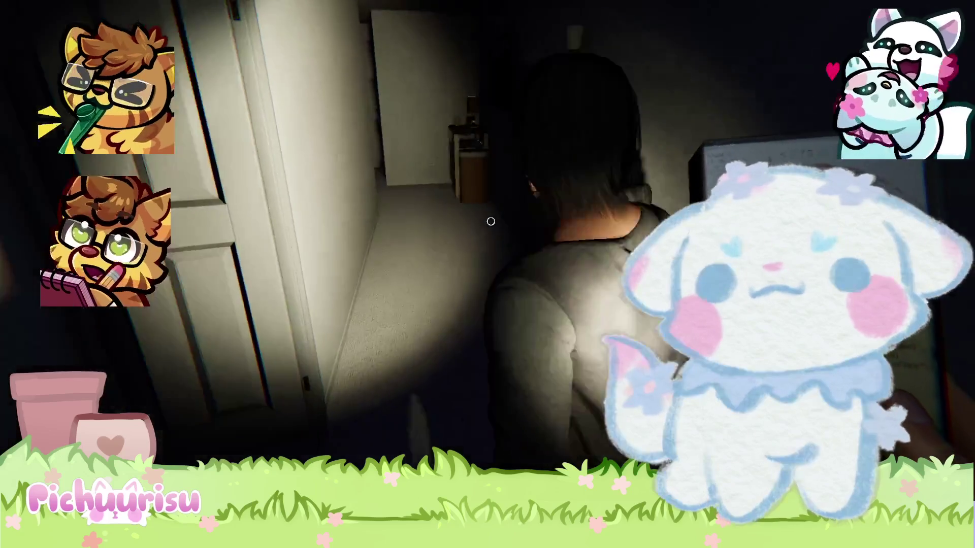
key("j")
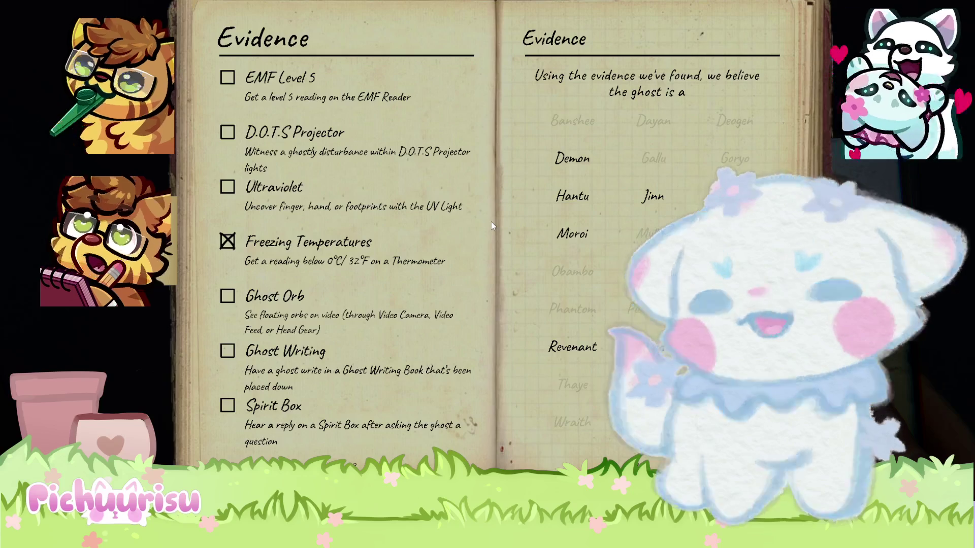
key("j")
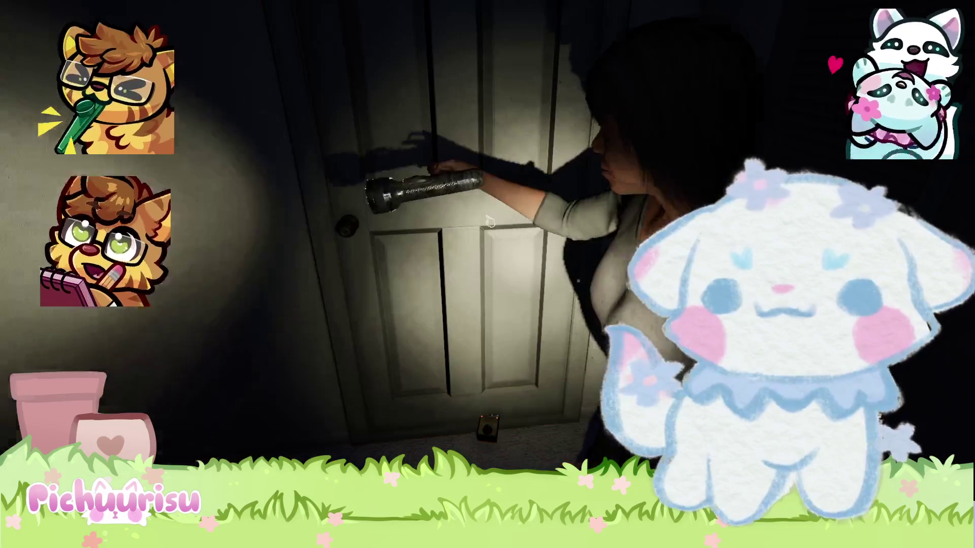
key("j")
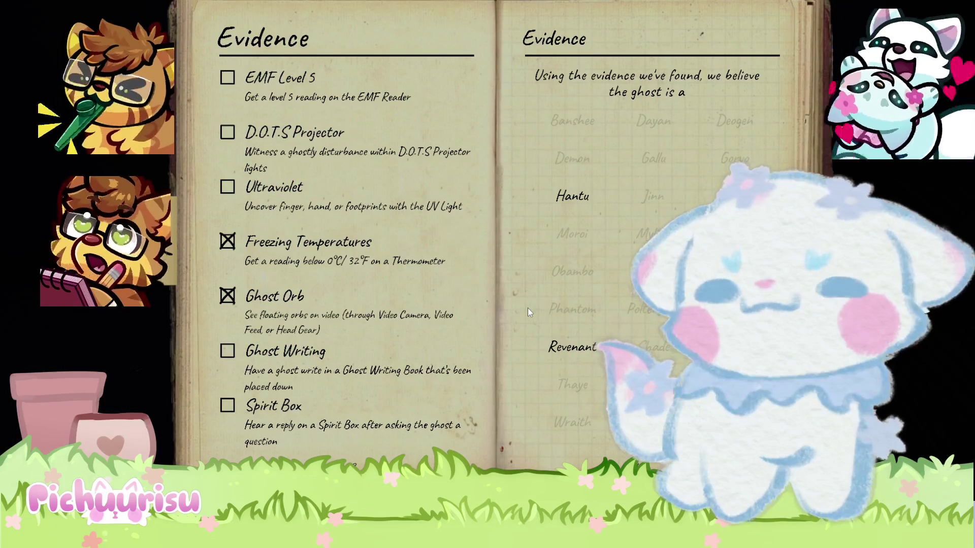
Resume exploring, then view the Hantu entry's evidence: Ultraviolet, Ghost Orb, Freezing Temperatures
key("j")
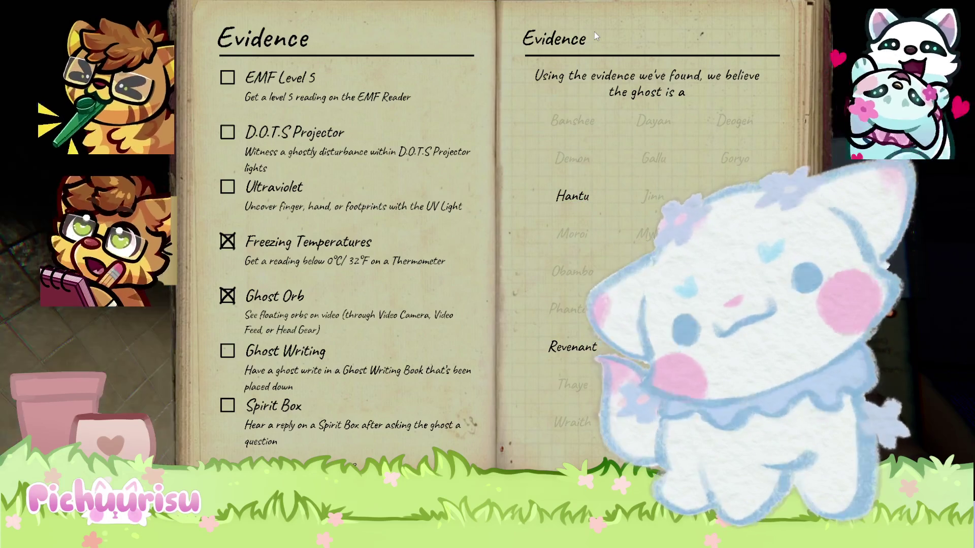
left_click(614, 3)
left_click(249, 200)
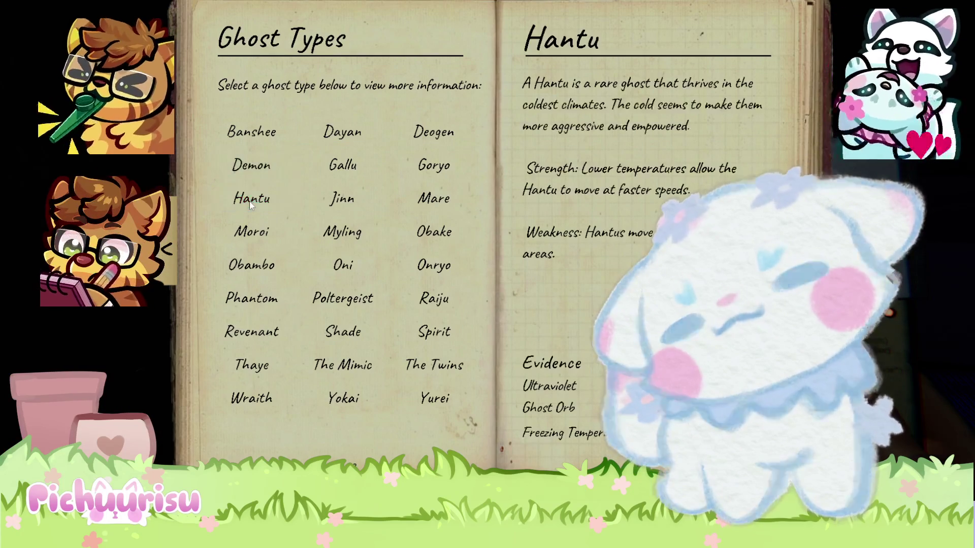